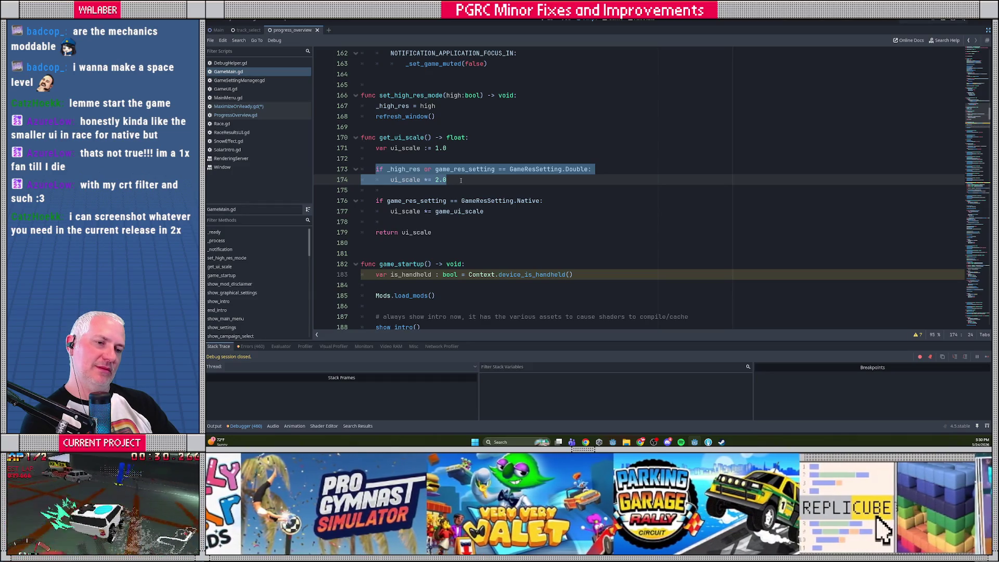
Step: Review the ui_scale declaration and doubling in GameMain.gd's get_ui_scale, then switch to MaximizeOnReady.gd
left_click(460, 180)
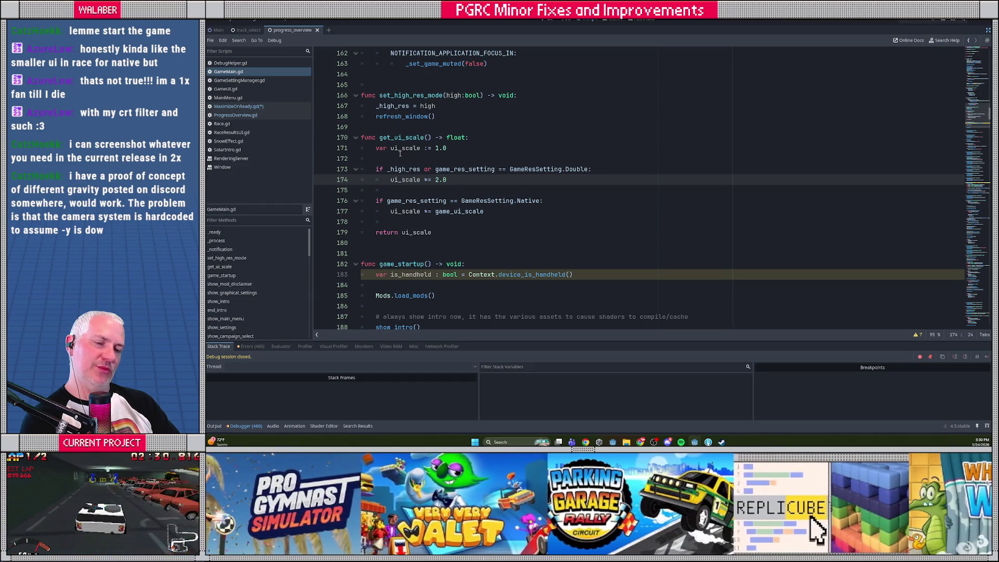
double_click(401, 137)
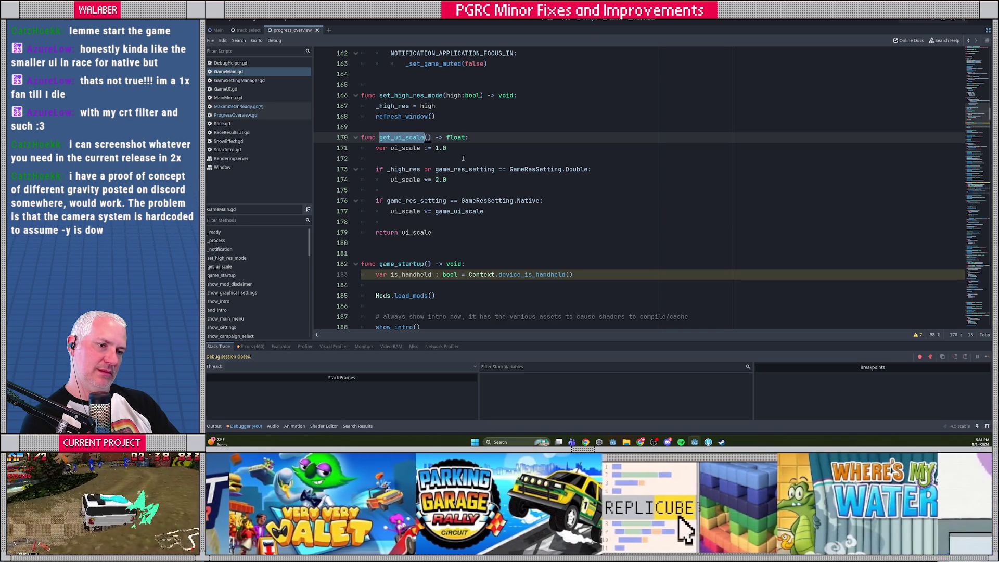
key("Home")
scroll(462, 159, "up", 1)
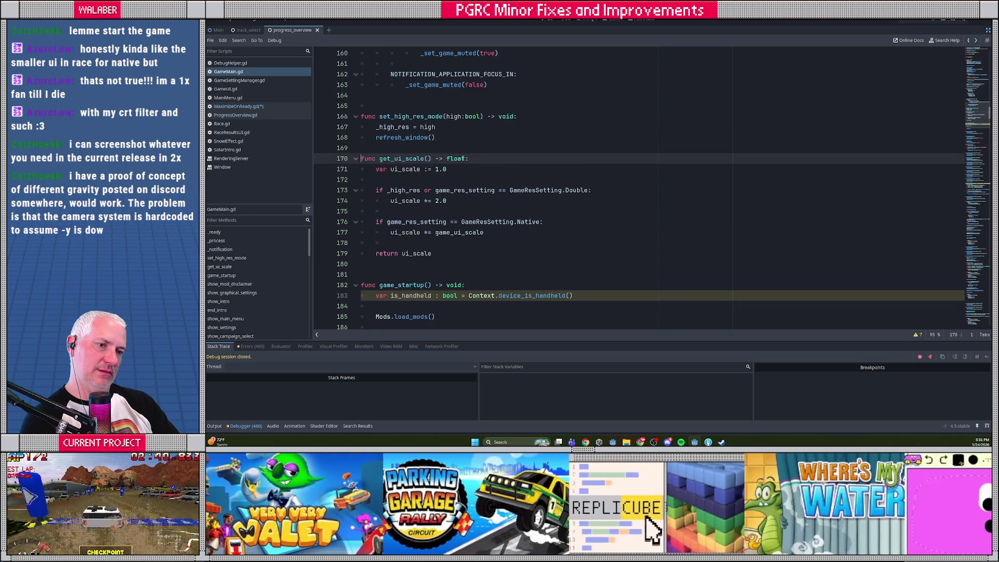
key("Down")
mouse_move(460, 159)
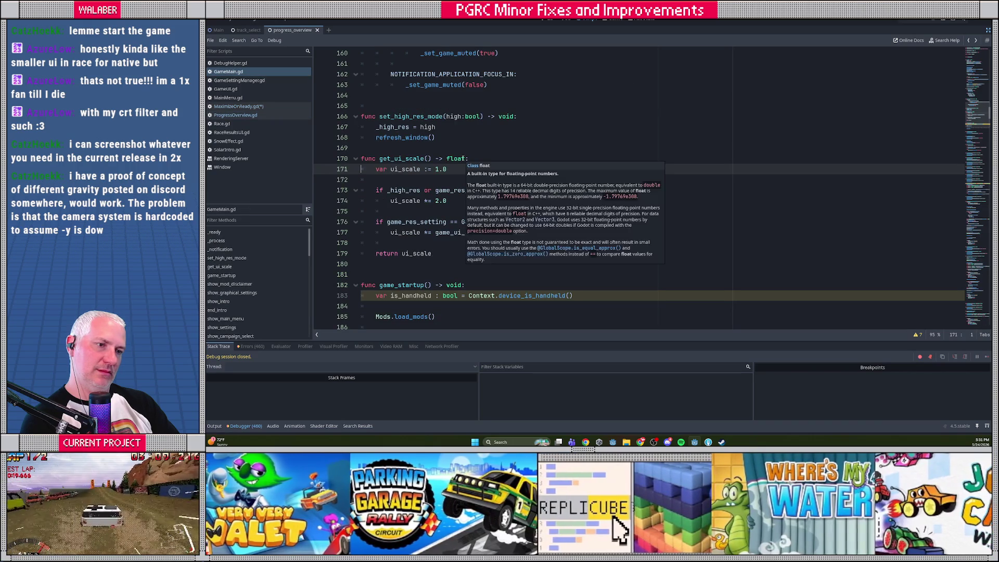
mouse_move(386, 190)
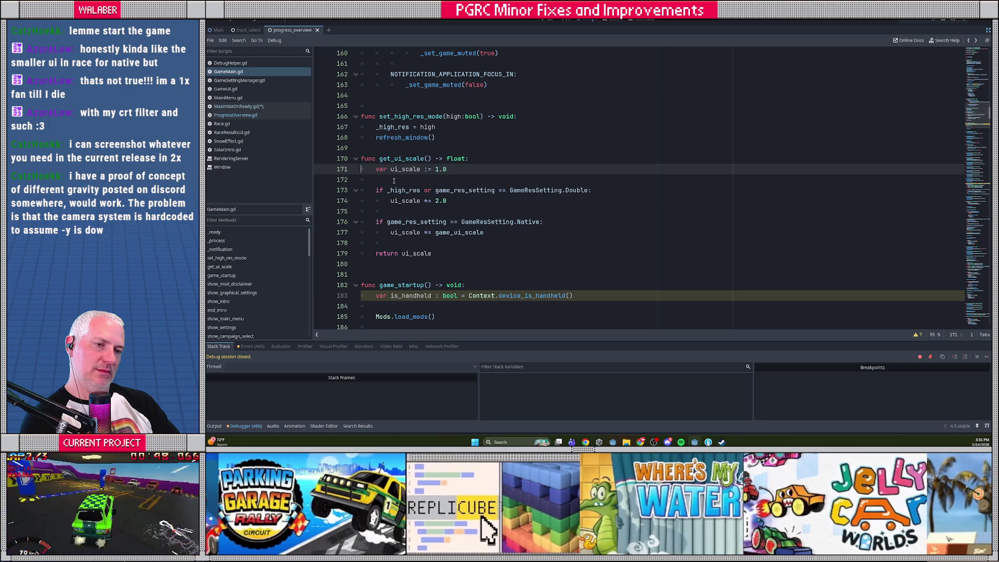
left_click(238, 106)
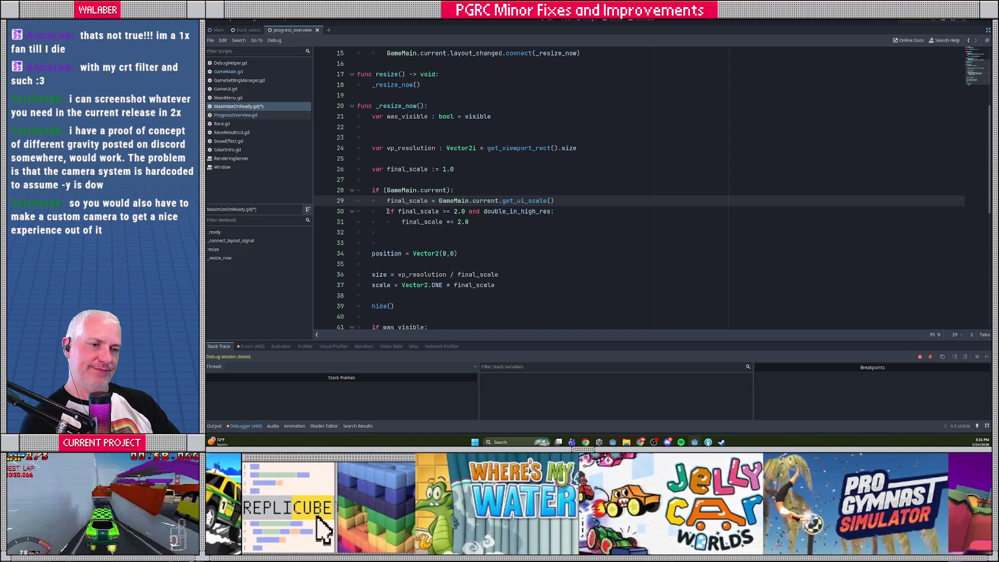
Step: Examine the double_in_high_res export and its doubling branch in MaximizeOnReady.gd, then return to GameMain.gd
left_click_drag(387, 211, 512, 222)
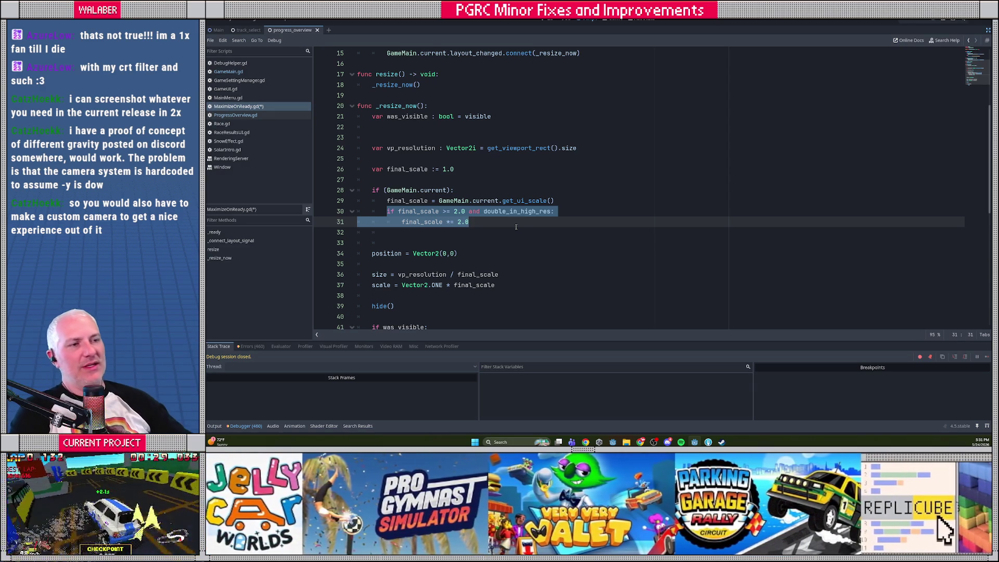
scroll(526, 235, "up", 5)
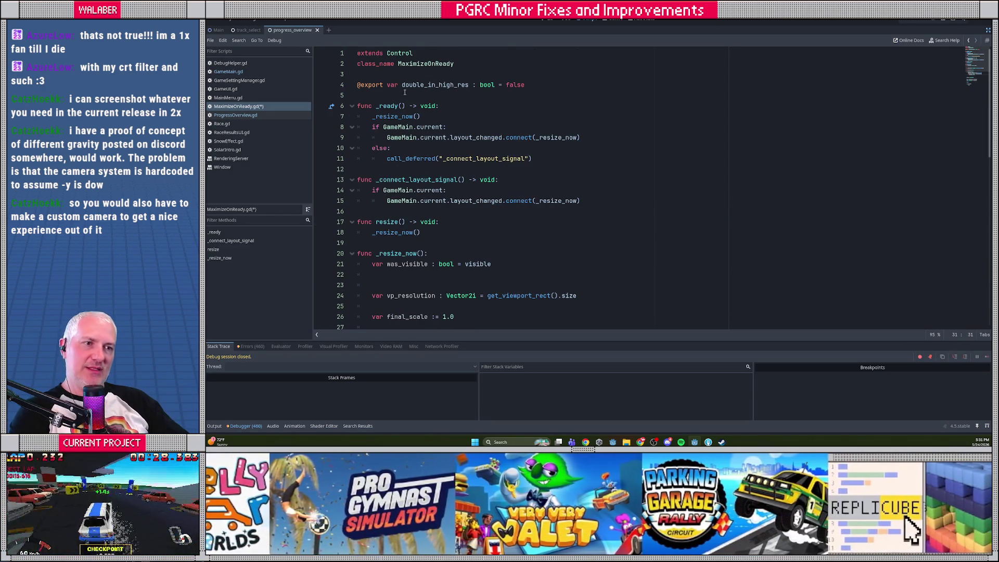
left_click(401, 84)
left_click_drag(402, 84, 571, 85)
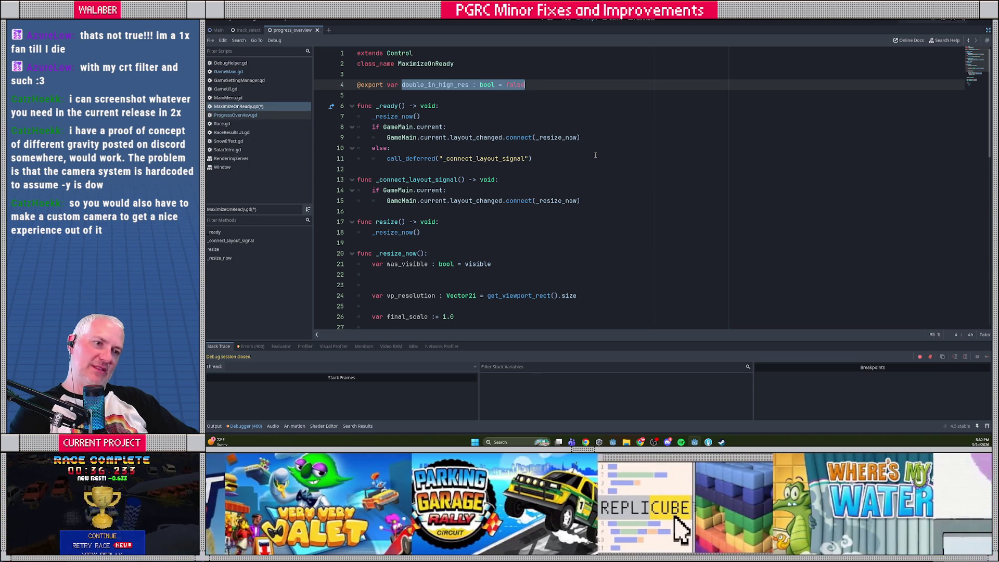
double_click(461, 85)
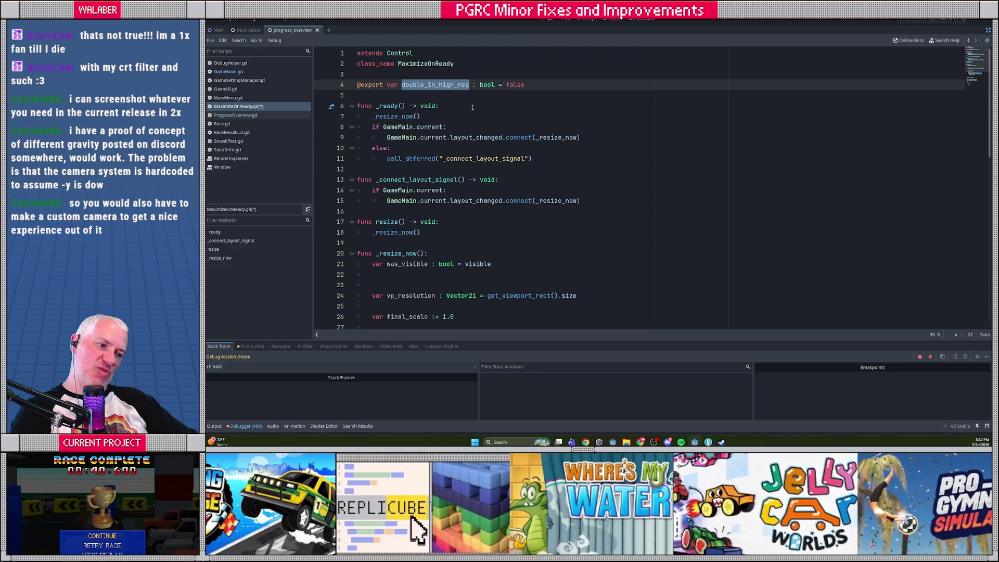
left_click(240, 72)
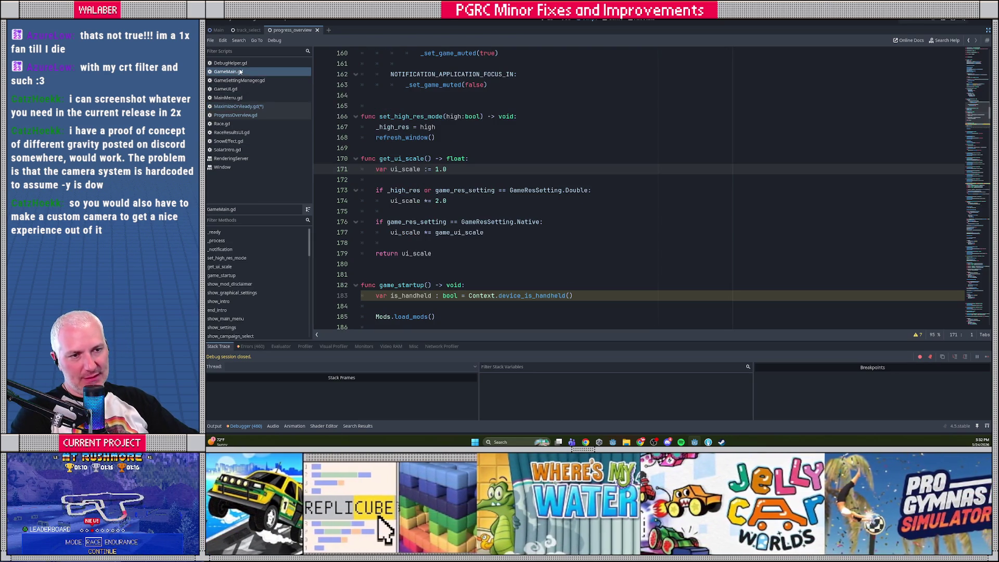
Step: Search all project files for get_ui_scale and enlarge the Search Results panel
left_click_drag(398, 151, 423, 268)
left_click(452, 269)
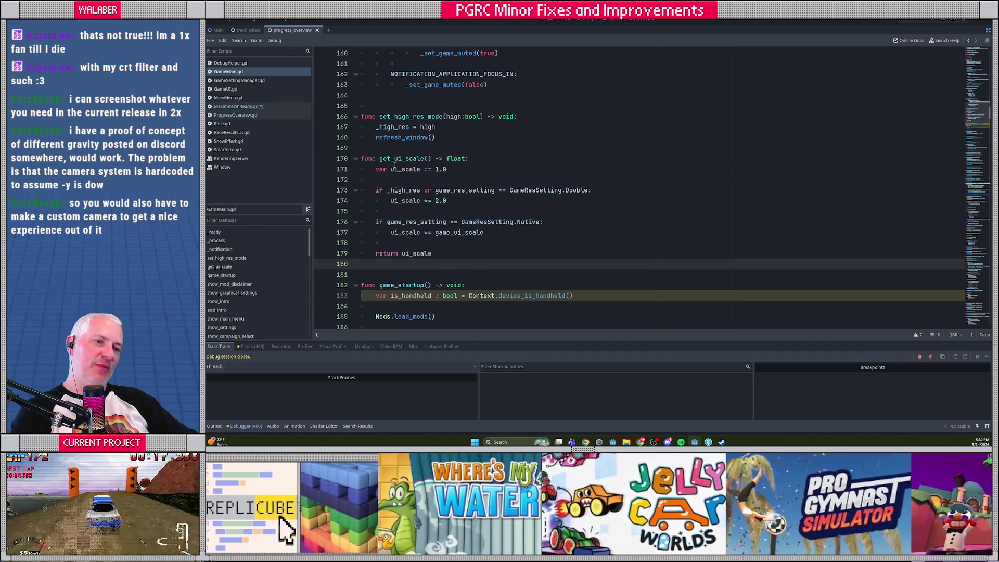
double_click(401, 158)
key("ctrl+shift+f")
key("Return")
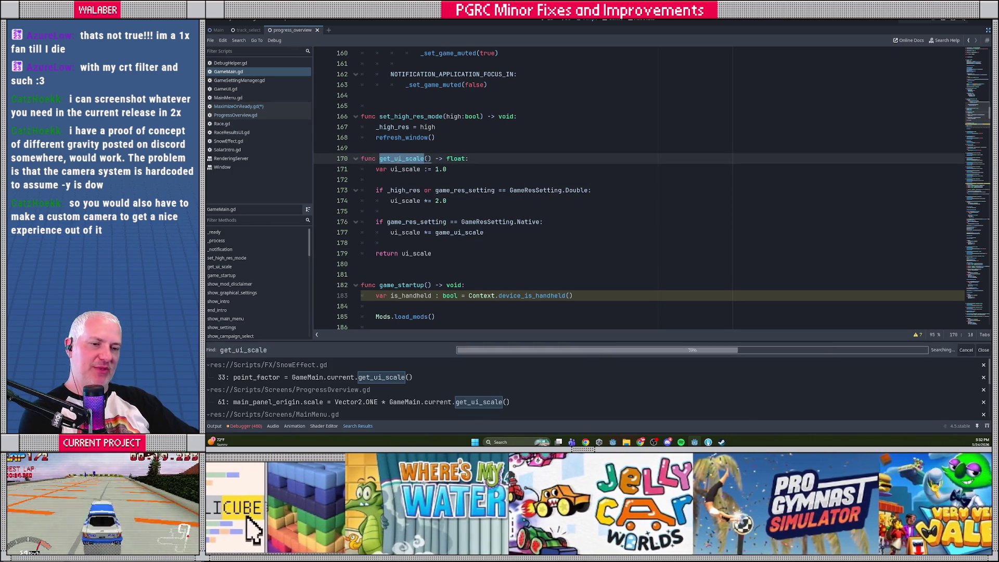
left_click_drag(578, 341, 577, 240)
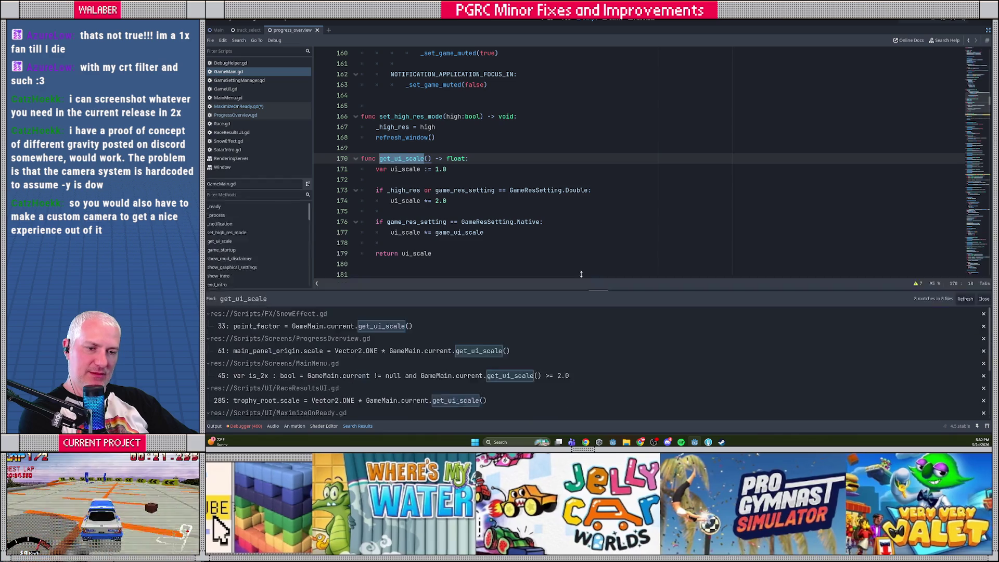
Step: Inspect ProgressOverview.gd's if/else scale block at line 61, then open MainMenu.gd's line 45 match
left_click(321, 301)
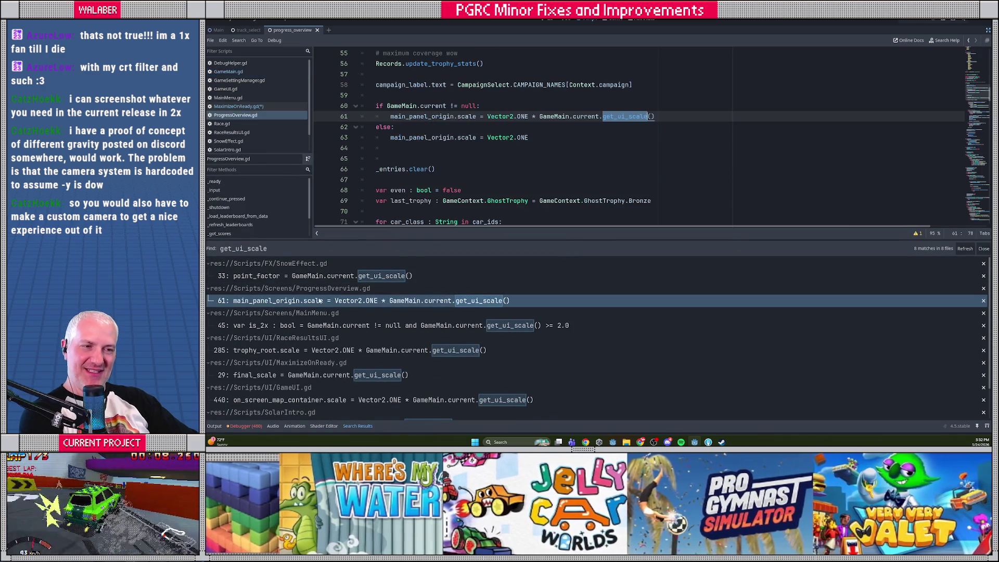
scroll(521, 135, "up", 1)
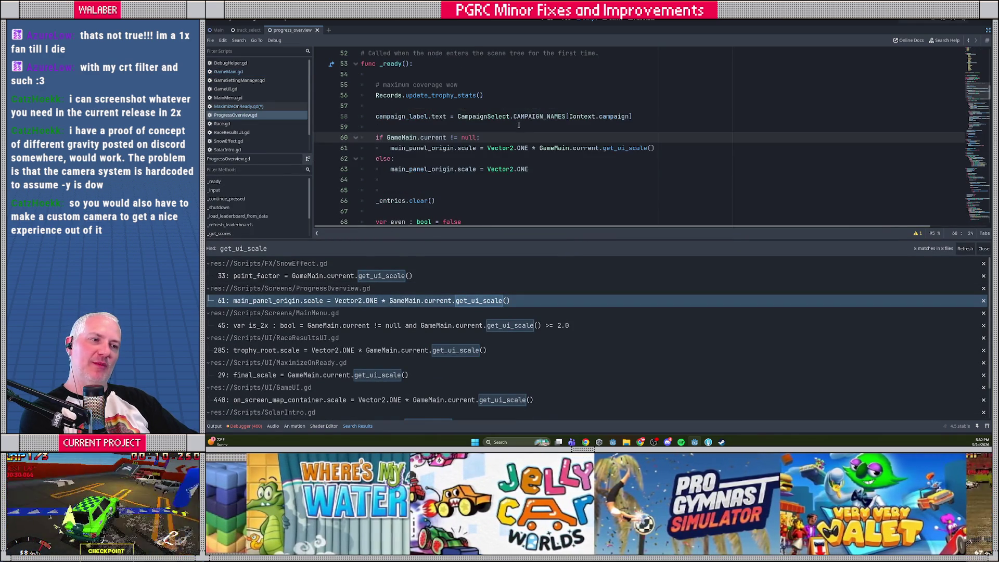
left_click_drag(539, 148, 708, 149)
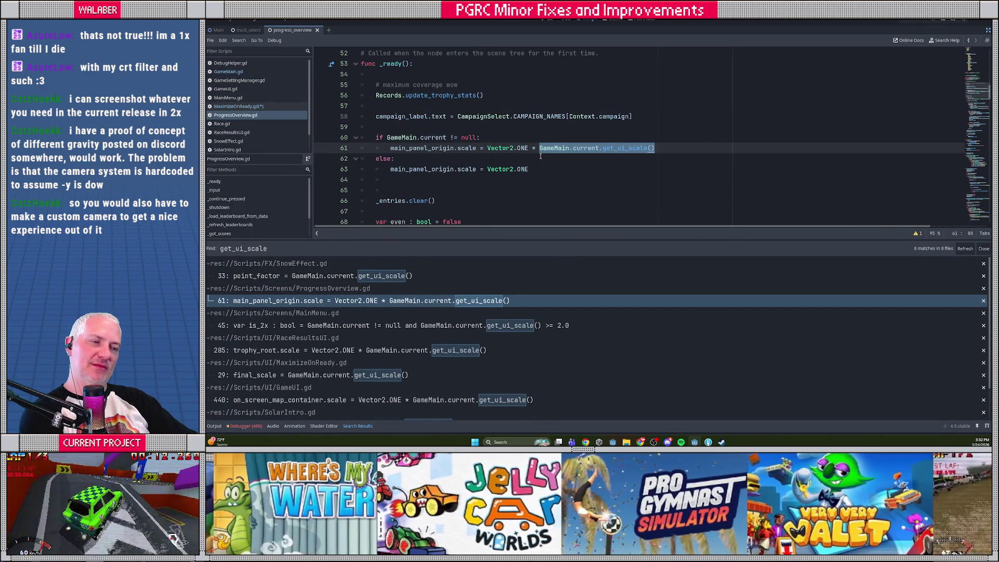
left_click(540, 159)
mouse_move(435, 134)
left_mouse_down()
mouse_move(529, 169)
mouse_move(673, 152)
left_mouse_up()
left_click(495, 169)
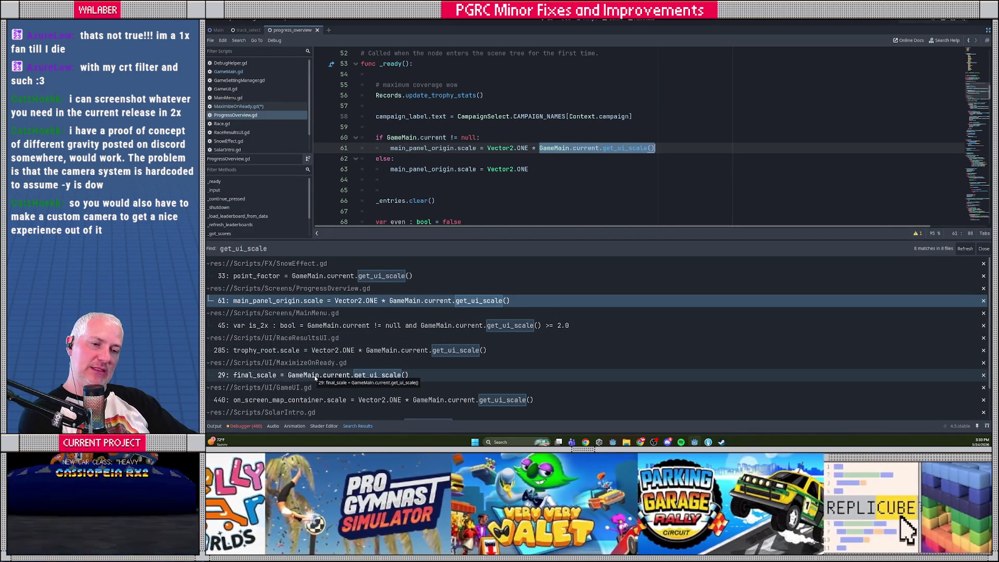
left_click(311, 327)
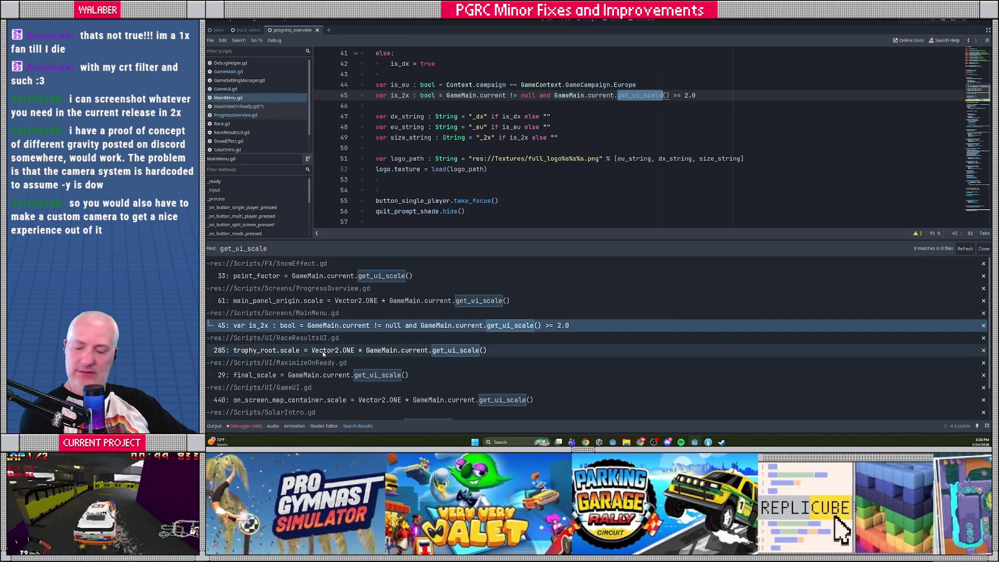
Step: Open RaceResultsUI.gd at its line 285 trophy scale match and read _size_trophy and nearby functions
left_click(323, 351)
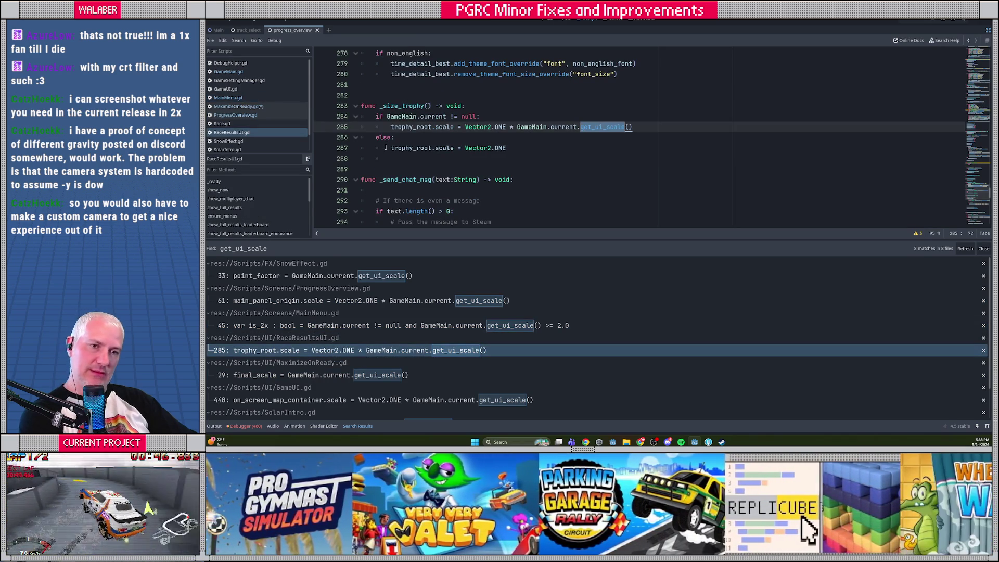
left_click(385, 147)
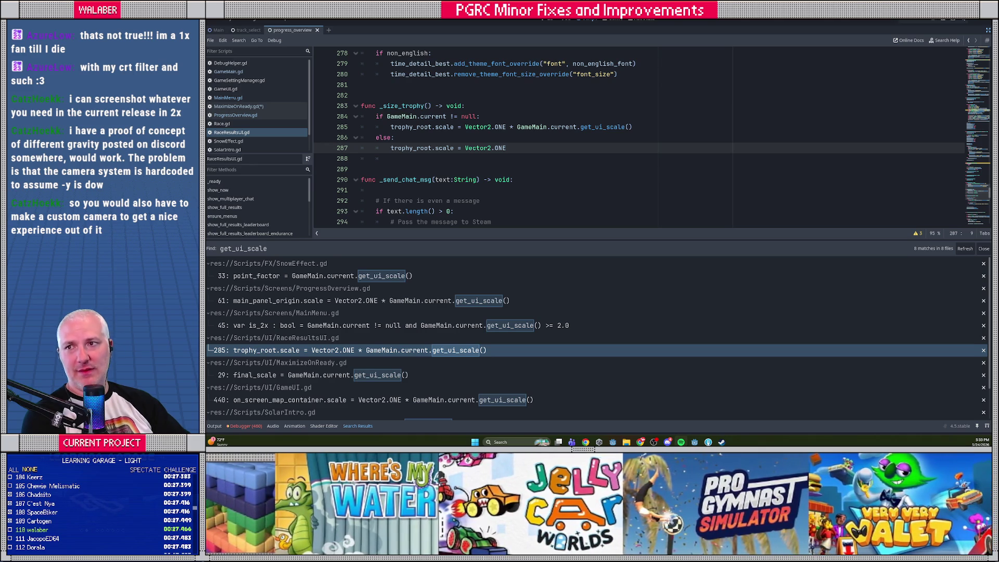
left_click(454, 95)
scroll(454, 94, "up", 6)
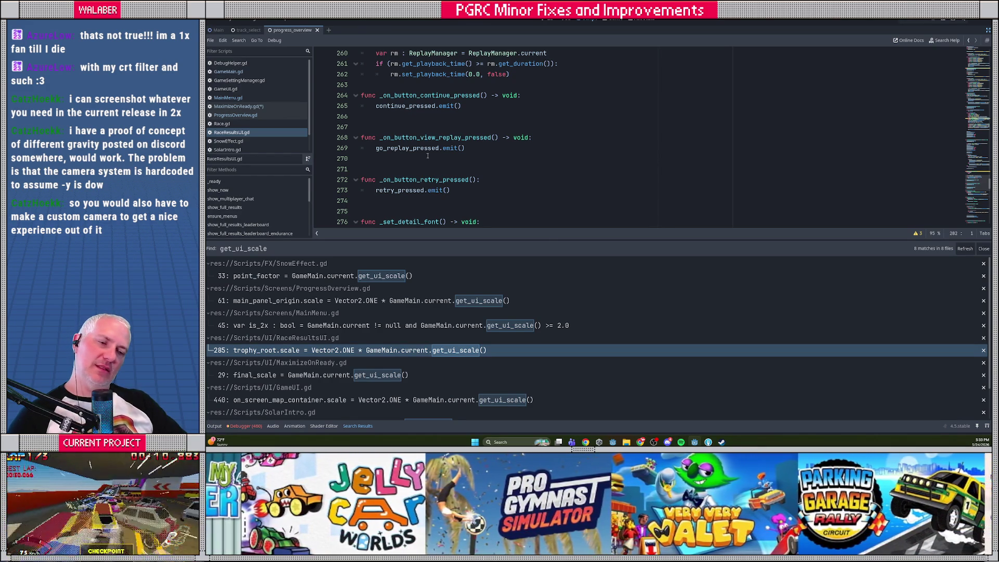
left_click_drag(588, 245, 545, 275)
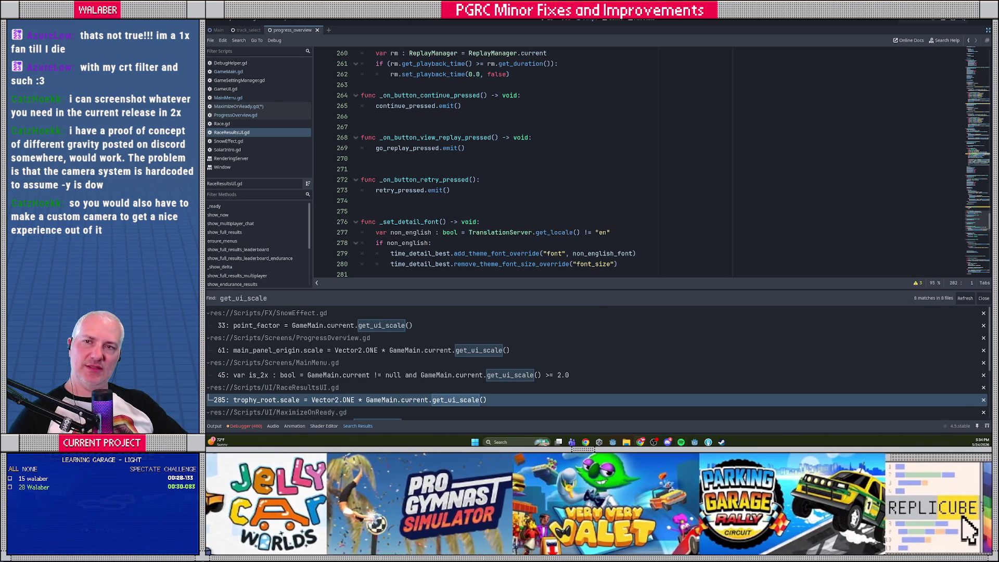
left_click(505, 131)
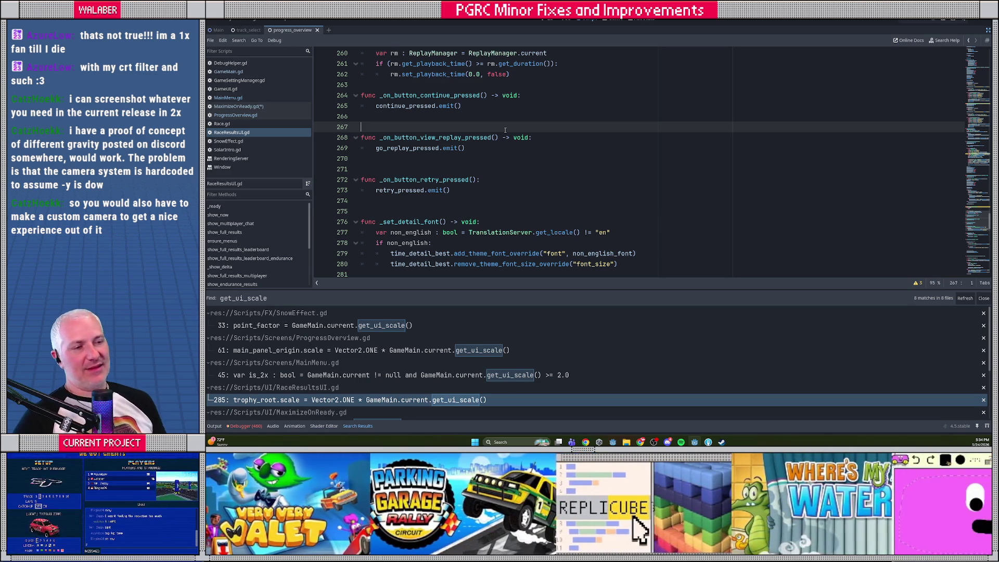
scroll(493, 131, "up", 20)
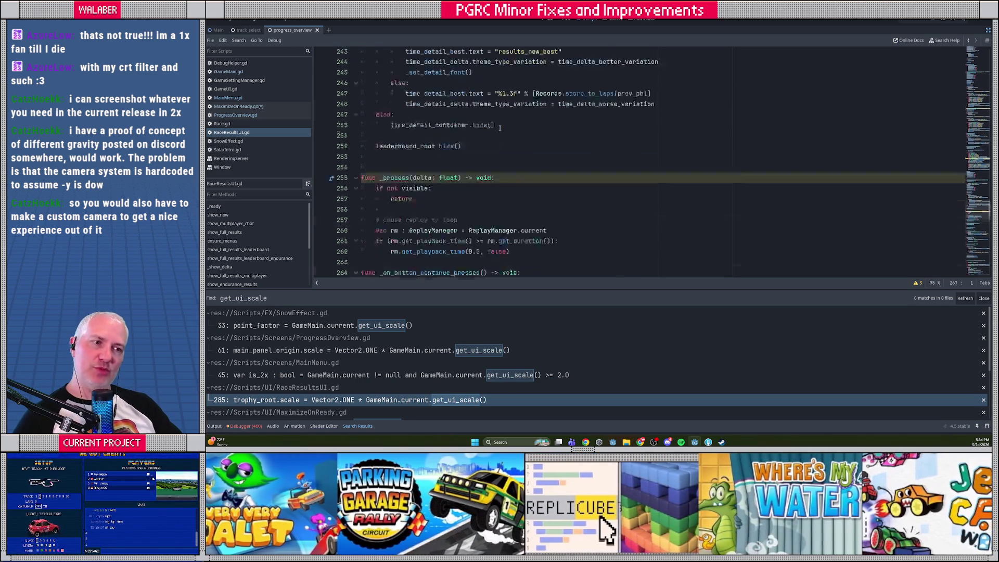
scroll(499, 128, "up", 20)
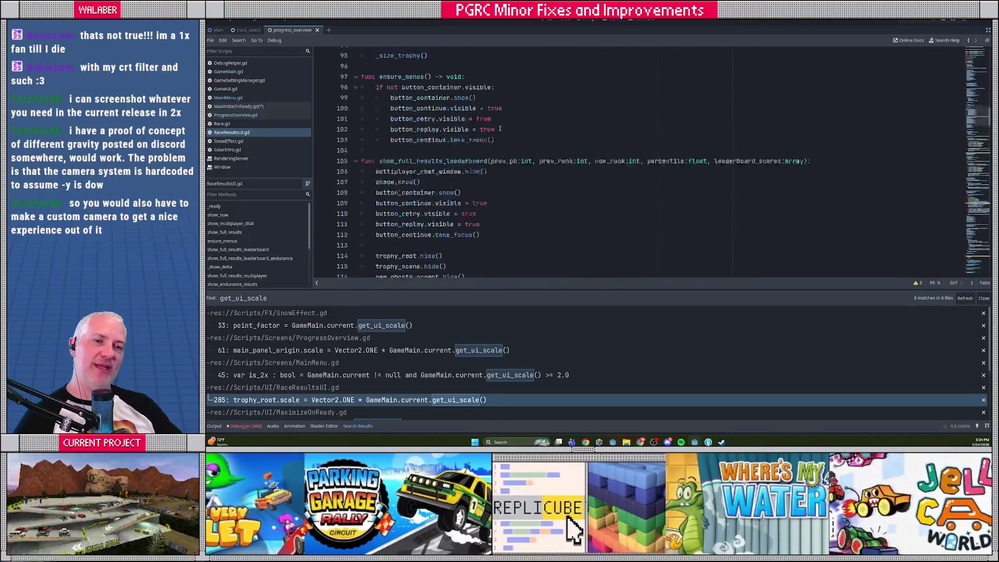
Step: Review MaximizeOnReady.gd's extends, class_name and double_in_high_res export lines
left_click(239, 106)
left_click(439, 63)
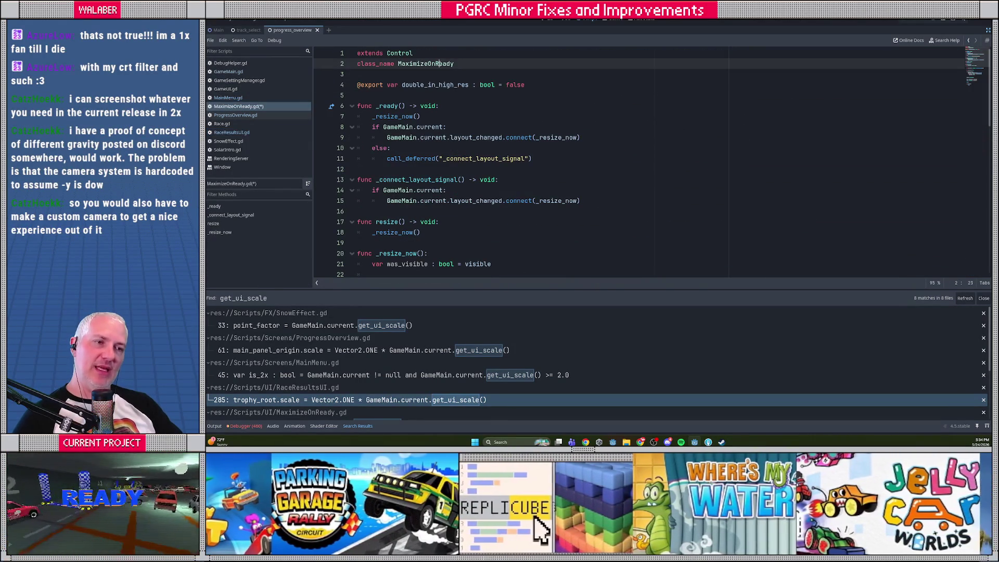
left_click_drag(358, 53, 432, 76)
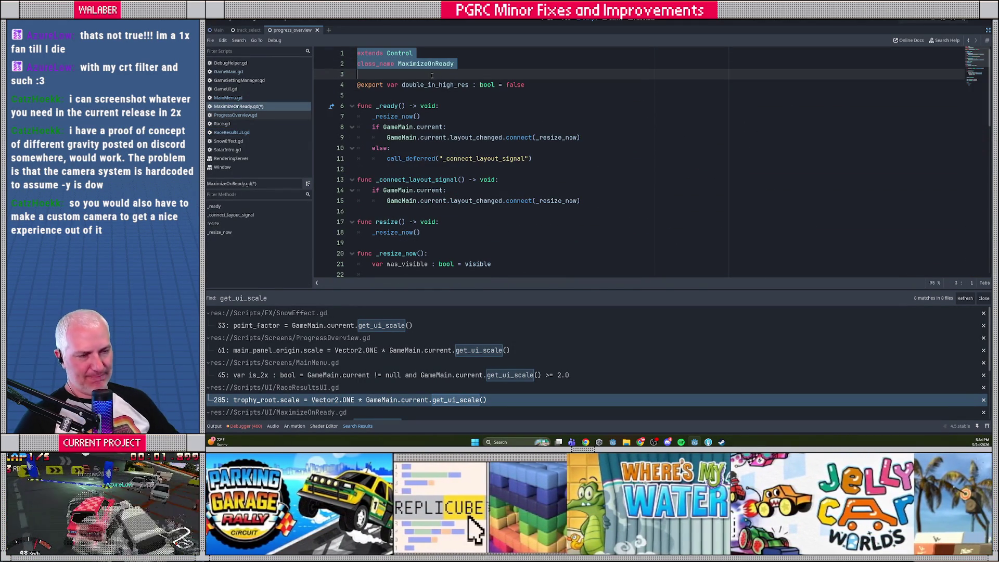
left_click_drag(431, 76, 431, 99)
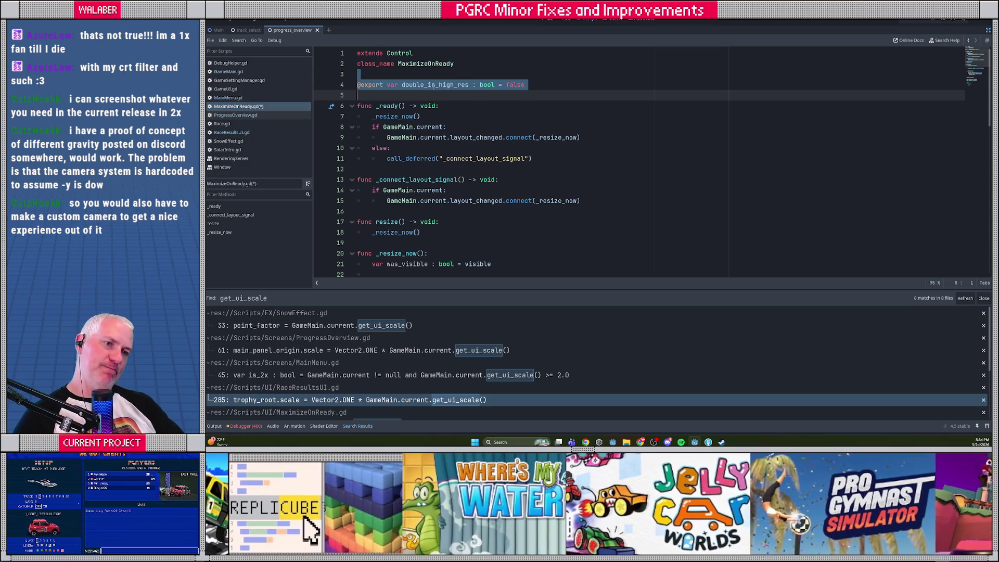
double_click(434, 85)
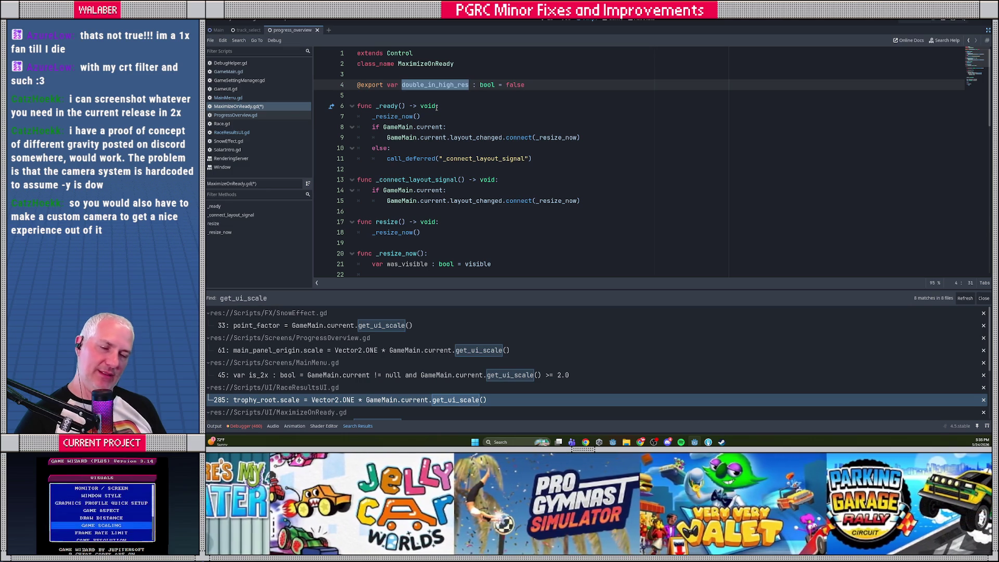
scroll(395, 153, "down", 2)
scroll(395, 153, "down", 5)
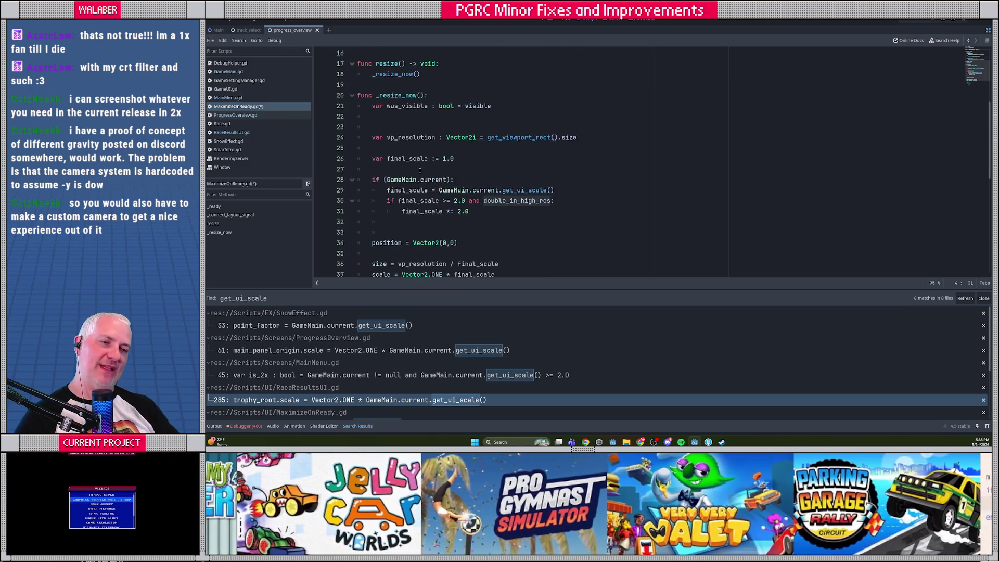
Step: Inspect the line 29 get_ui_scale call and final_scale doubling, then jump to get_ui_scale's definition
double_click(502, 159)
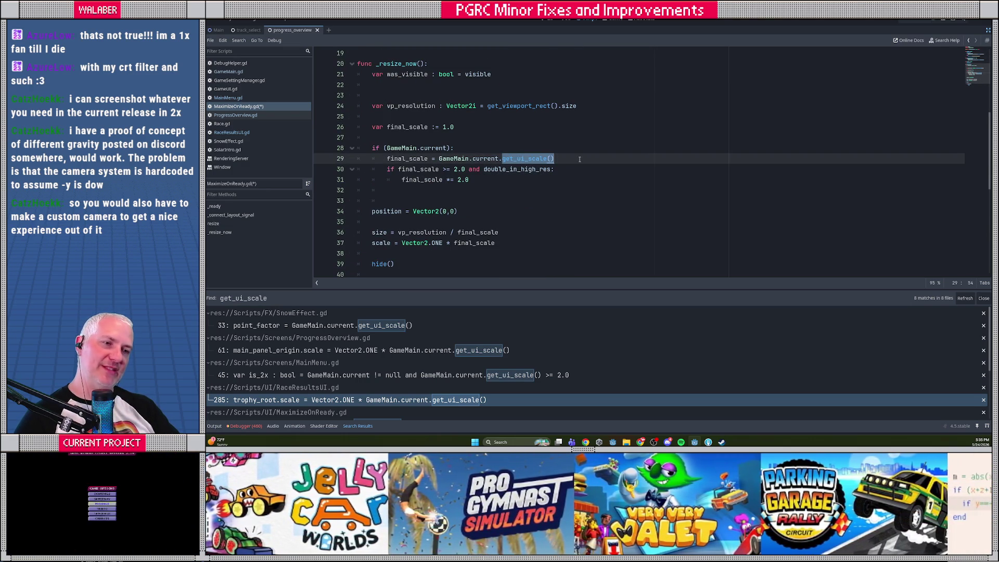
left_click_drag(404, 180, 479, 180)
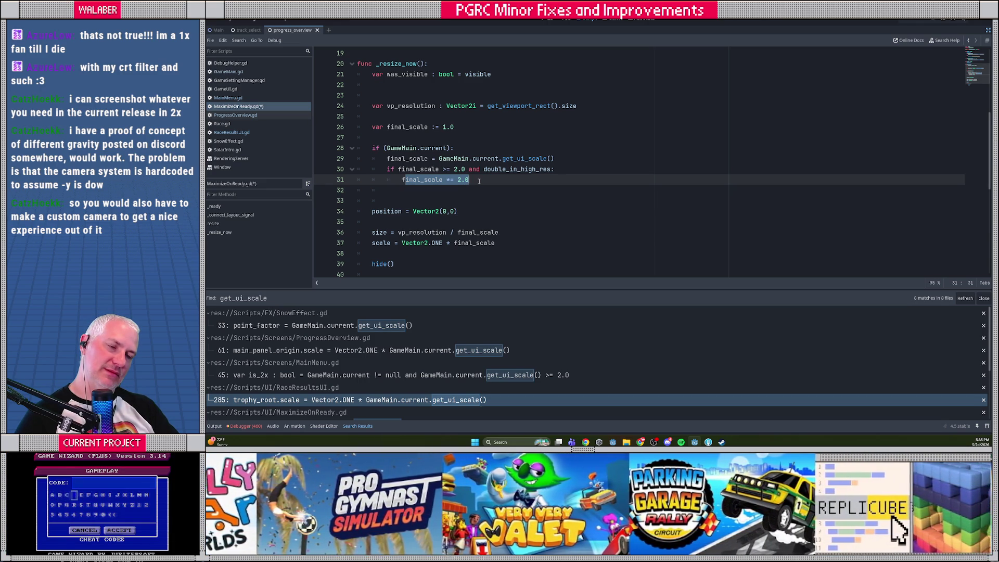
left_click(484, 179)
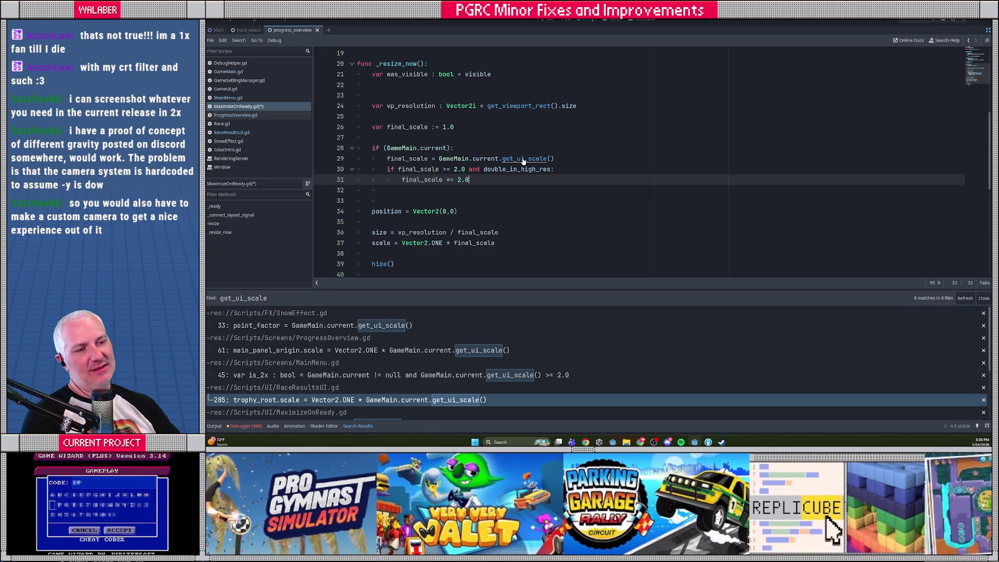
left_click(523, 159, "ctrl")
left_click(425, 170)
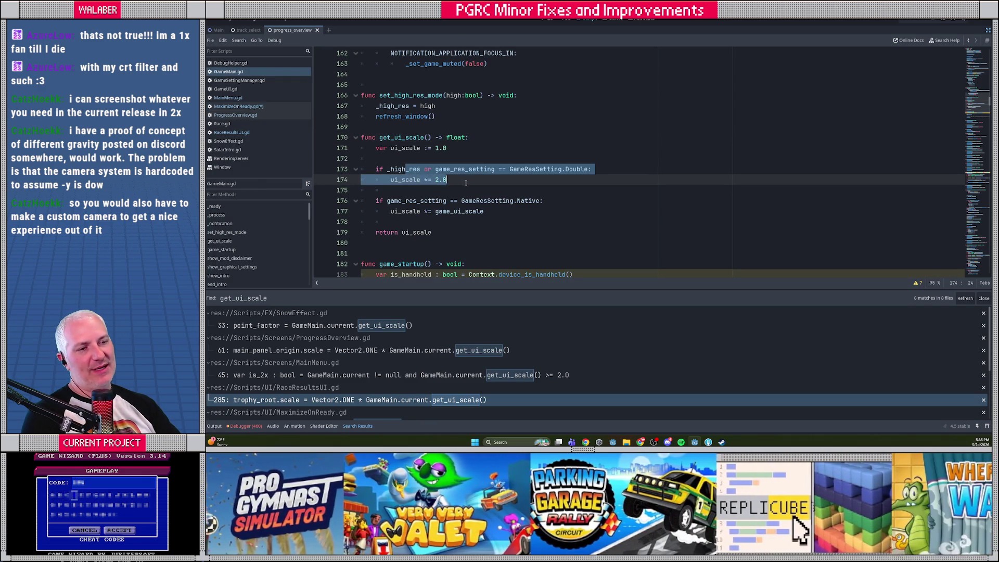
Step: Highlight get_ui_scale's signature and the Double-setting branch that doubles ui_scale
left_click(438, 163)
left_click(447, 171)
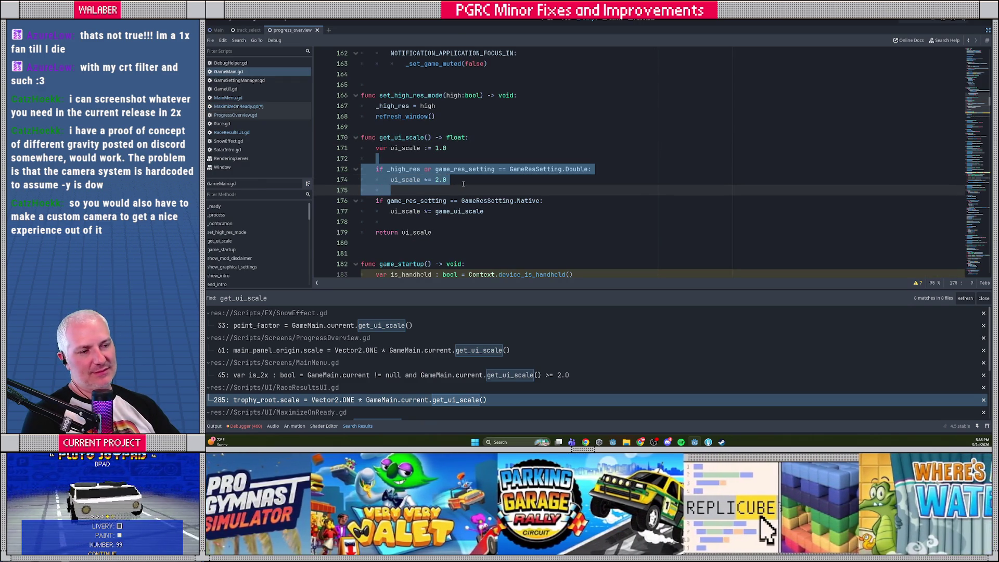
left_click(460, 181)
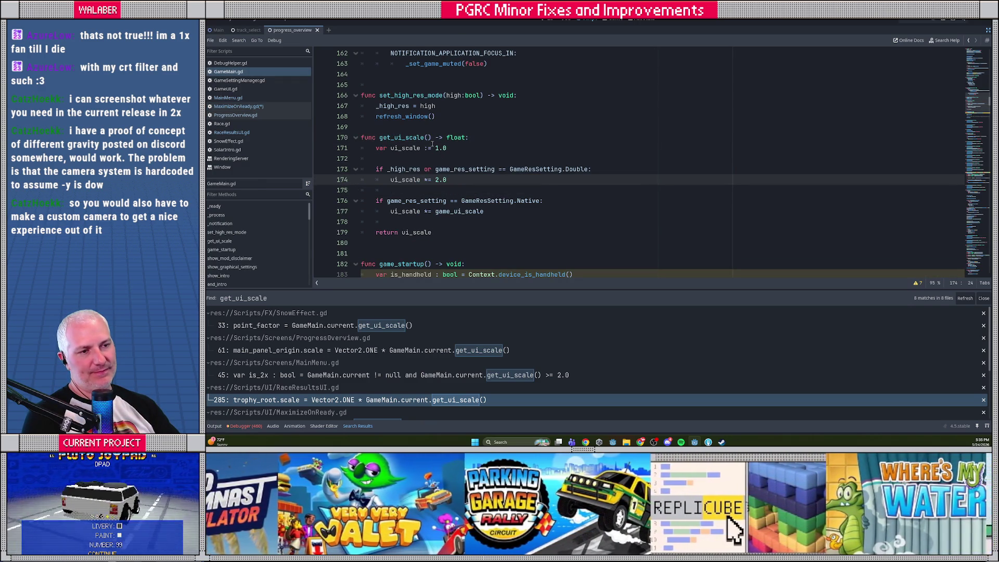
left_click(428, 137)
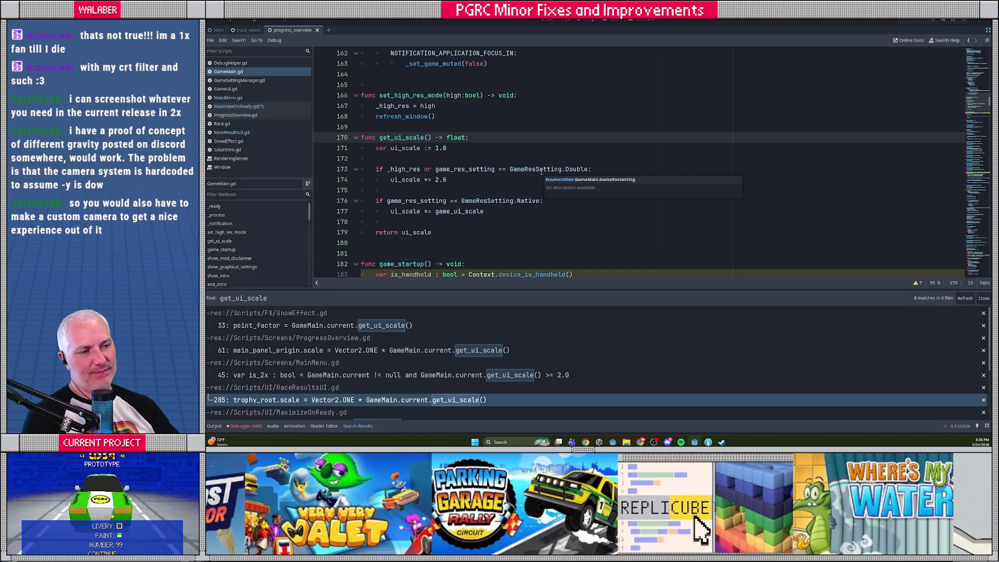
left_click(402, 191)
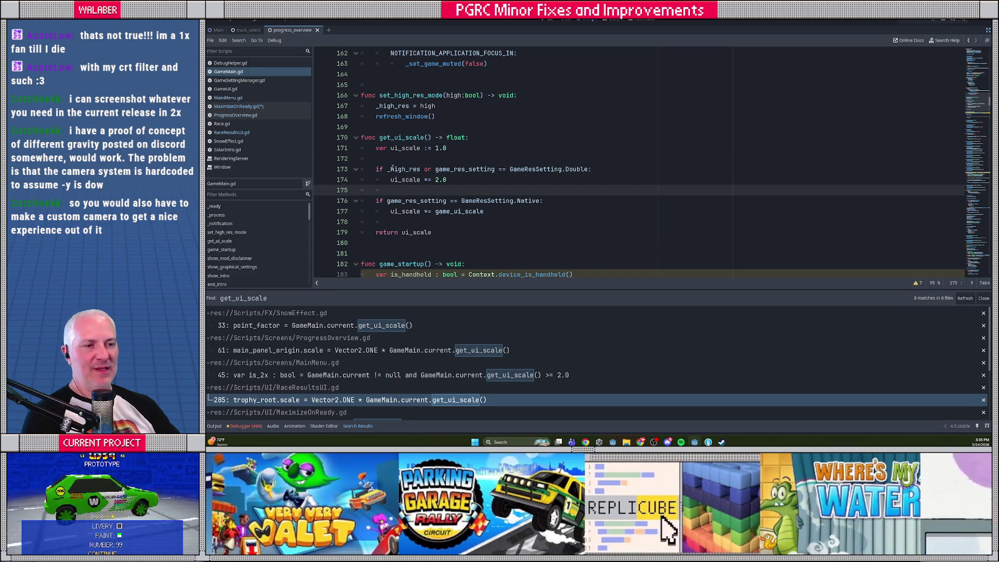
left_click_drag(387, 138, 462, 137)
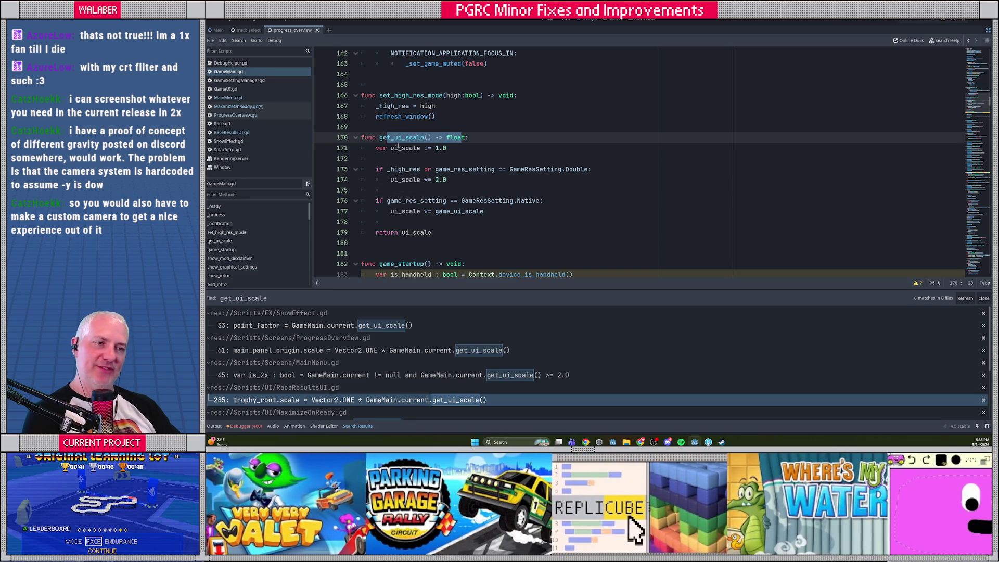
left_click(410, 148)
Step: Highlight the _high_res check and Native-setting branch, then return to MaximizeOnReady.gd
left_click_drag(384, 169, 591, 170)
left_click_drag(376, 201, 494, 209)
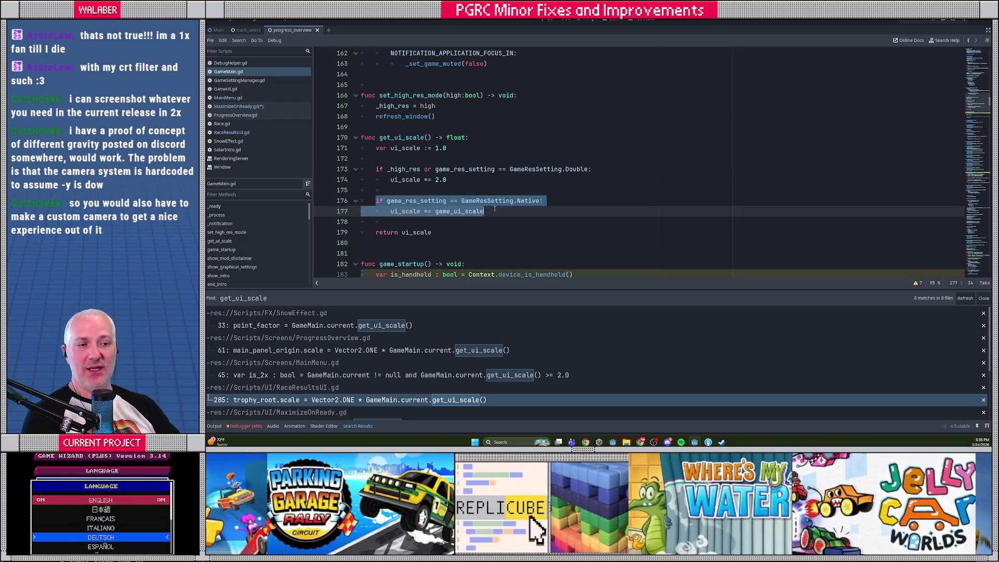
left_click(503, 210)
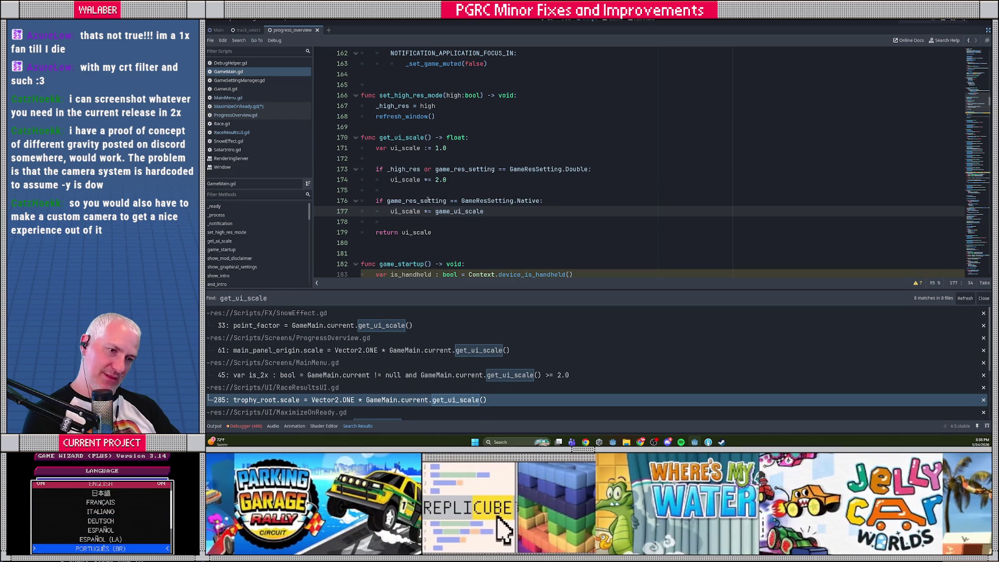
left_click_drag(375, 201, 500, 210)
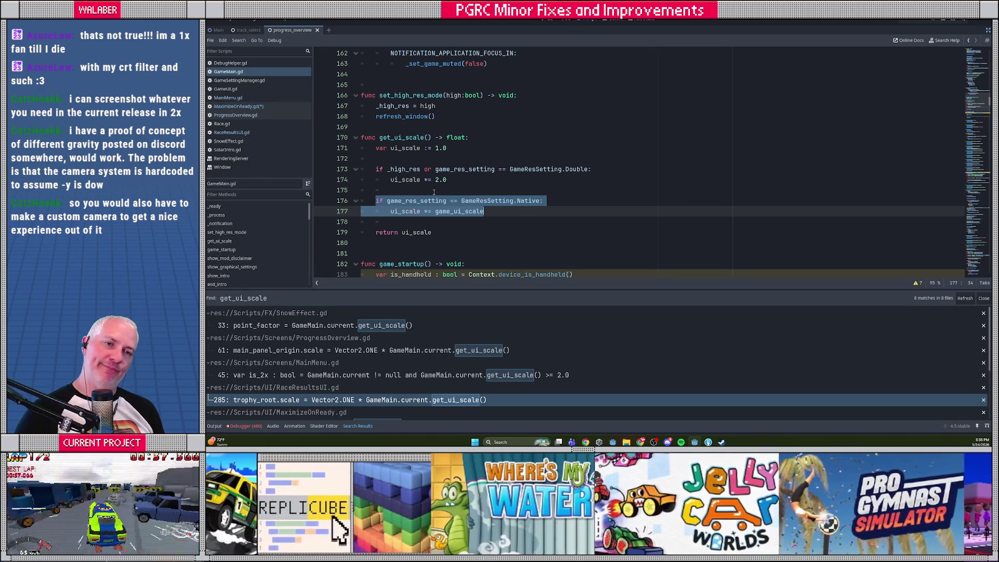
left_click(238, 107)
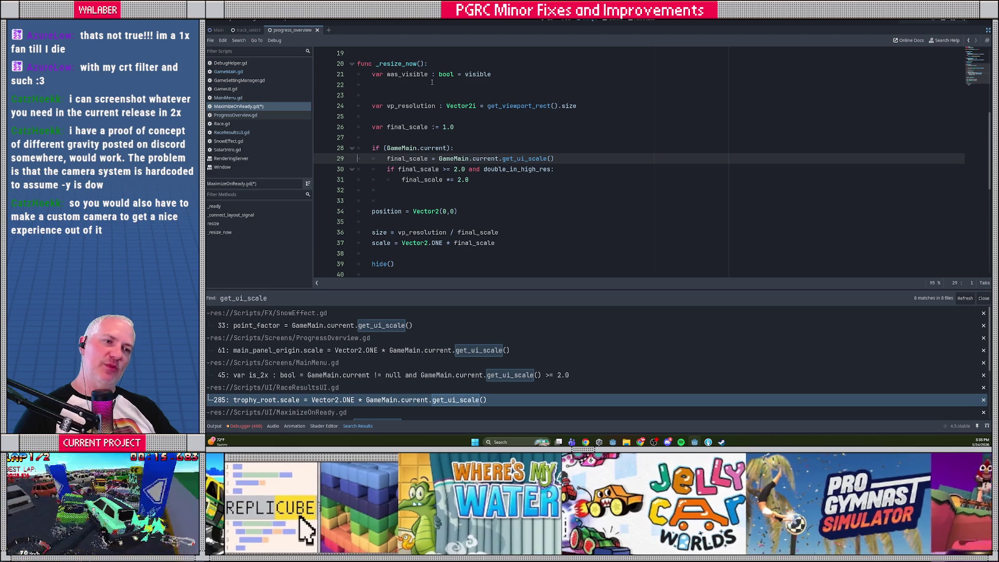
Step: Review _resize_now lines 22–32 and its line 29 get_ui_scale call, then reopen GameMain.gd
scroll(417, 104, "up", 3)
scroll(468, 157, "down", 2)
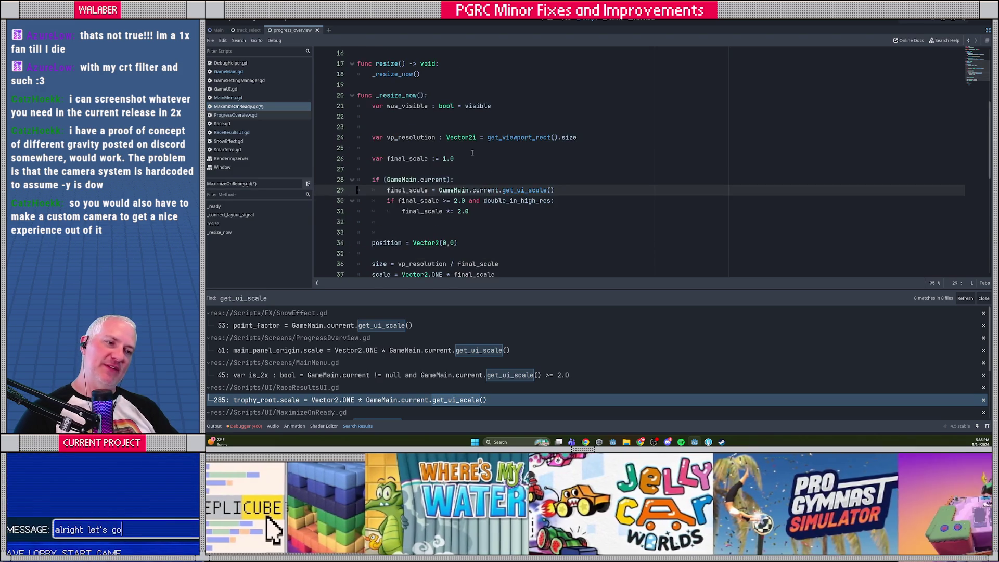
double_click(516, 190)
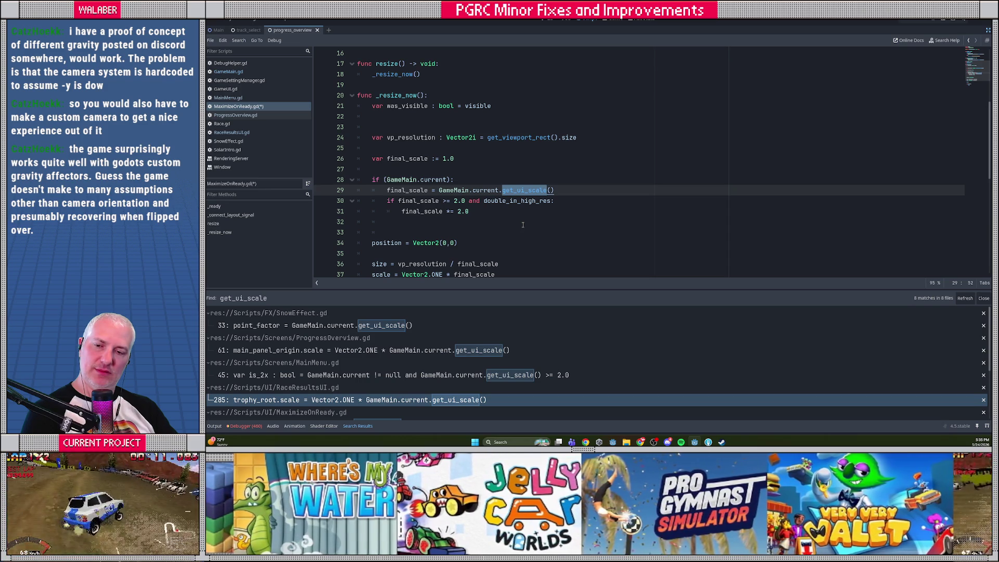
left_click(523, 212)
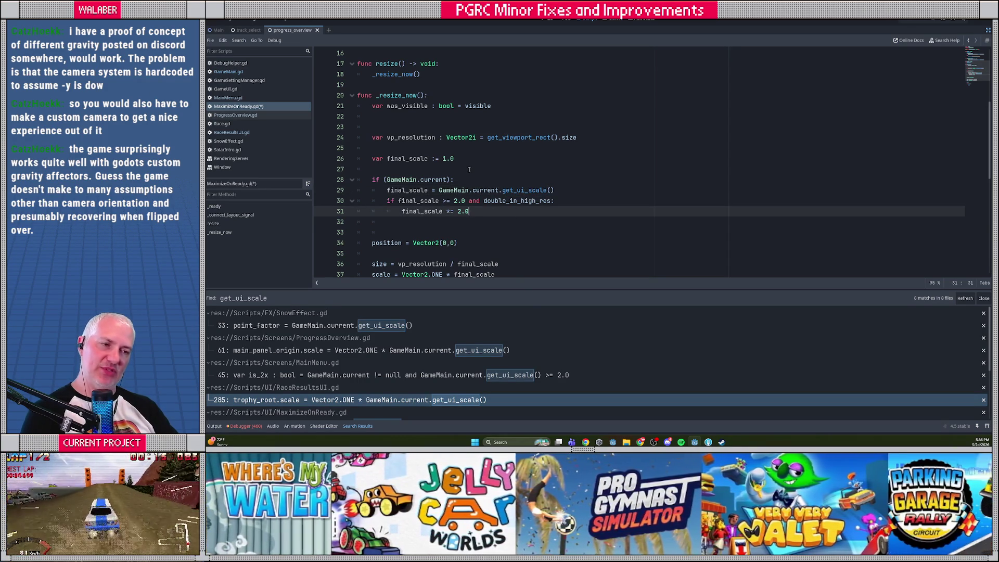
left_click(468, 169)
mouse_move(377, 116)
left_mouse_down()
mouse_move(469, 138)
mouse_move(487, 223)
left_mouse_up()
left_click(504, 232)
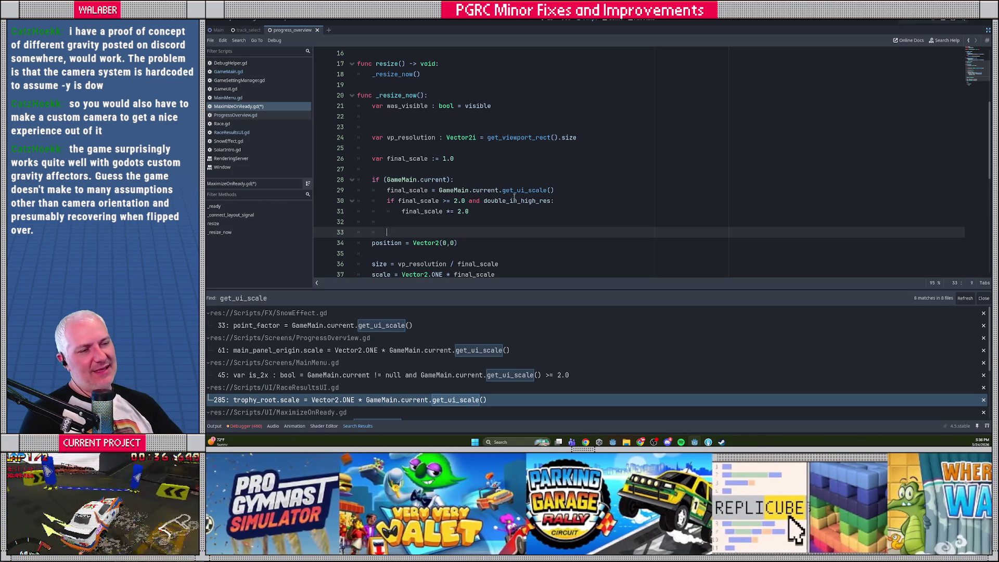
double_click(517, 190)
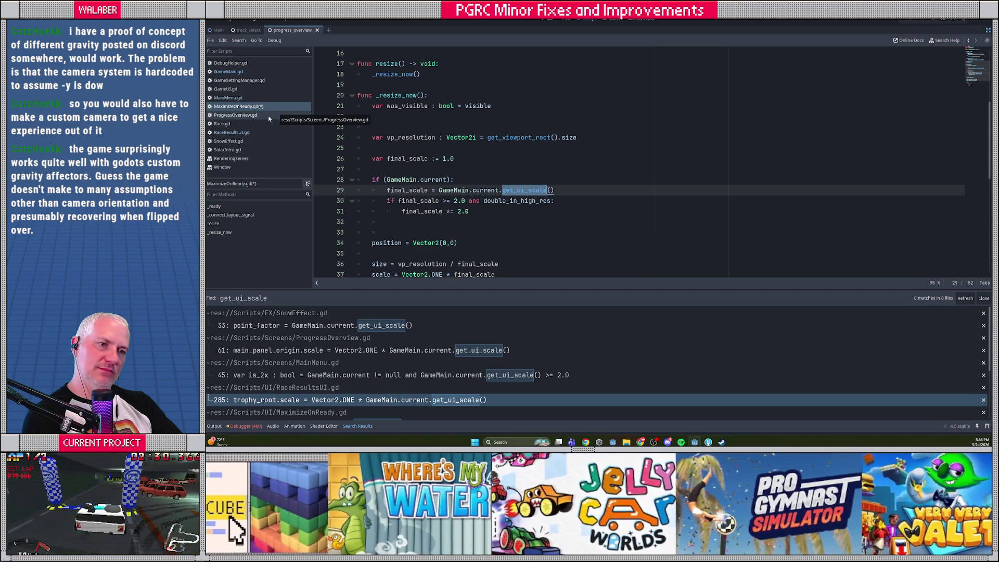
left_click(251, 73)
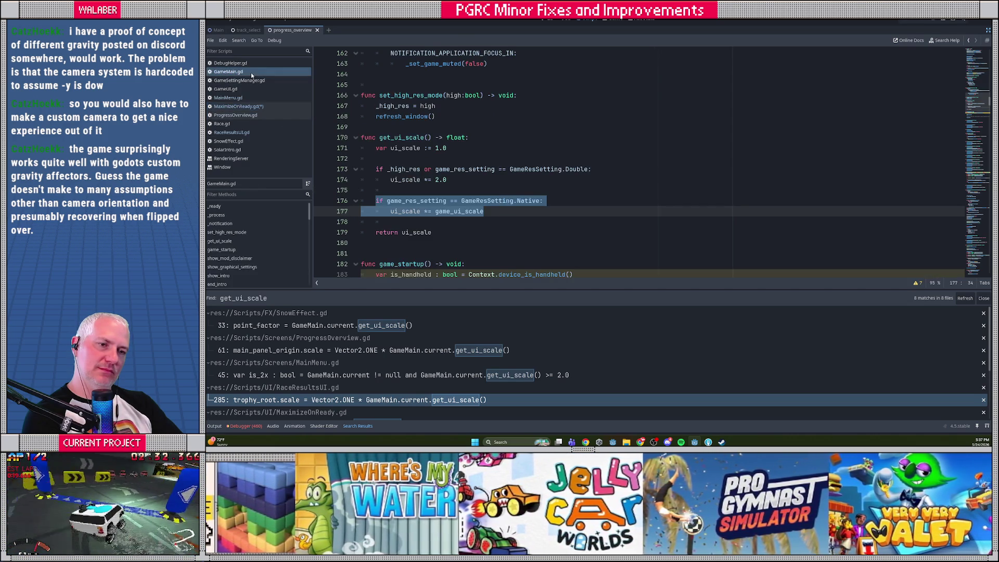
Step: Inspect the refresh_window definition and its width_factor line, then go back to the call site
left_click(392, 137)
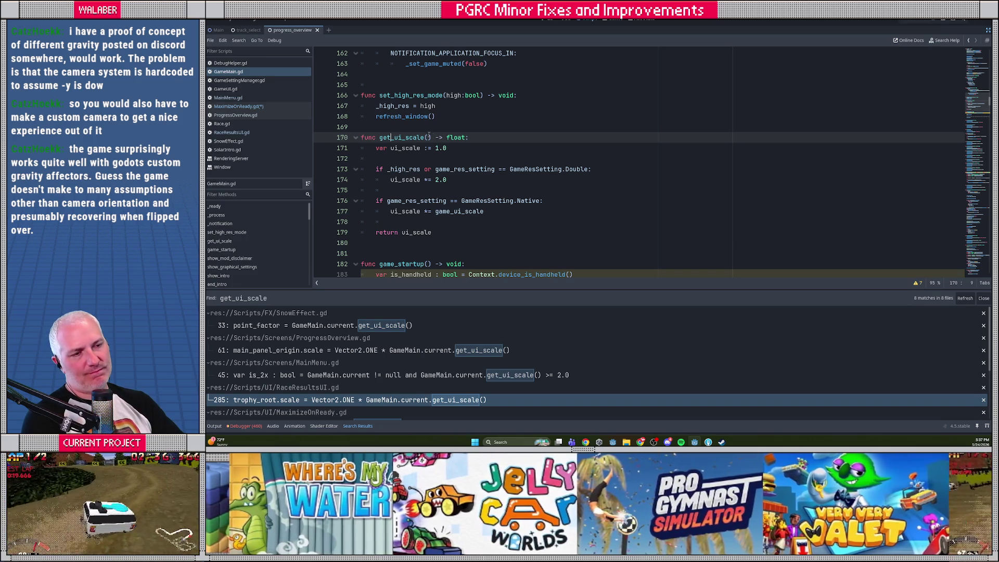
left_click(401, 116, "ctrl")
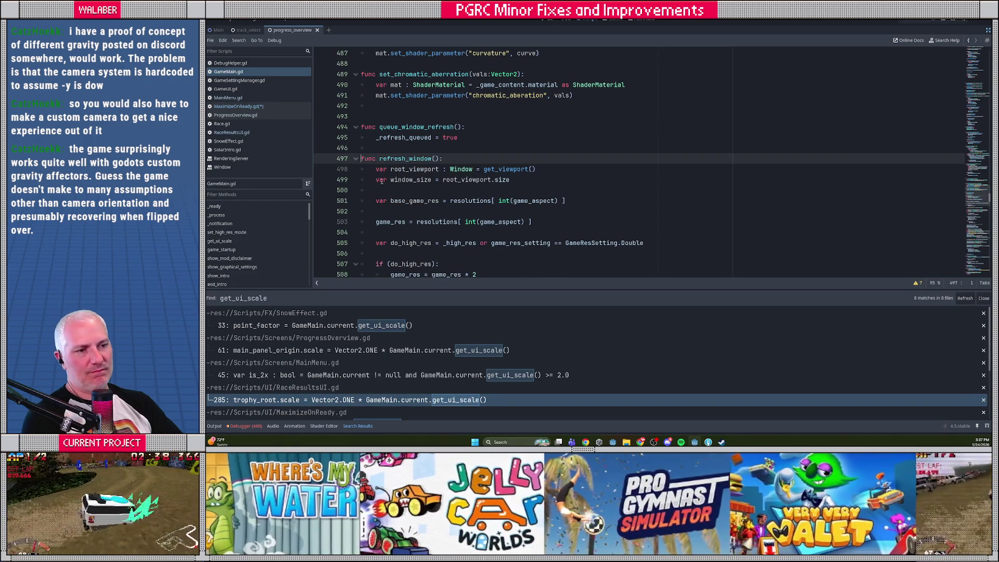
scroll(376, 185, "down", 4)
scroll(376, 185, "down", 2)
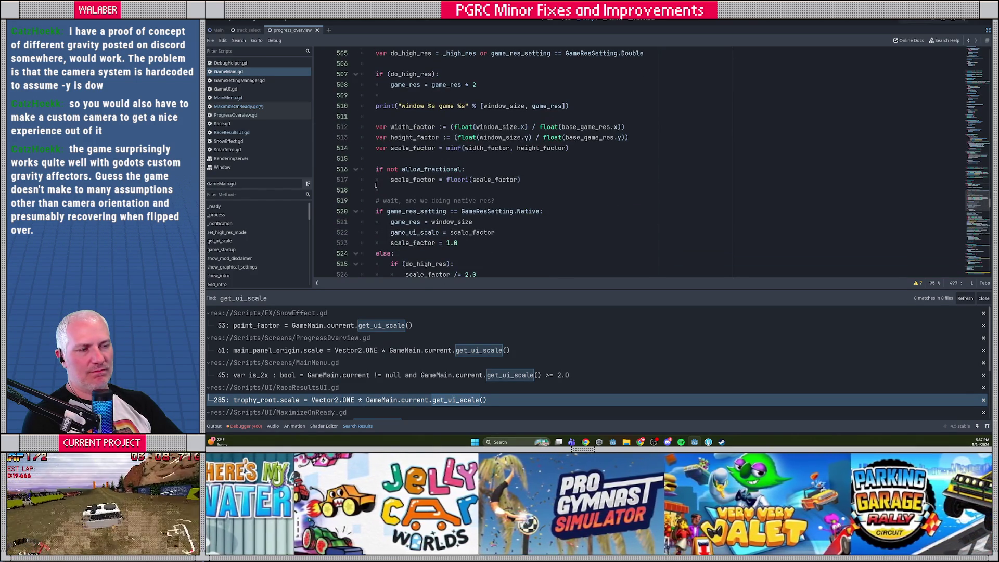
scroll(376, 185, "up", 1)
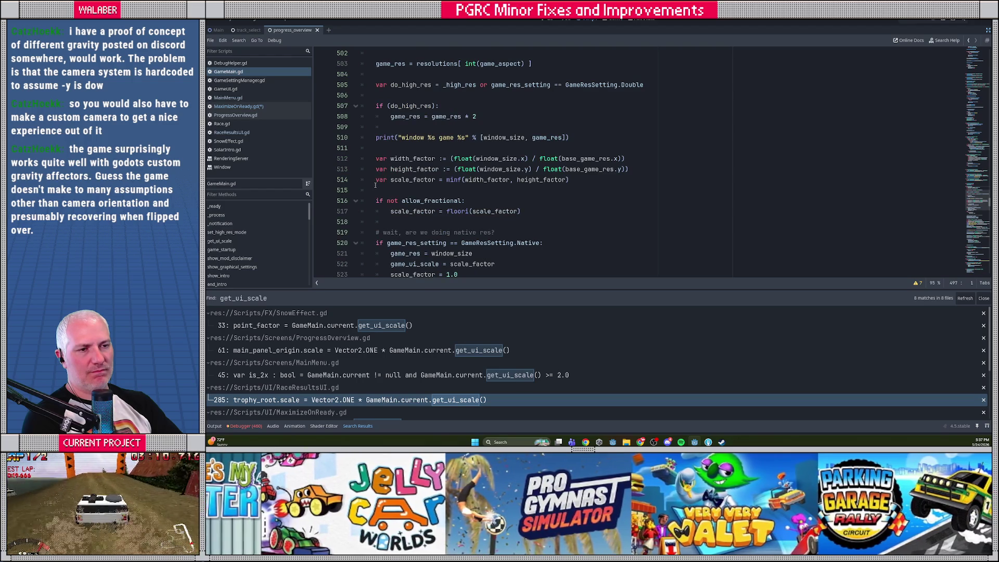
left_click(403, 97)
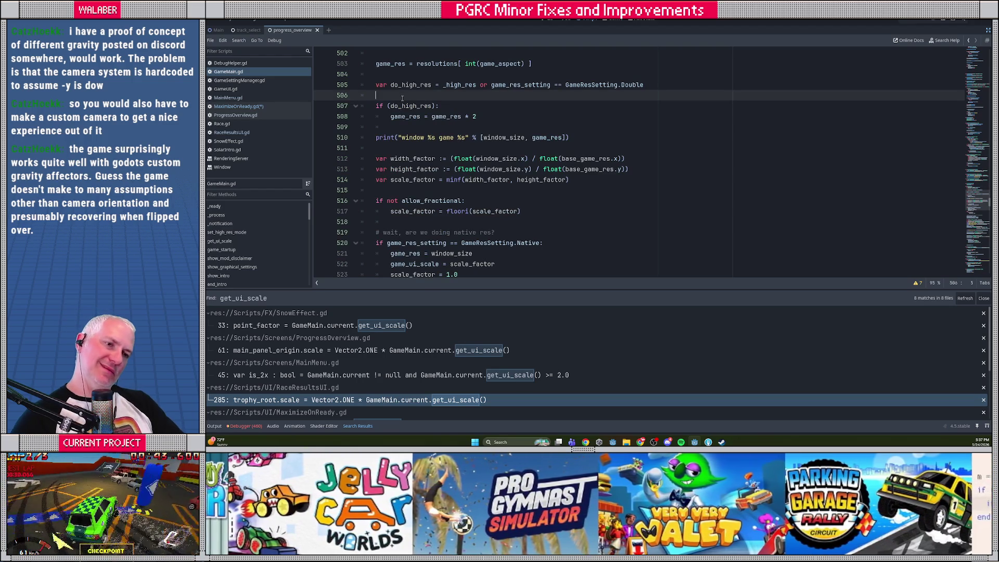
scroll(412, 148, "down", 2)
left_click(390, 95)
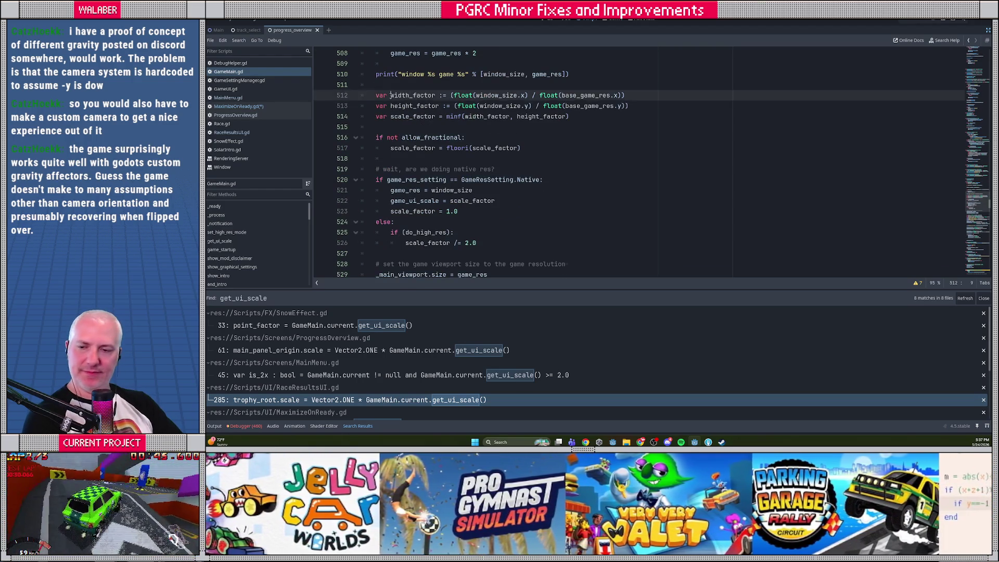
key("alt+Left")
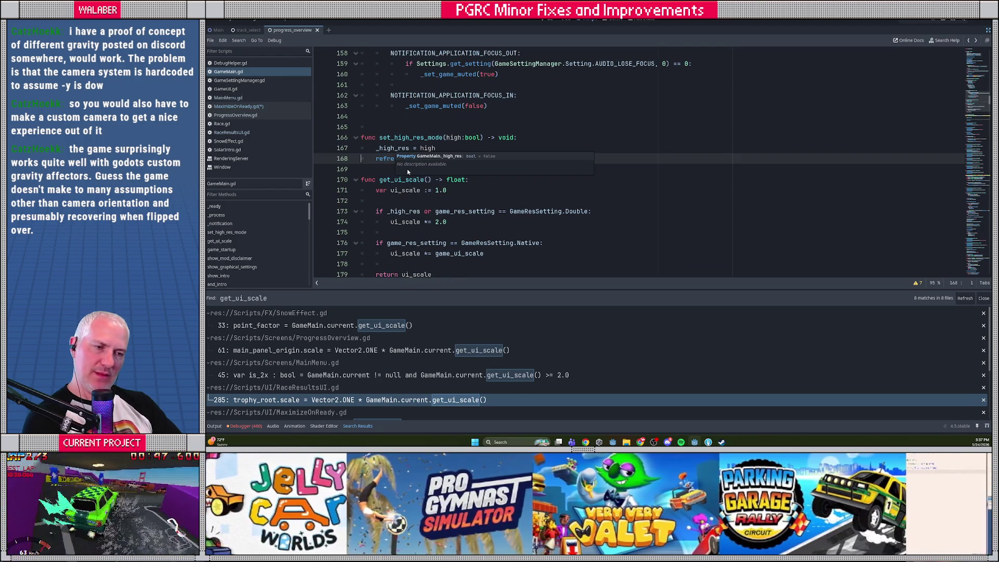
Step: Review set_high_res_mode and get_ui_scale, then jump to the game_ui_scale declaration on line 84
left_click(368, 170)
scroll(385, 173, "down", 1)
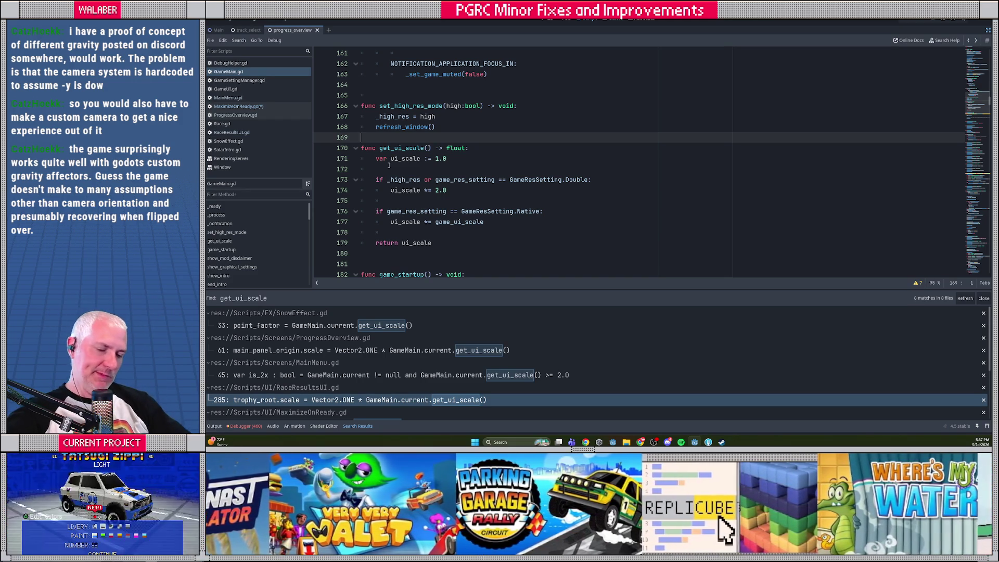
mouse_move(361, 95)
left_mouse_down()
mouse_move(450, 232)
mouse_move(469, 243)
left_mouse_up()
left_click(468, 243)
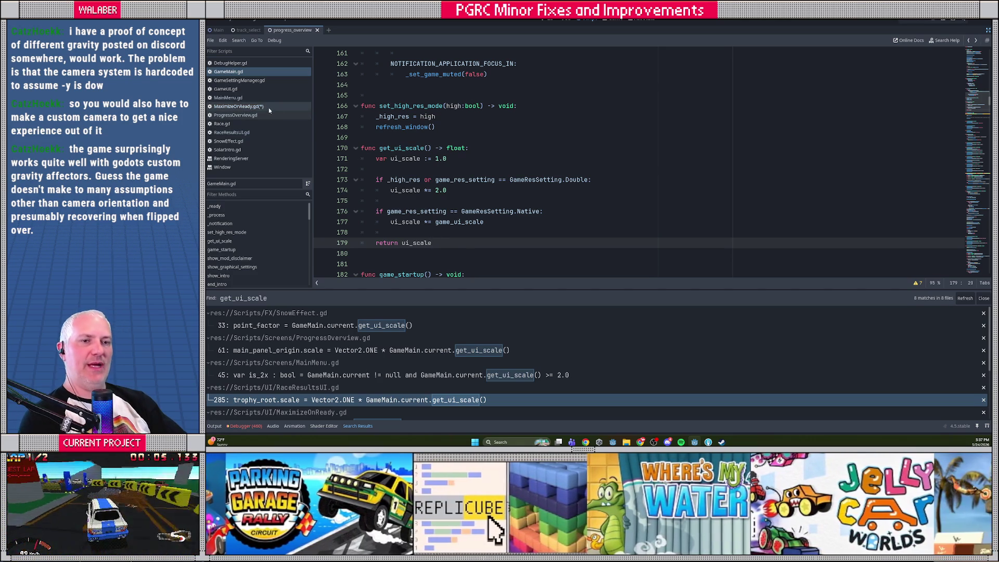
left_click(229, 75)
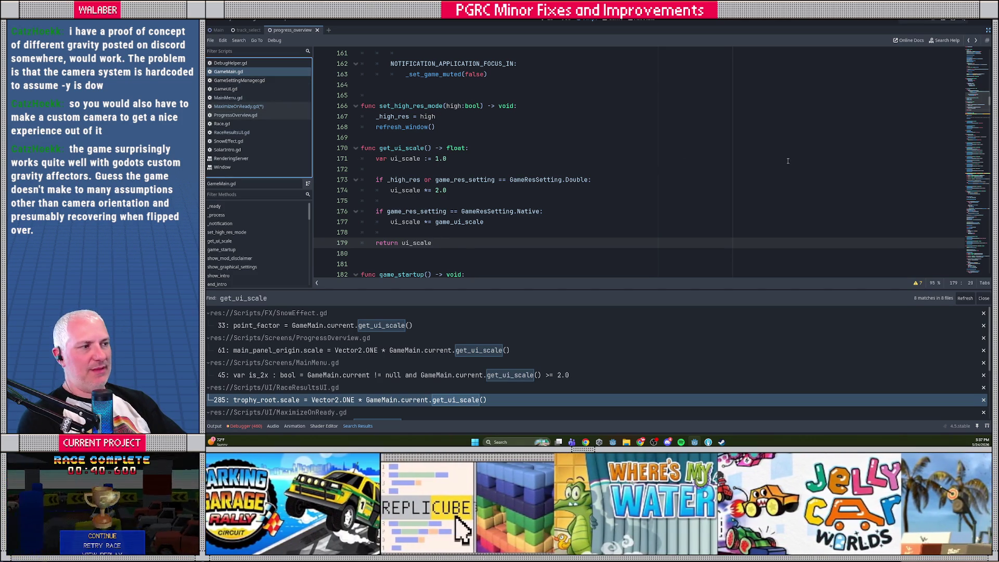
left_click(402, 159)
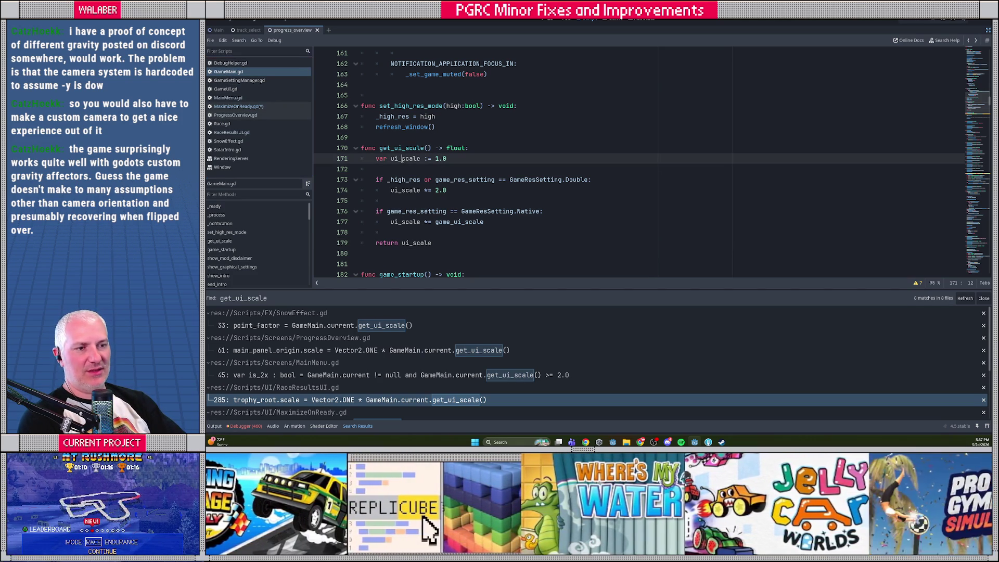
left_click(459, 222, "ctrl")
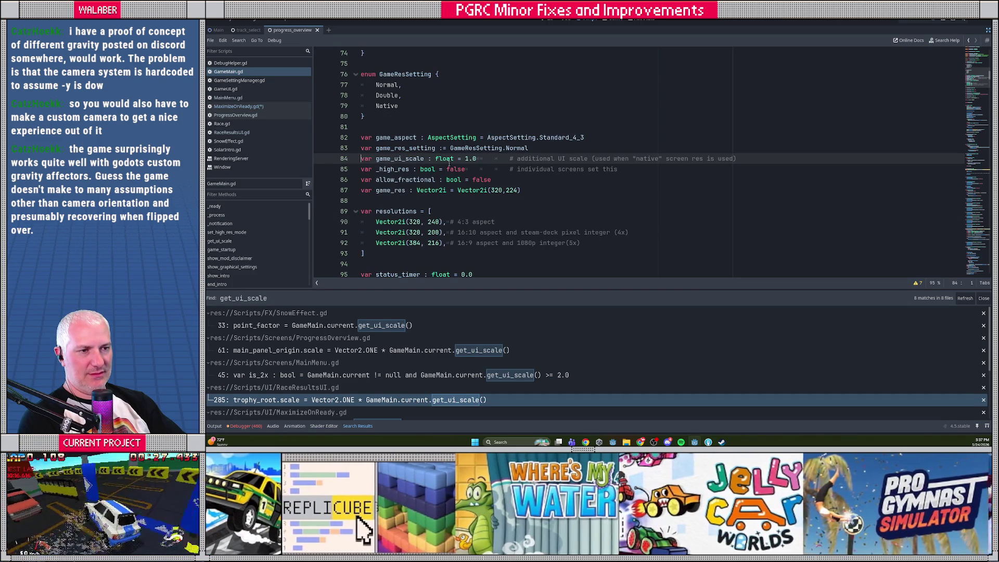
Step: Find game_ui_scale's line 522 assignment from scale_factor and place the caret after the following else:
double_click(407, 158)
key("ctrl+f")
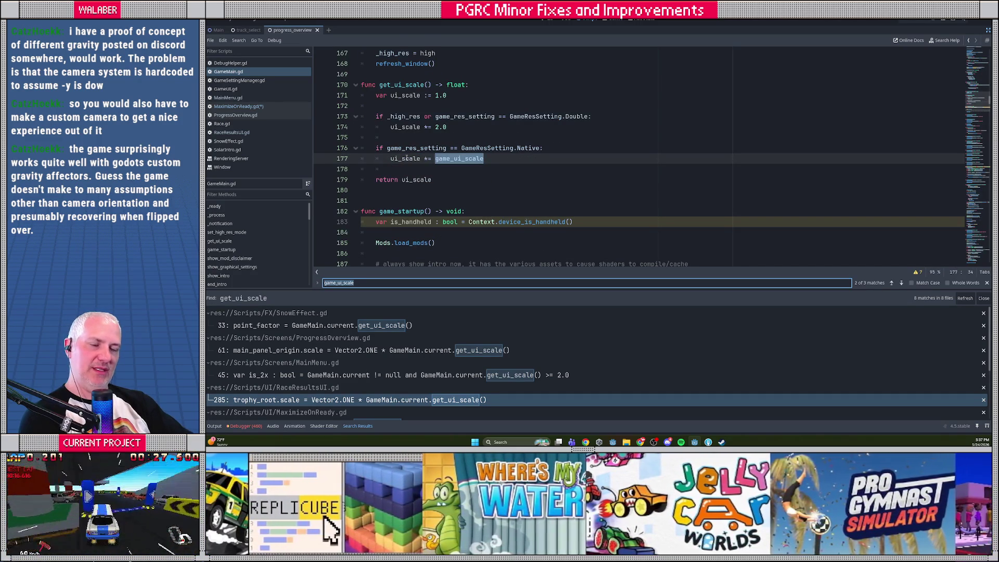
key("Return")
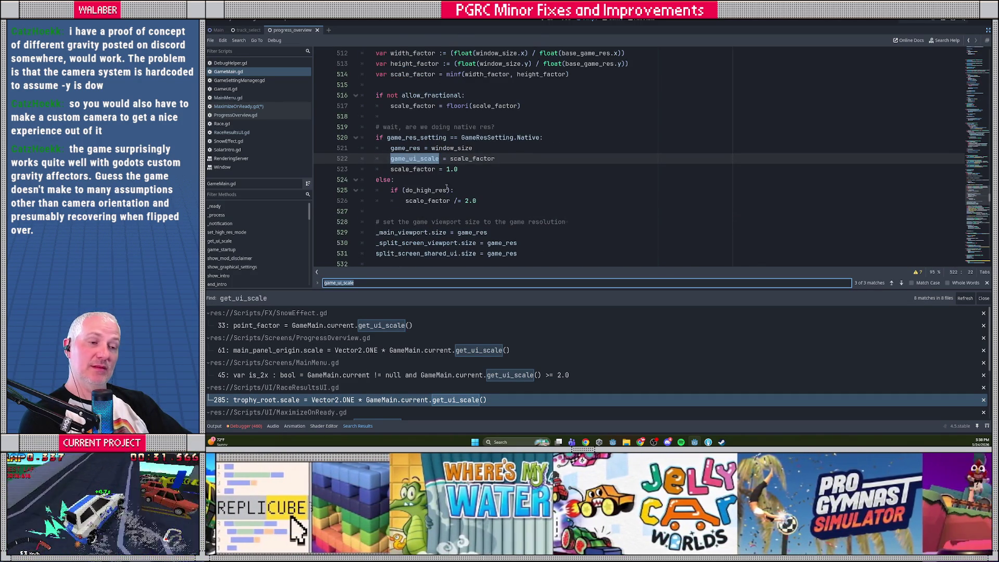
scroll(487, 191, "up", 4)
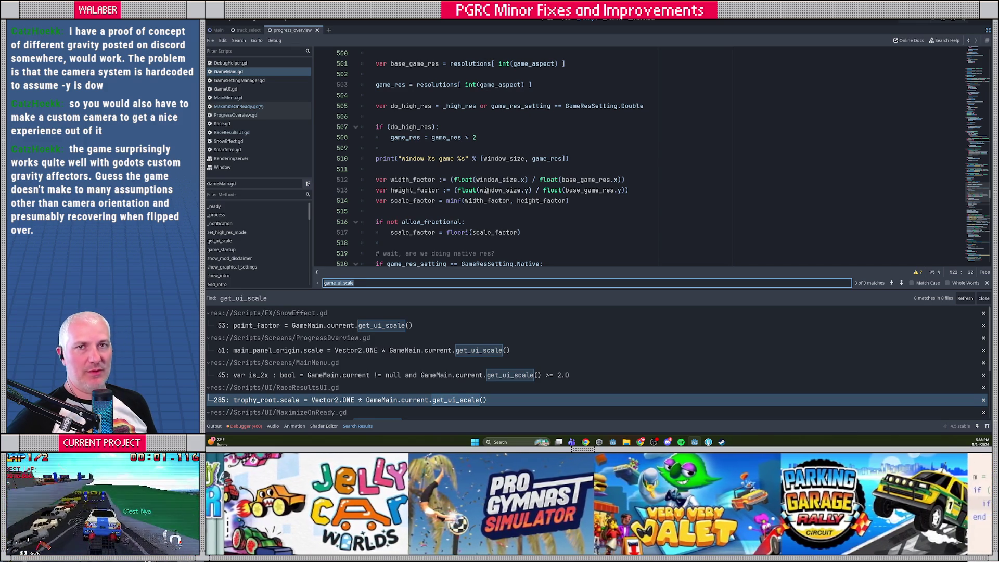
scroll(485, 203, "down", 3)
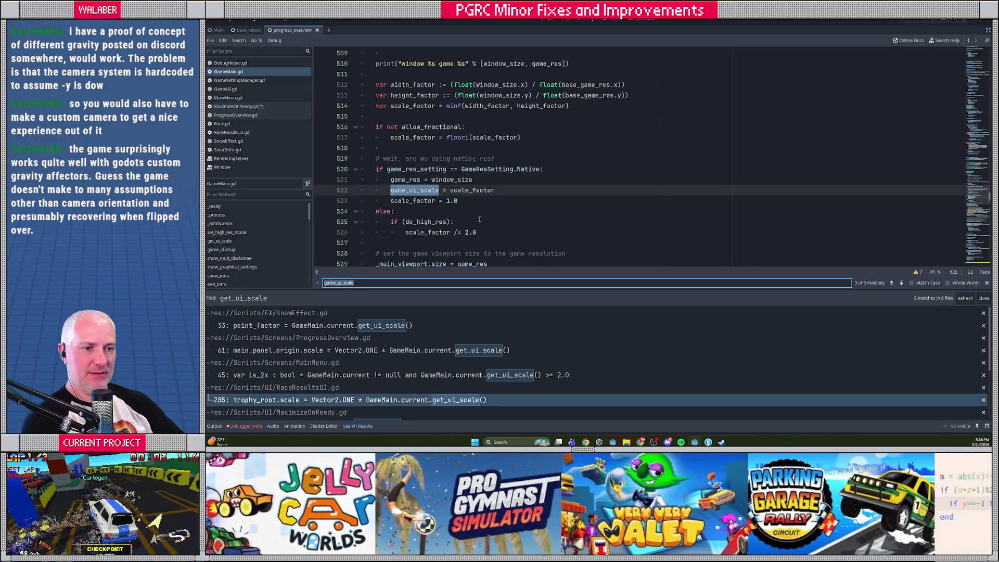
left_click(417, 212)
Step: Add game_ui_scale = 1.0 to the non-Native else branch and save GameMain.gd
key("Return")
type("game_ui_")
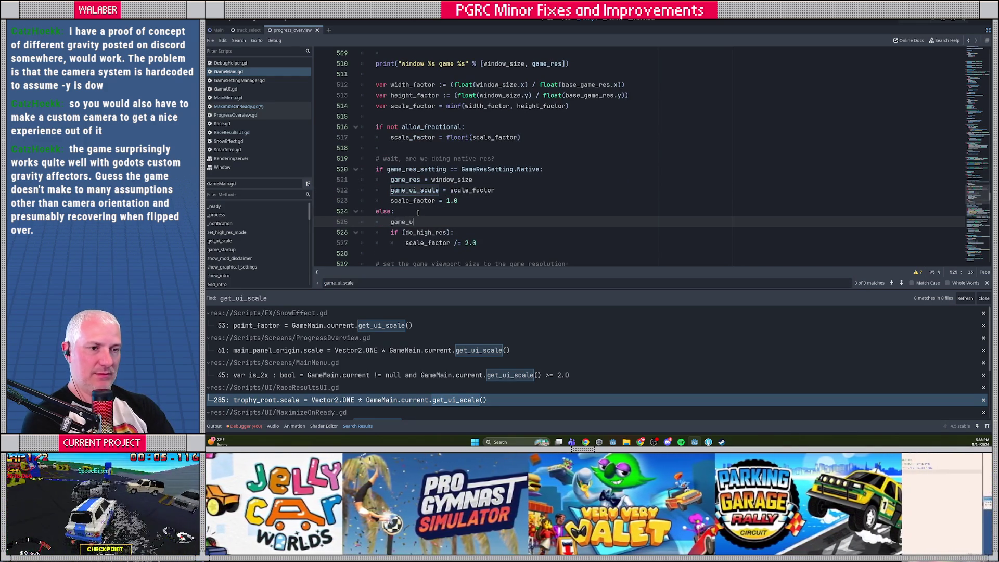
type("scale ")
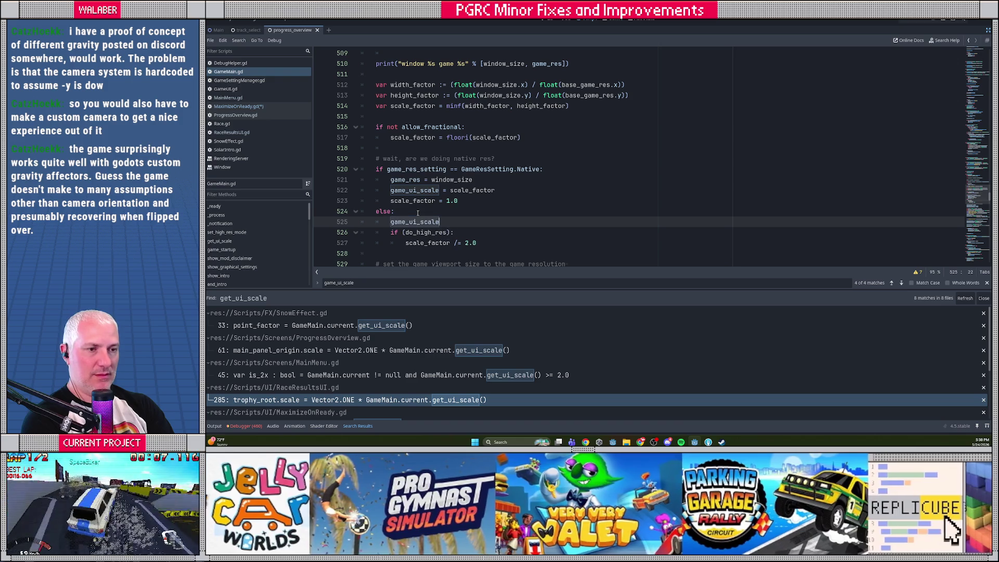
type("= 1.0")
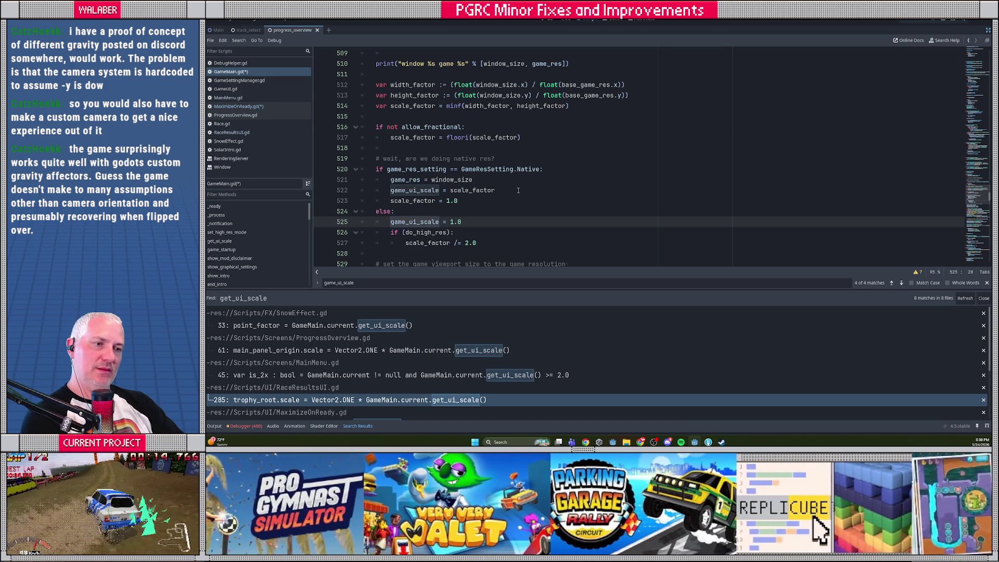
left_click(518, 190)
key("ctrl+s")
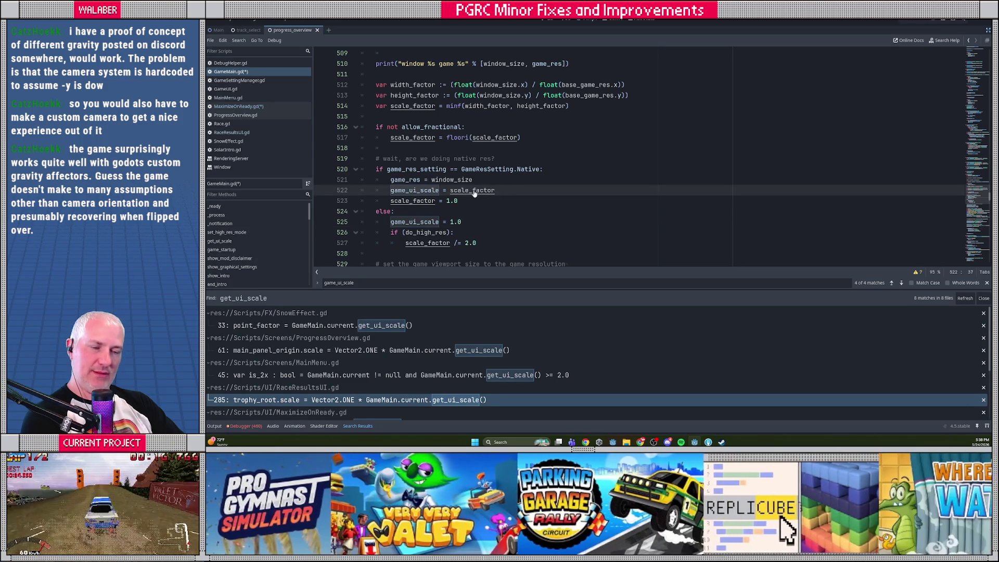
Step: Search game_ui_scale again to step back to its use in get_ui_scale at line 177
left_click(245, 73)
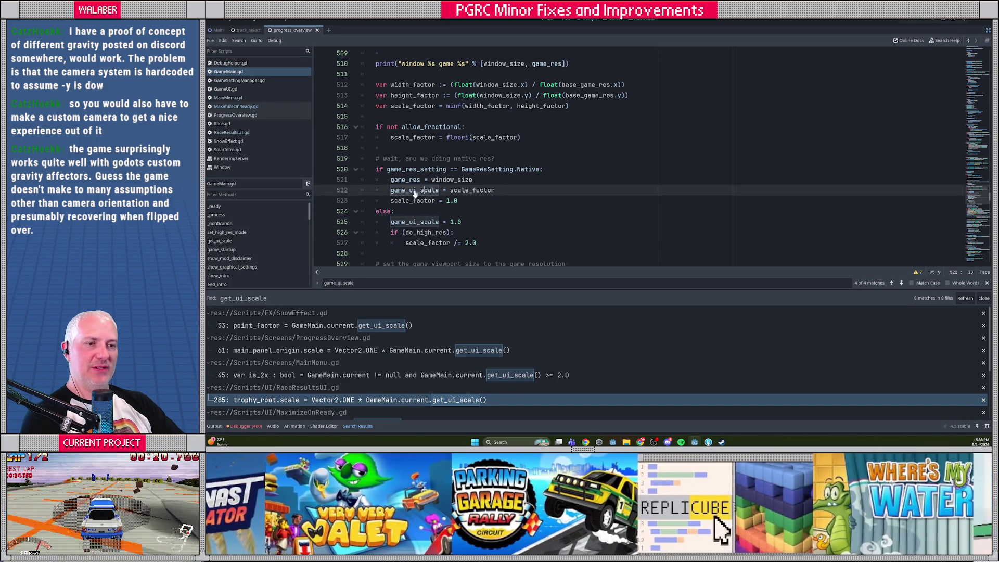
double_click(411, 190)
key("ctrl+f")
key("Return")
key("shift+Return")
key("shift+Return")
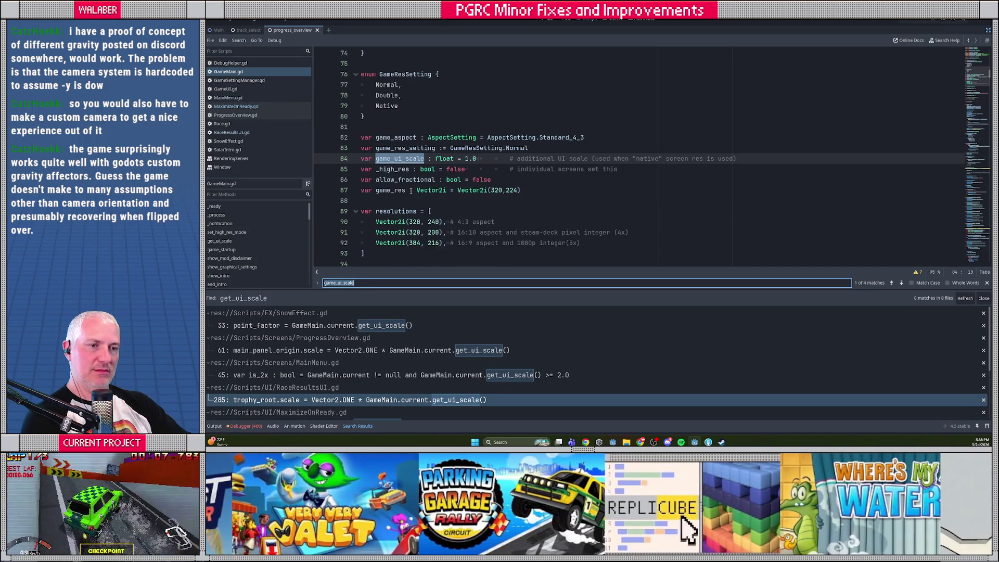
left_click(412, 108)
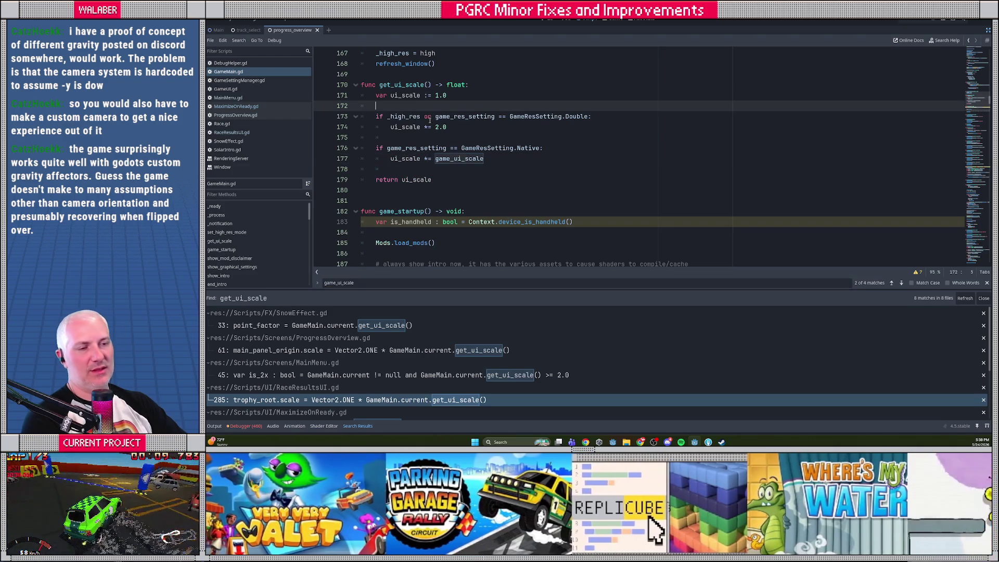
Step: Rename get_ui_scale to get_ui_scale_factor and add a 'var double_in_hi_res:bool' parameter
left_click(405, 85)
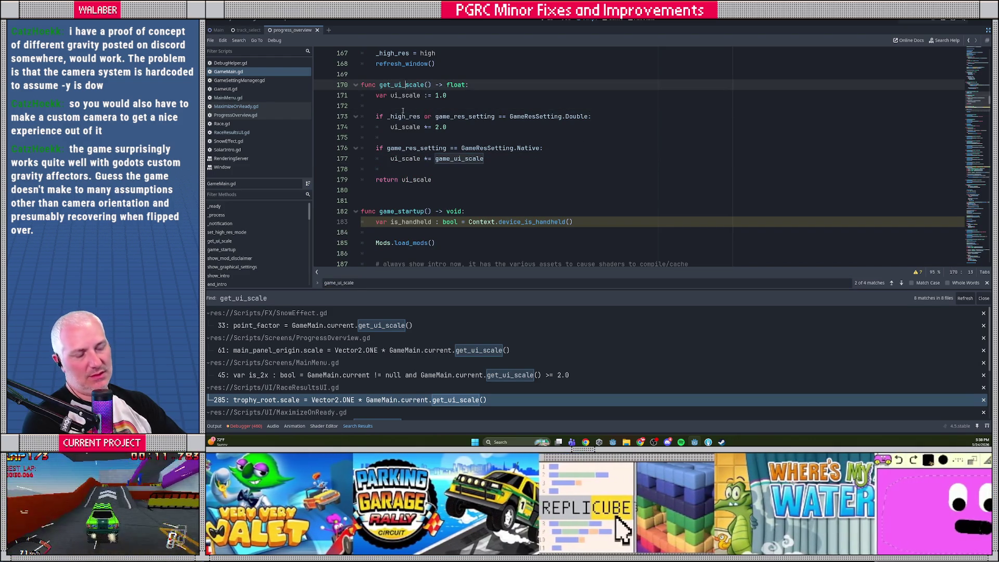
type("base_")
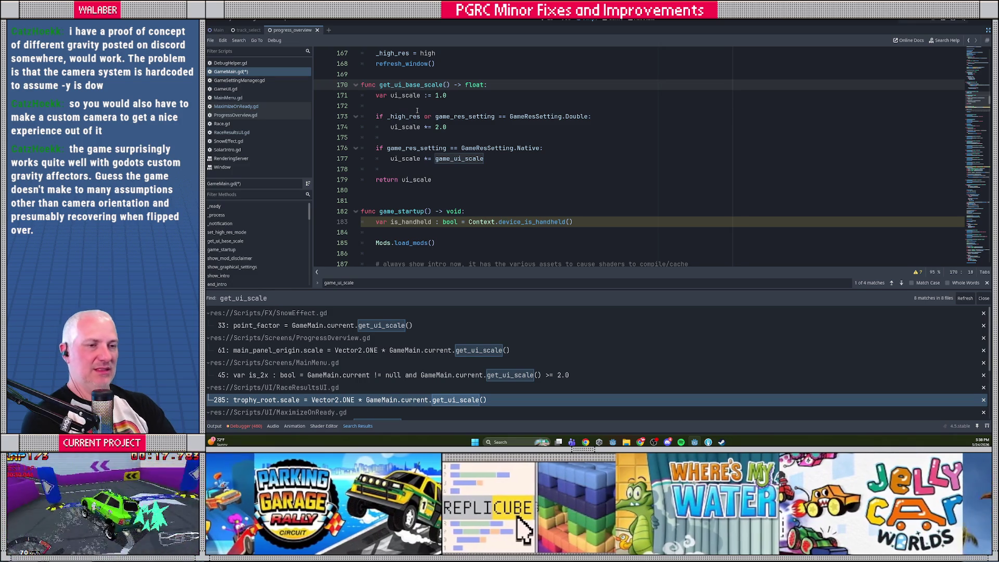
key("BackSpace")
key("BackSpace")
key("BackSpace")
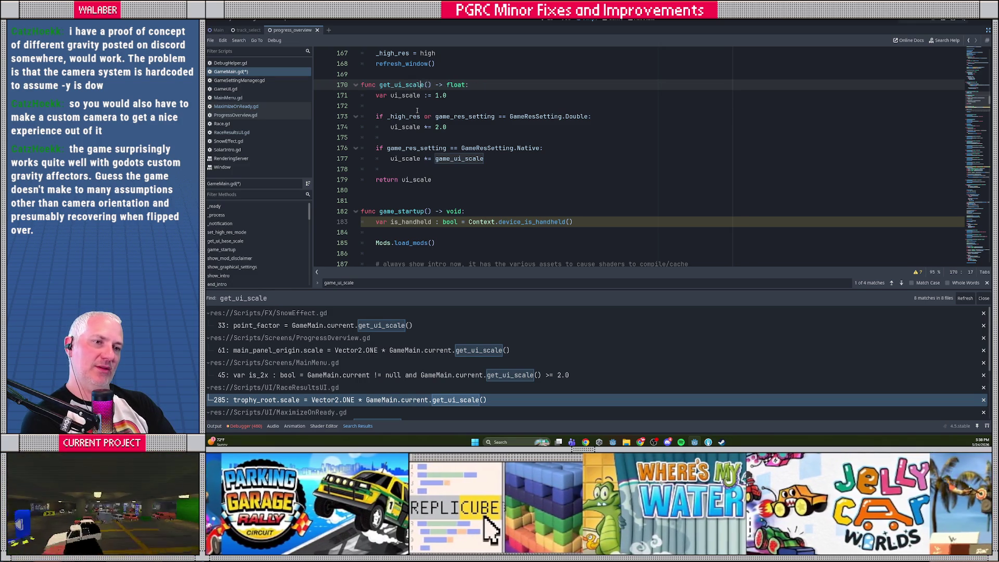
key("Right")
key("Right")
type("_factor")
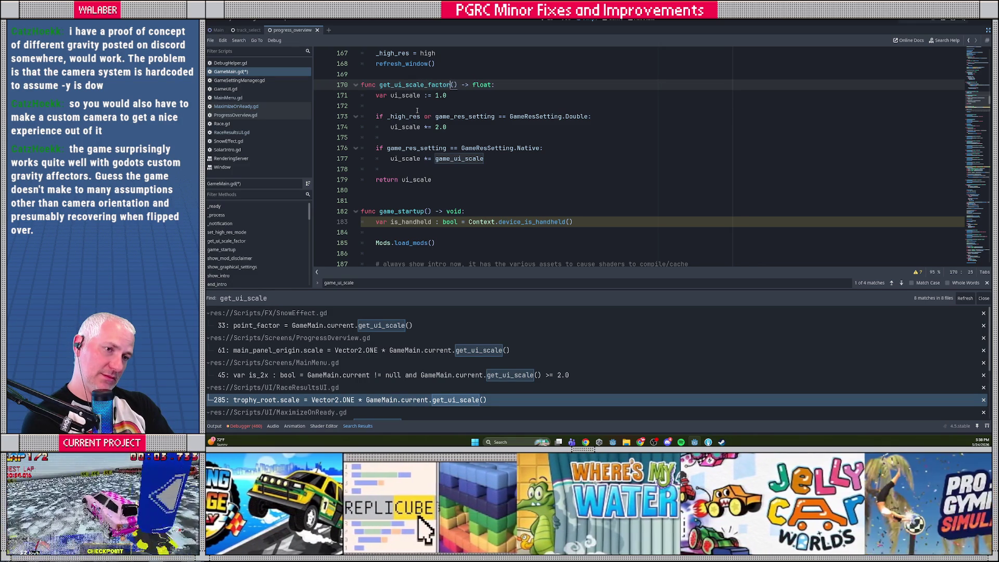
key("Right")
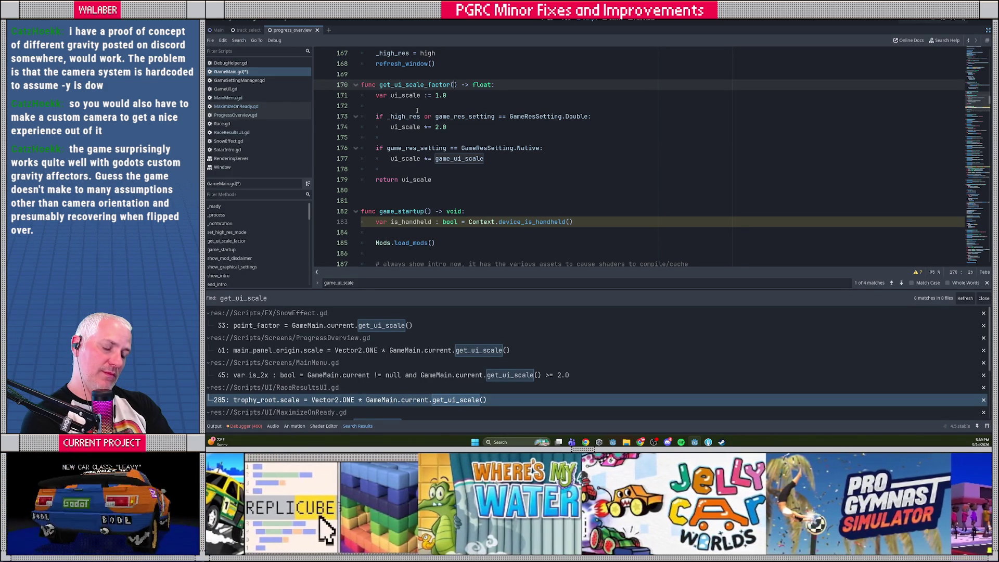
type("var double")
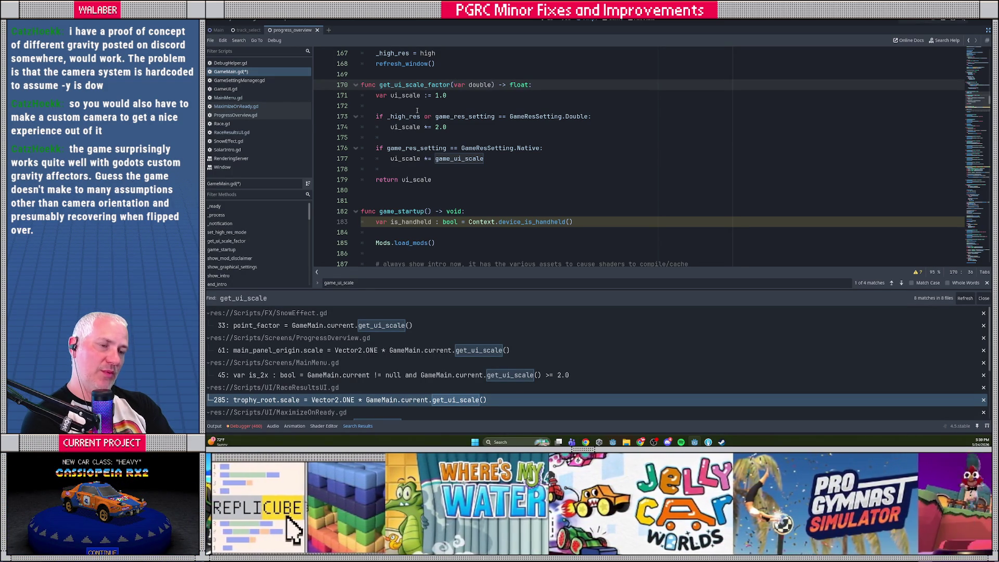
type("_in_hi")
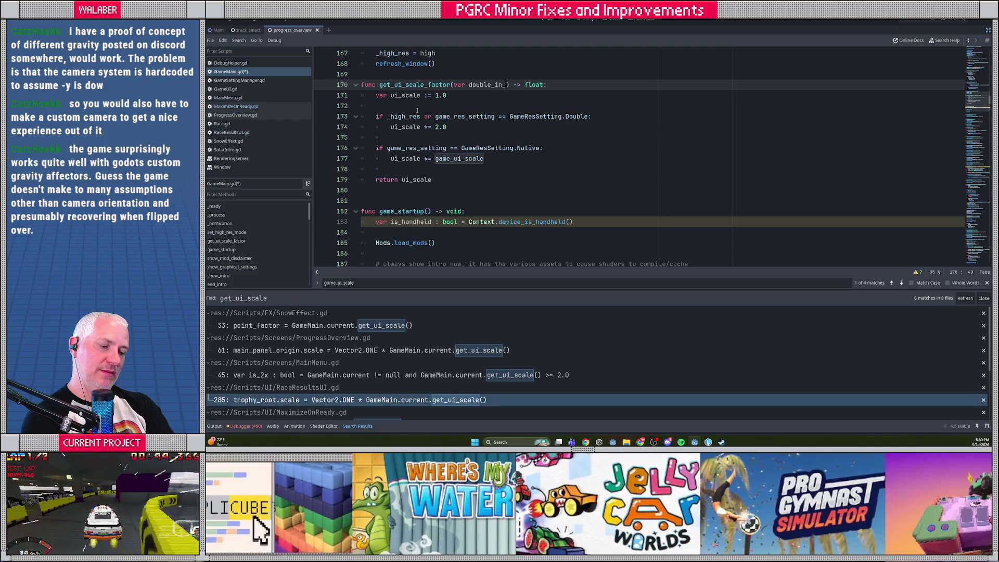
type("_res:b")
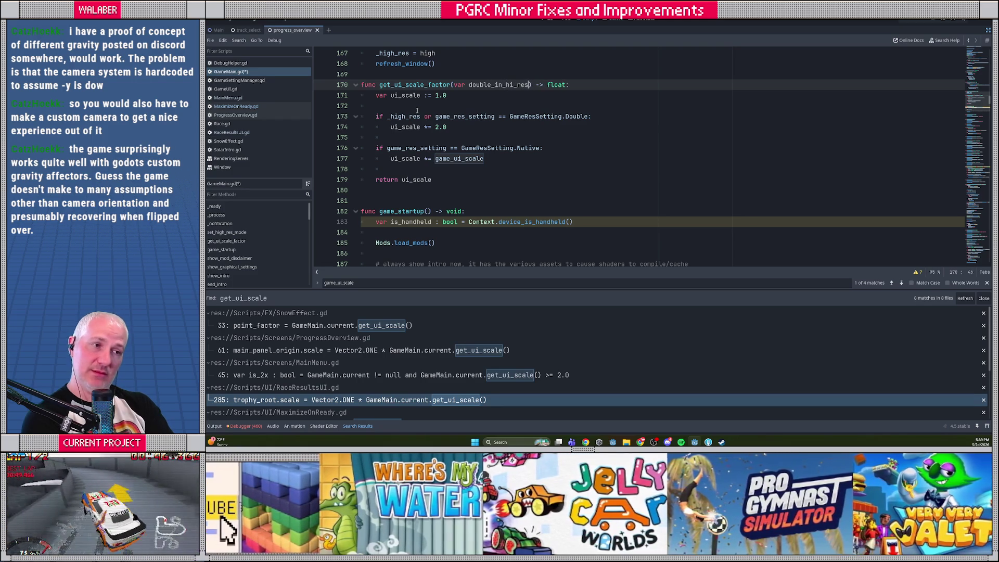
type("ool")
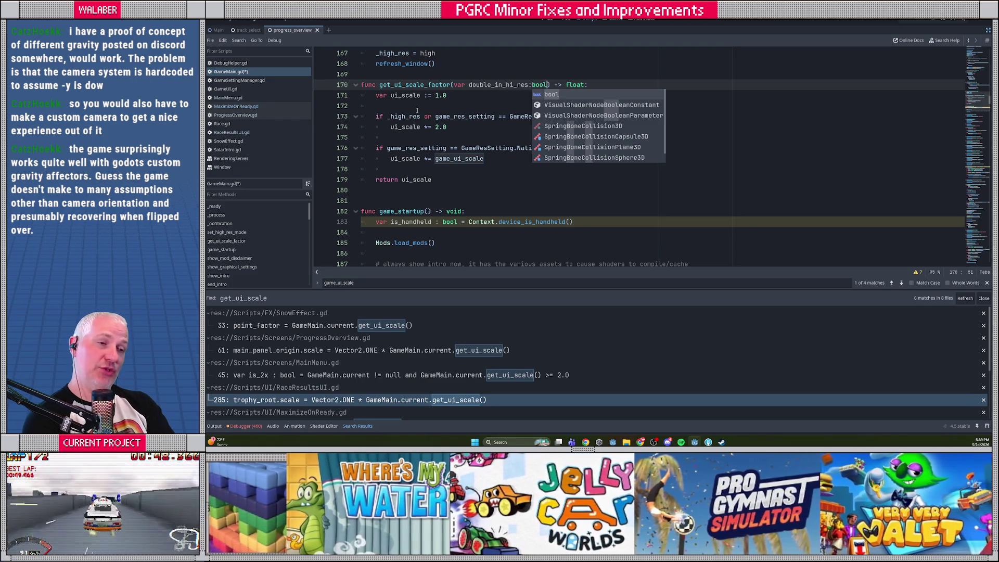
key("Escape")
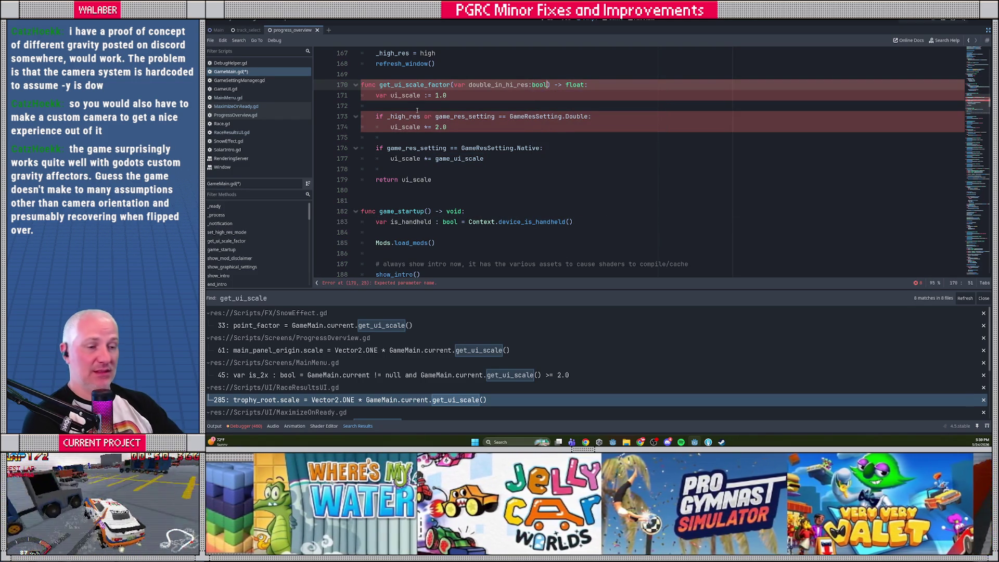
Step: Select the ui_scale initialisation and the high-res condition to review the doubling logic
left_click_drag(376, 95, 472, 95)
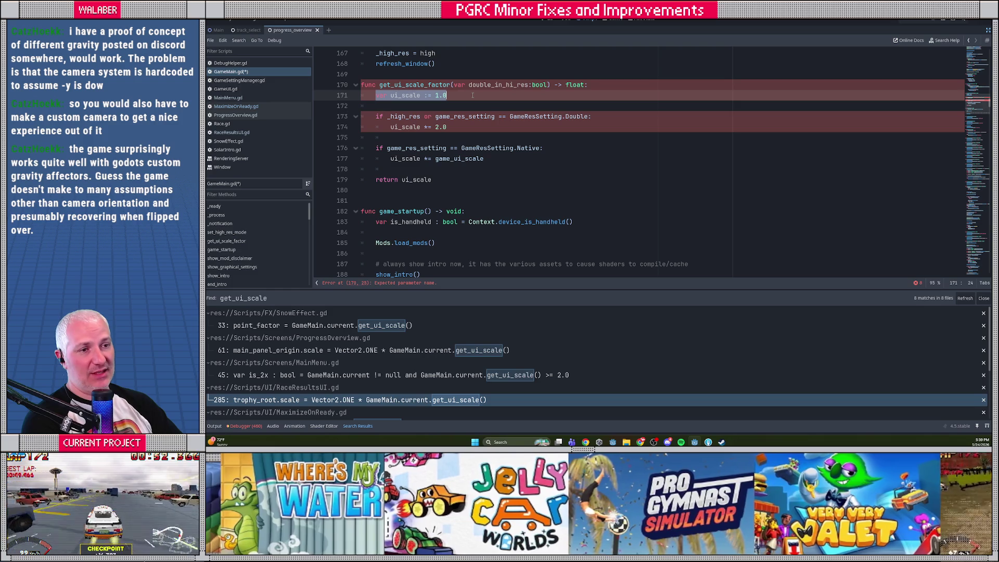
left_click(412, 109)
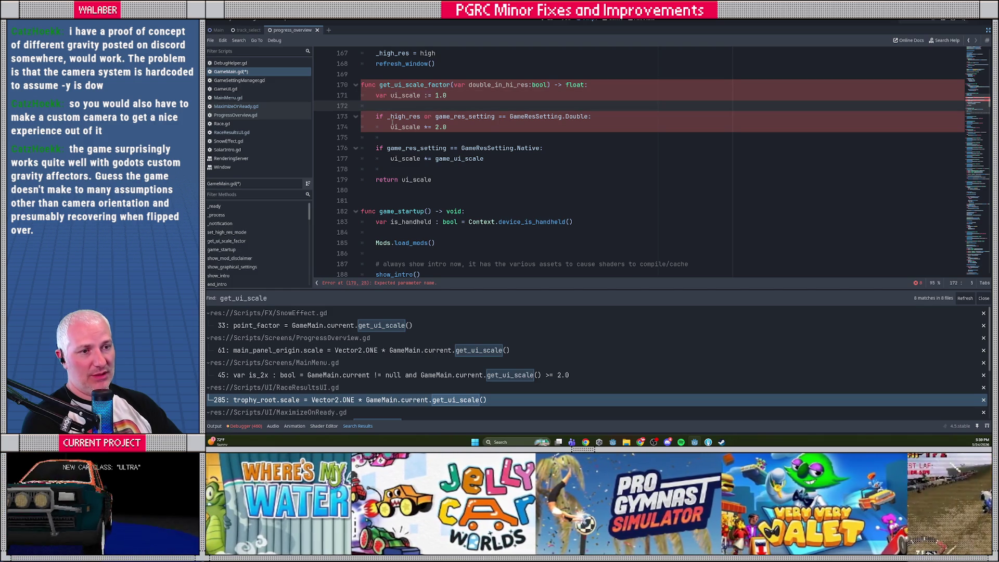
left_click_drag(376, 116, 581, 117)
Step: Make the doubling condition on line 173 read 'double_in_hi_res and (…)' around the existing high-res check
left_click_drag(401, 127, 448, 127)
left_click(457, 127)
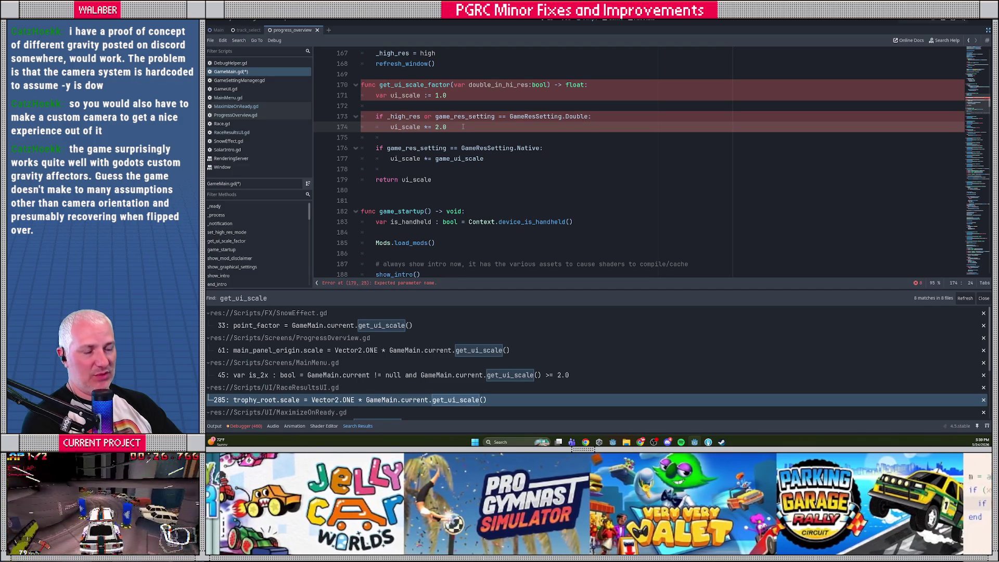
left_click(588, 117)
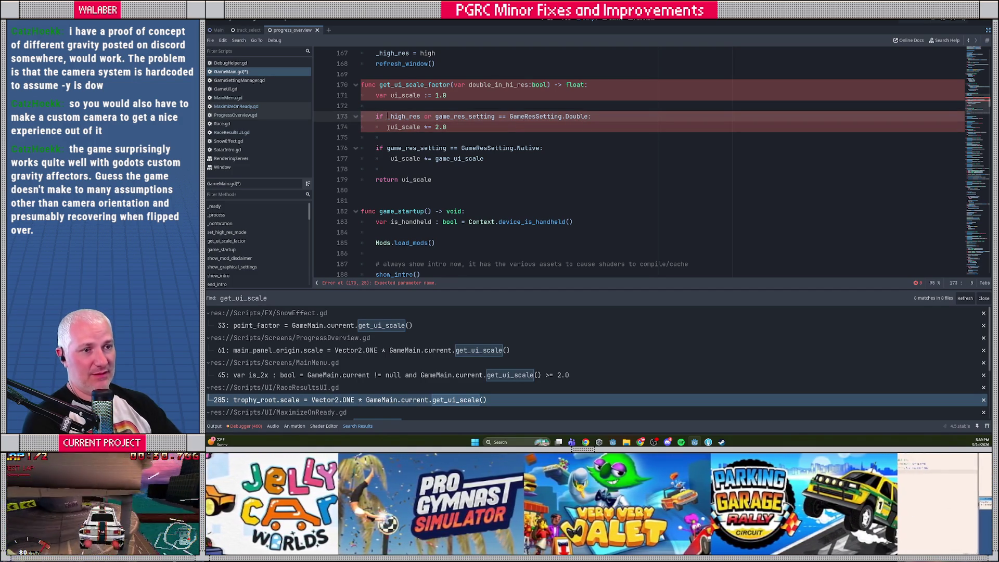
type("double_in_hi_res and")
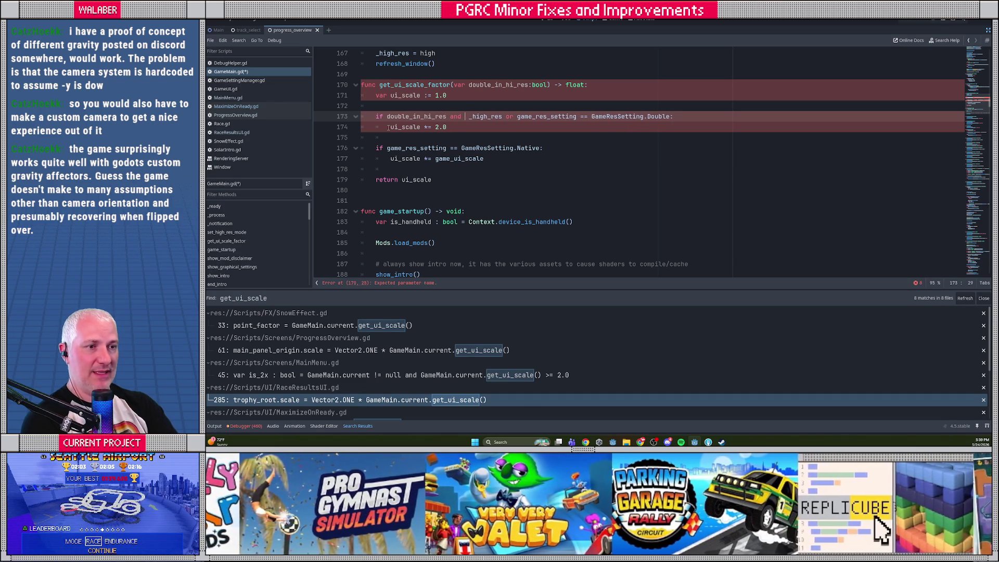
key("BackSpace")
type("(")
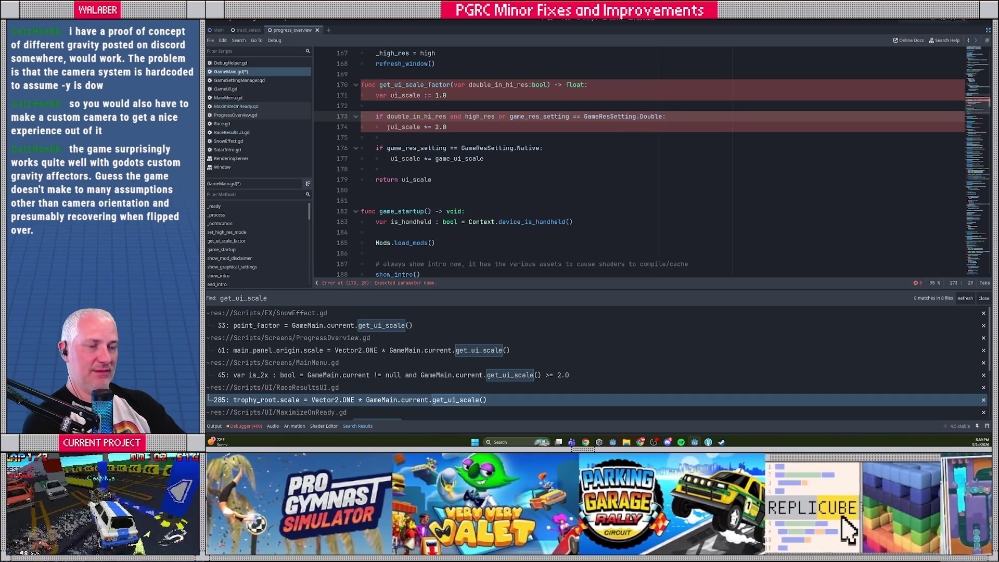
type("_")
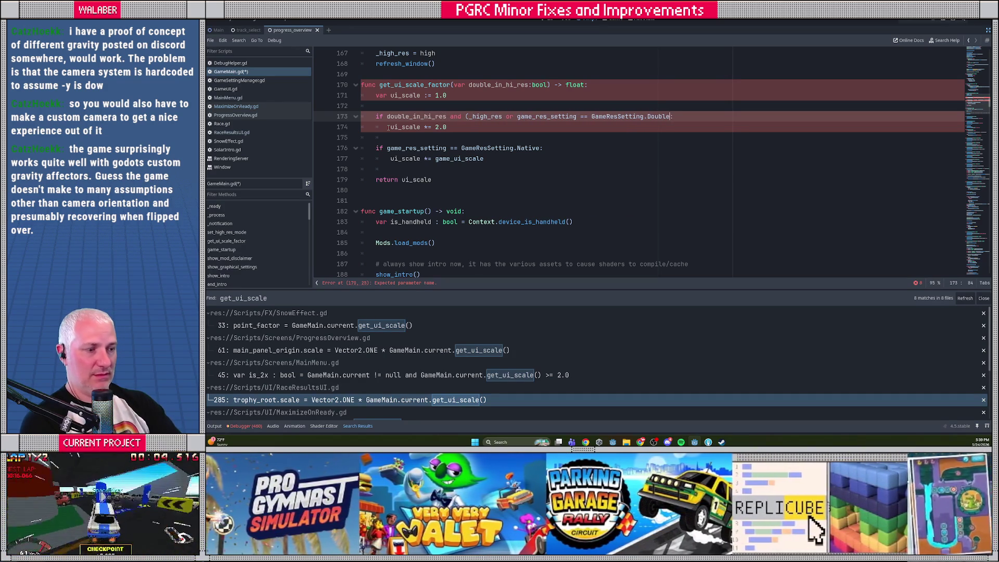
type(")")
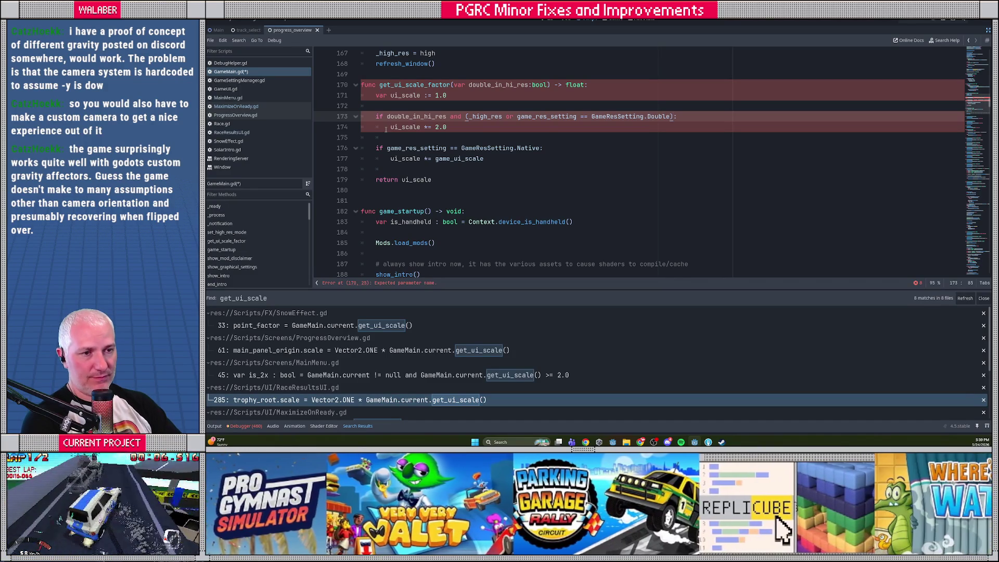
left_click(398, 138)
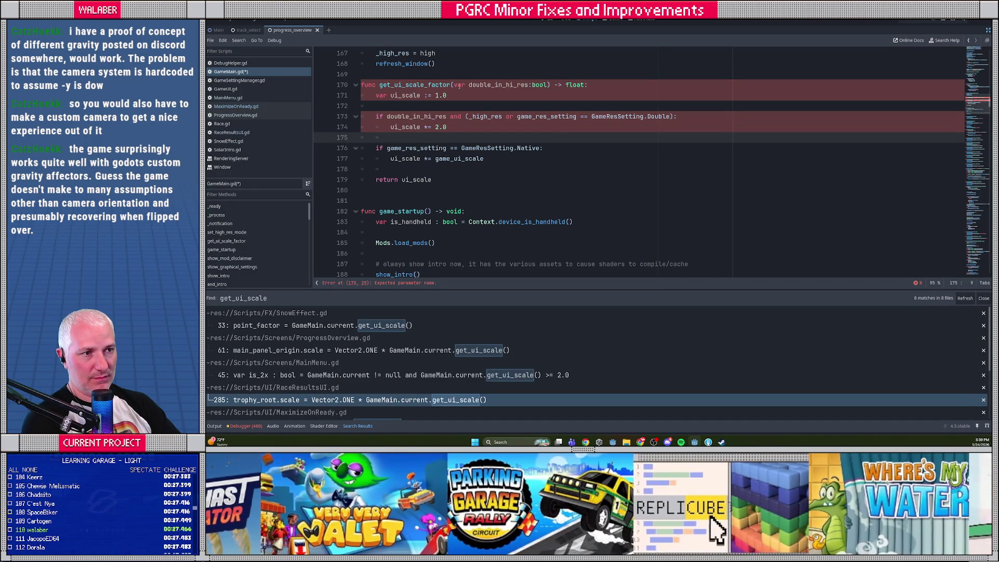
Step: Remove the stray 'var' from the double_in_hi_res parameter and save GameMain.gd
double_click(458, 85)
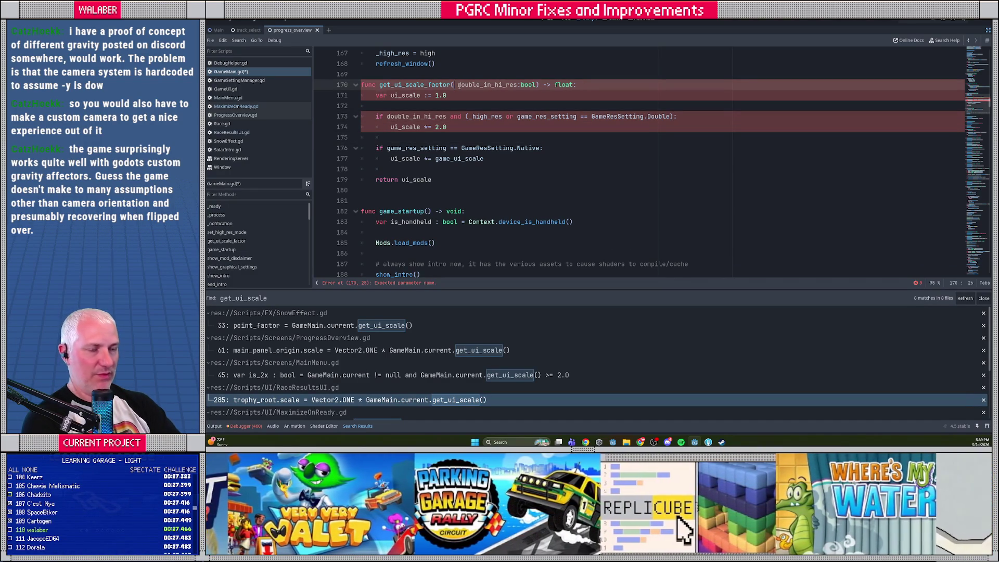
key("Delete")
key("Delete")
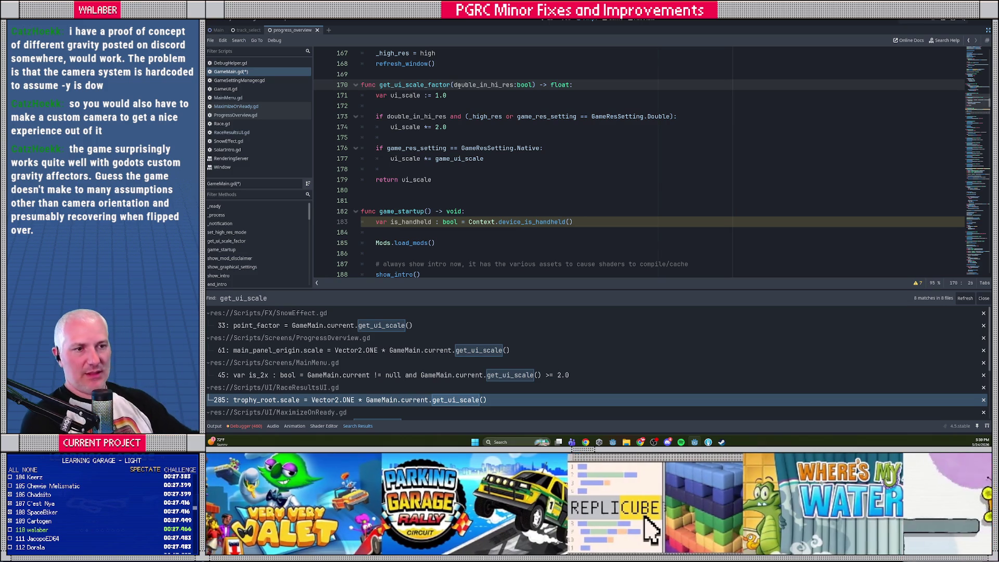
key("Down")
key("Down")
key("Down")
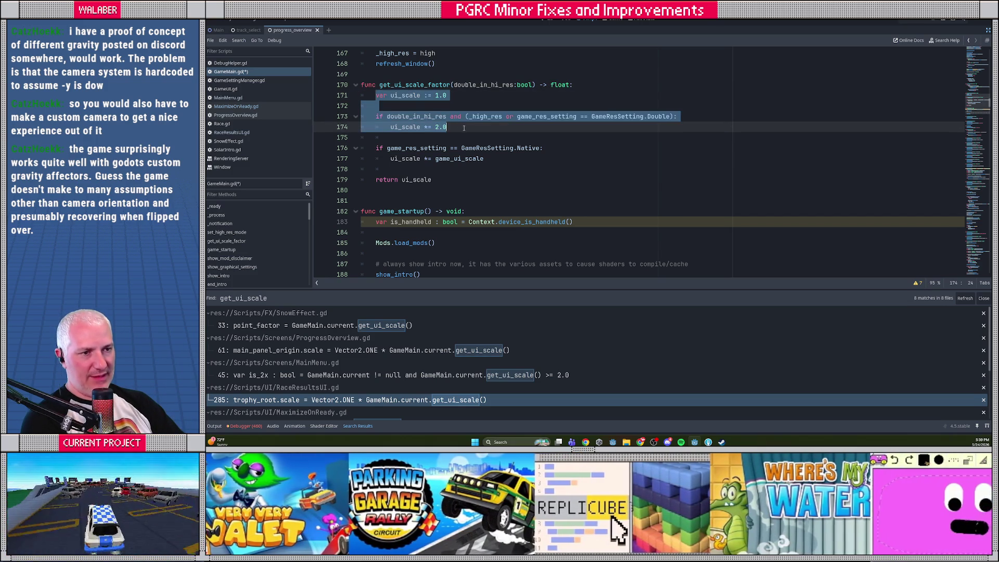
left_click_drag(376, 148, 568, 150)
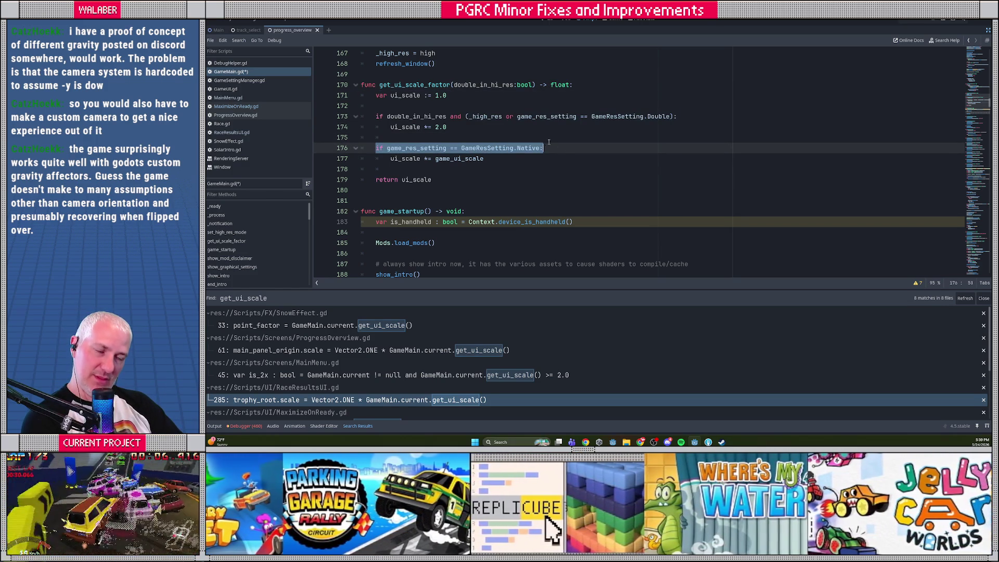
key("Up")
left_click_drag(376, 95, 458, 128)
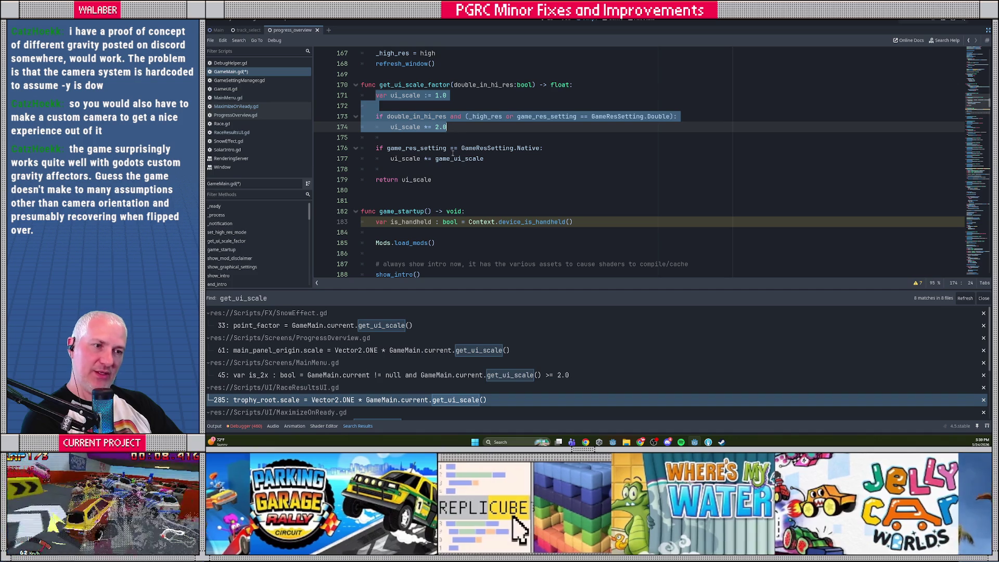
double_click(456, 159)
left_click(417, 171)
key("ctrl+s")
Step: Search the whole project for get_ui_scale_factor
double_click(426, 86)
key("ctrl+c")
key("ctrl+shift+f")
key("Return")
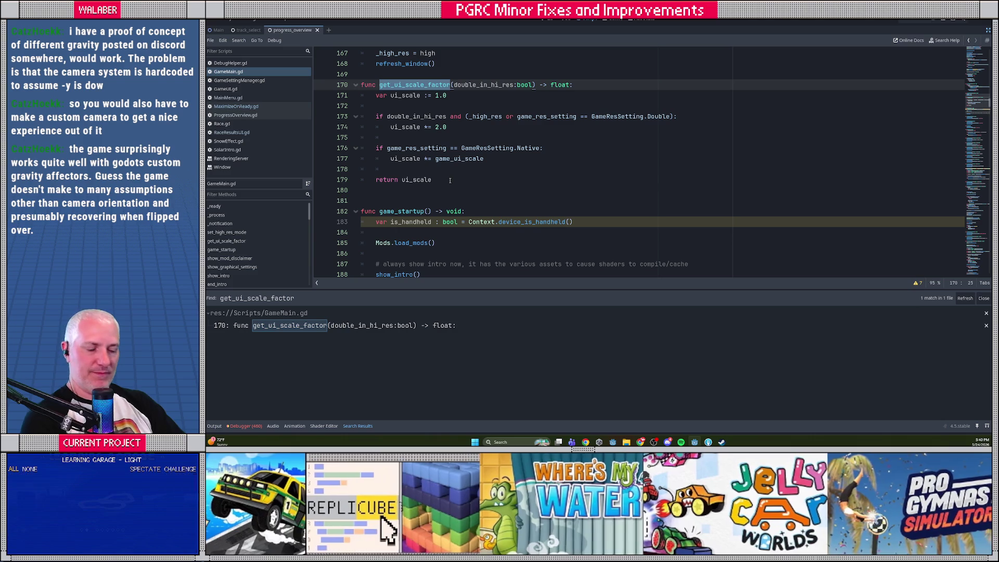
Step: Search for get_ui_scale and change SnowEffect.gd line 33 to call get_ui_scale_factor(true)
key("ctrl+shift+f")
type("get_ui_s")
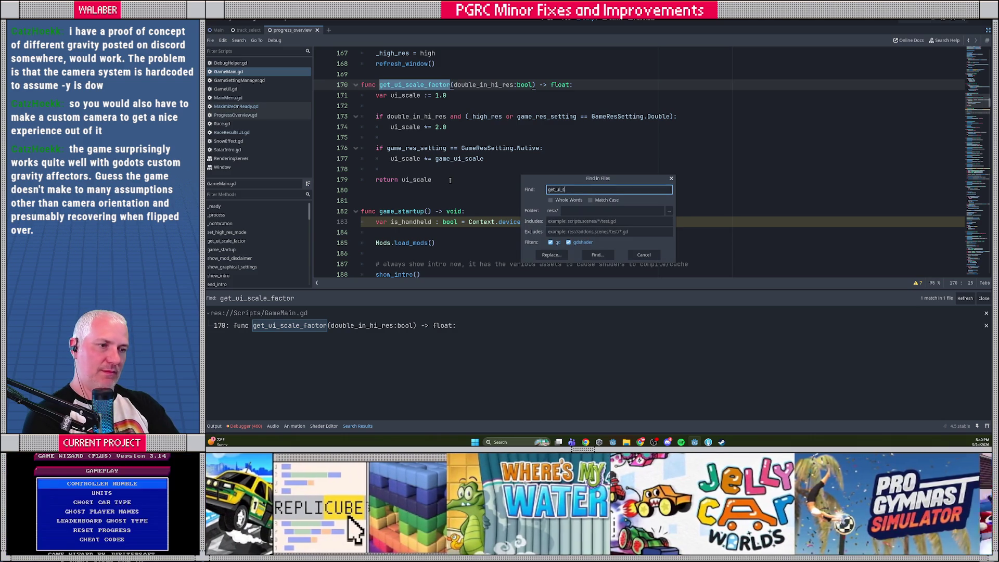
type("cale")
key("Return")
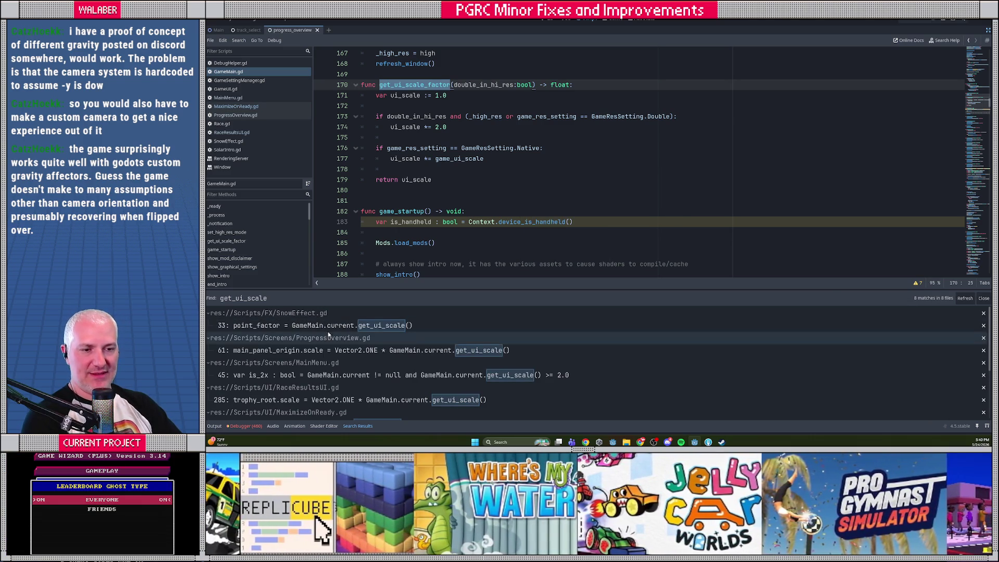
left_click(328, 327)
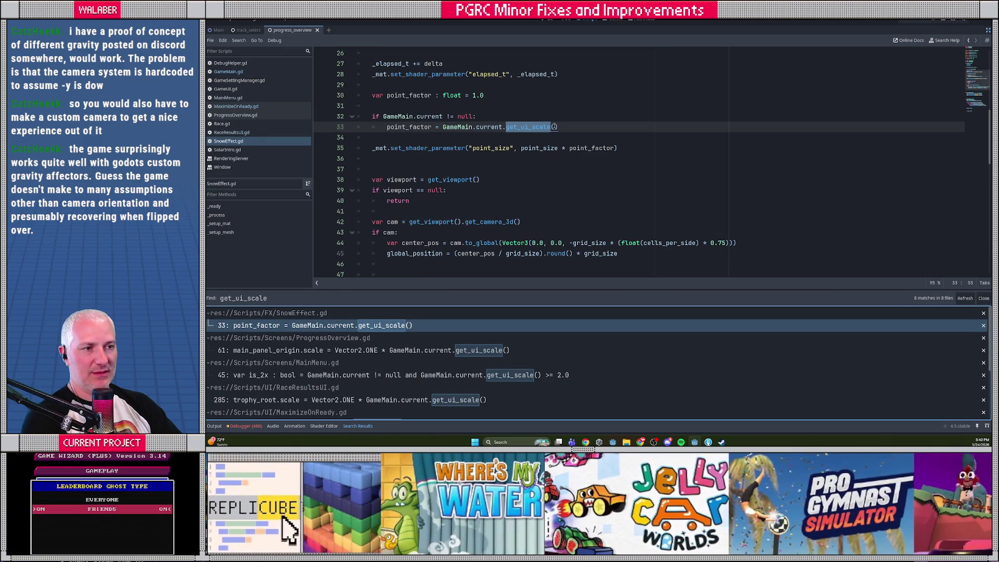
left_click(555, 127)
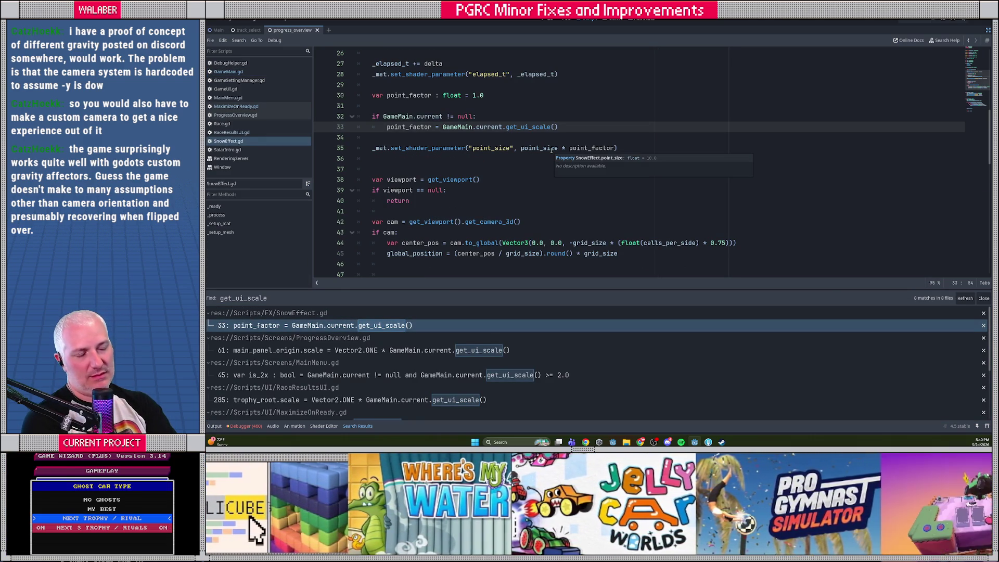
type("true")
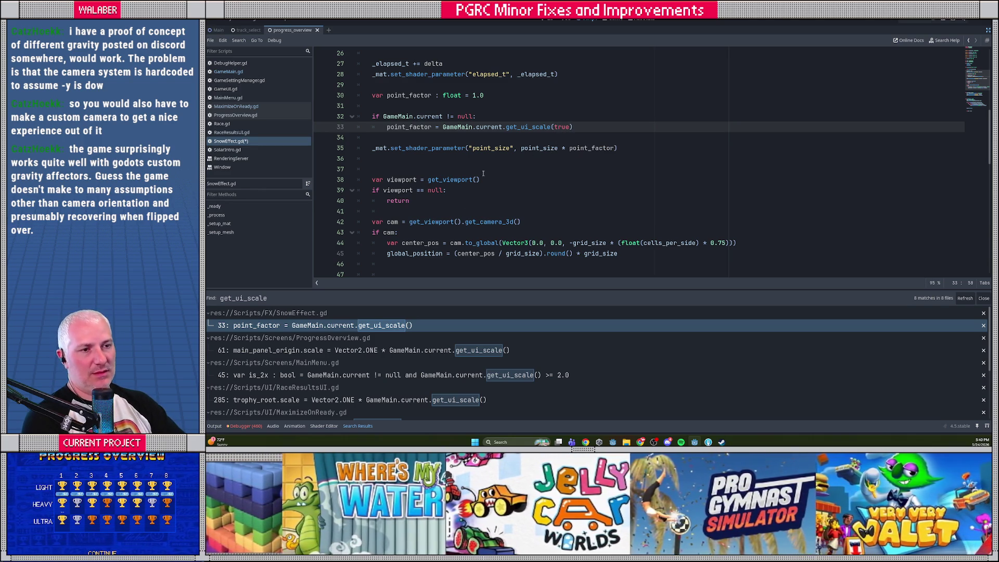
left_click(349, 350)
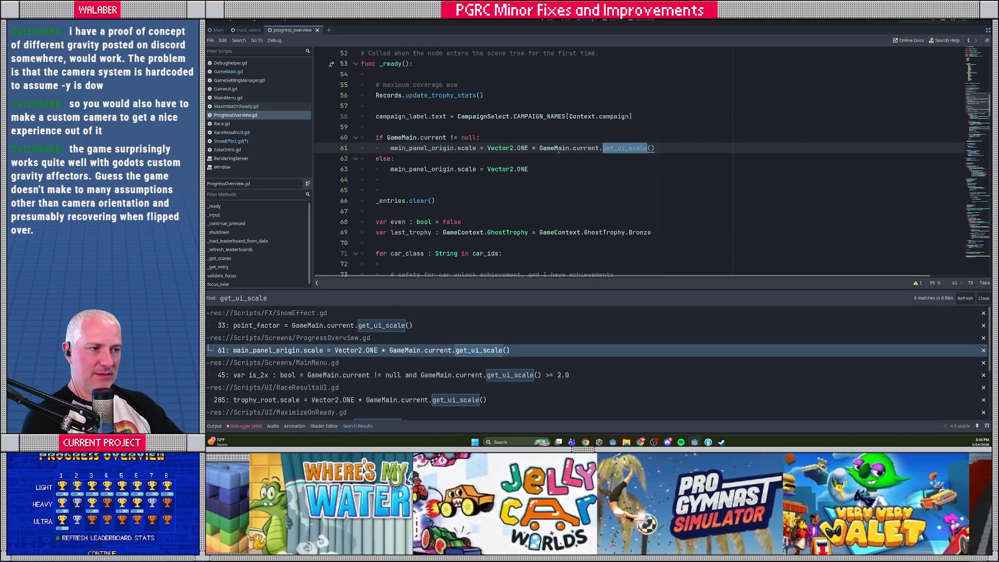
key("alt+Left")
left_click(550, 127)
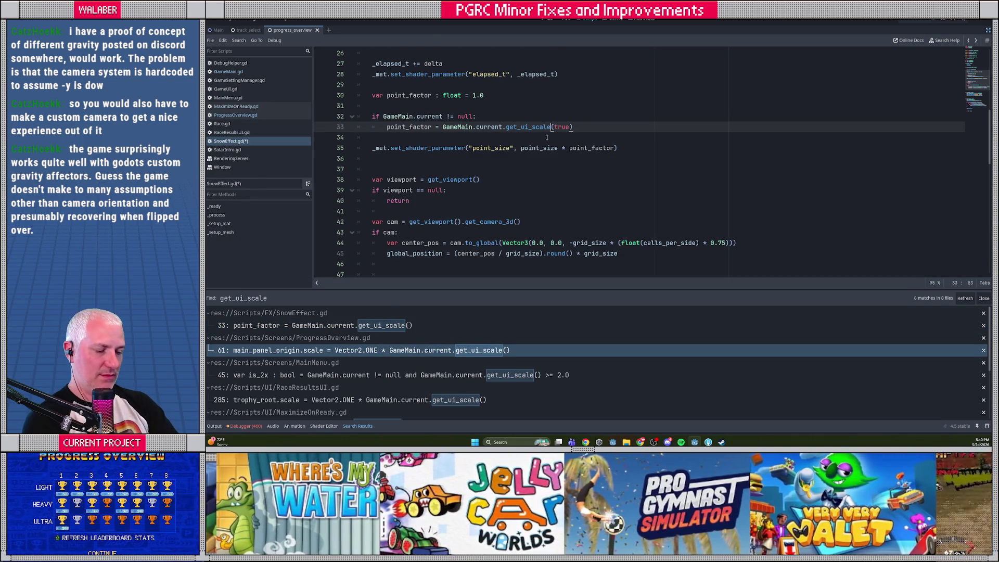
type("_factor")
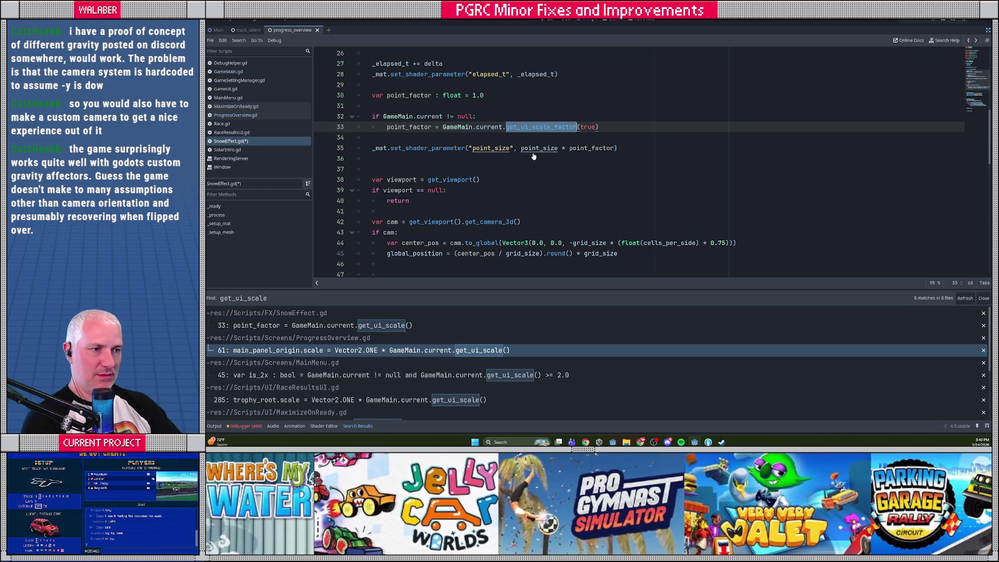
Step: Change ProgressOverview.gd line 61 to get_ui_scale_factor(true) and save the scripts
left_click(364, 350)
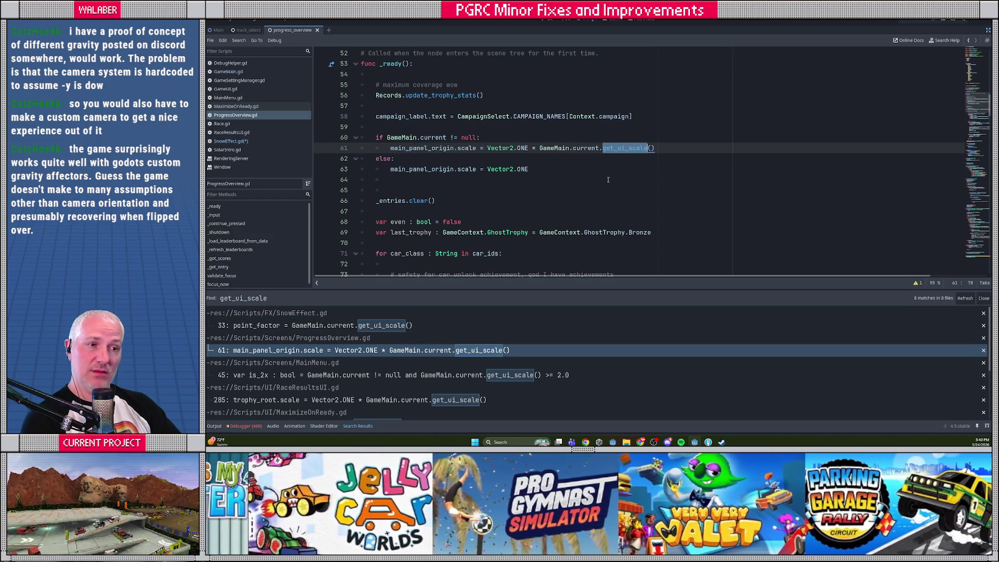
key("ctrl+v")
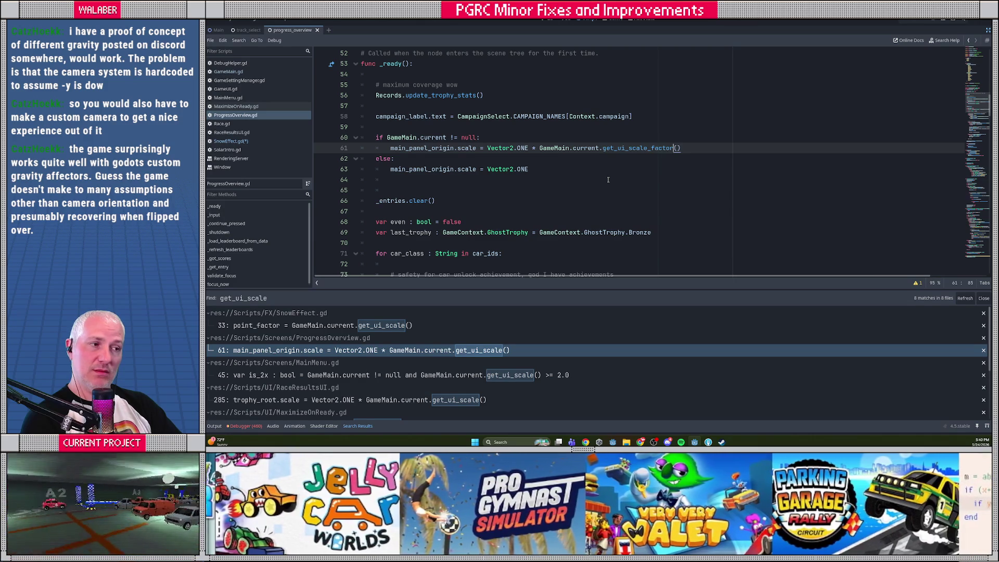
type("true")
key("ctrl+s")
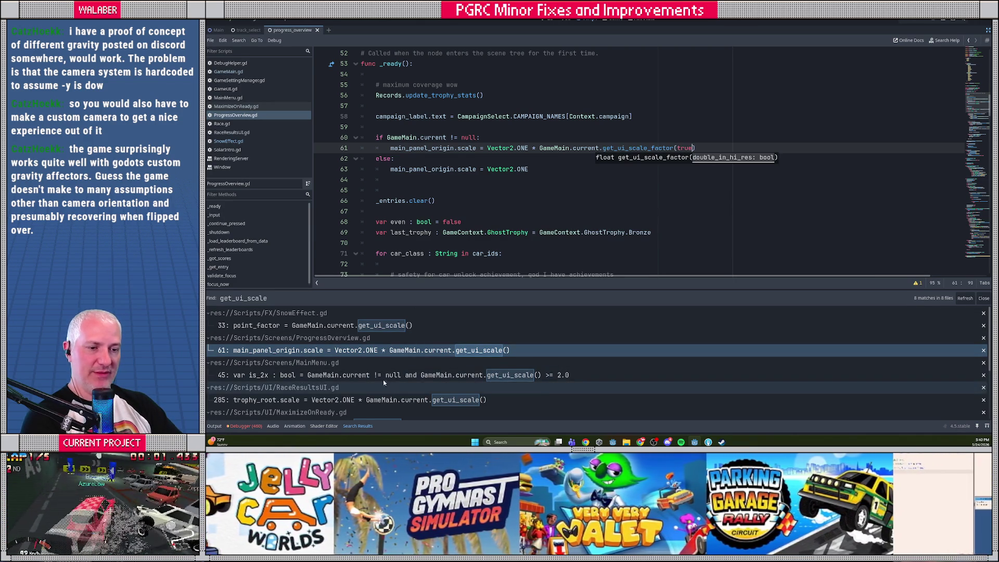
left_click(381, 375)
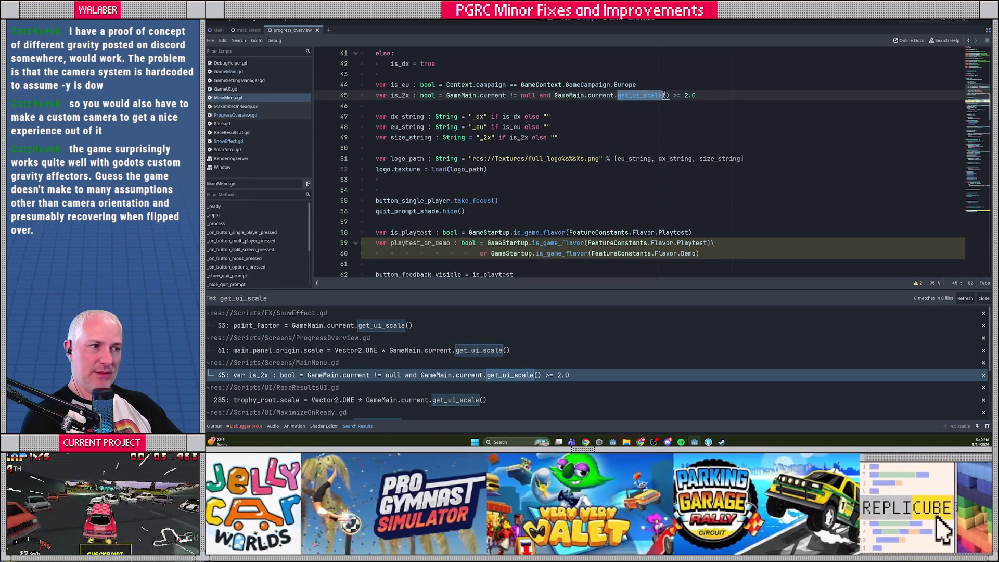
Step: Change MainMenu.gd line 45 and RaceResultsUI.gd line 285 to call get_ui_scale_factor(true)
key("ctrl+v")
key("Right")
type("true")
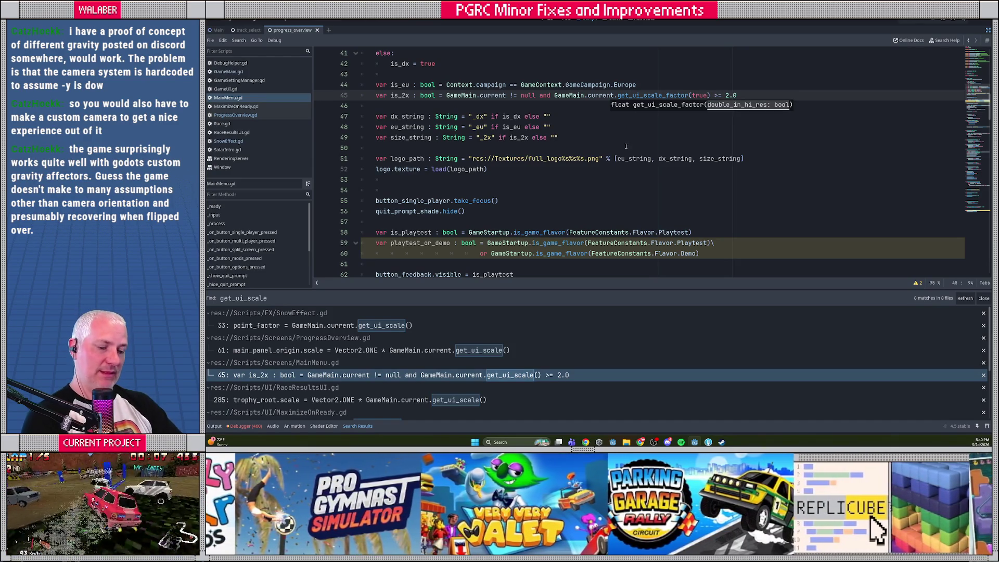
left_click(346, 399)
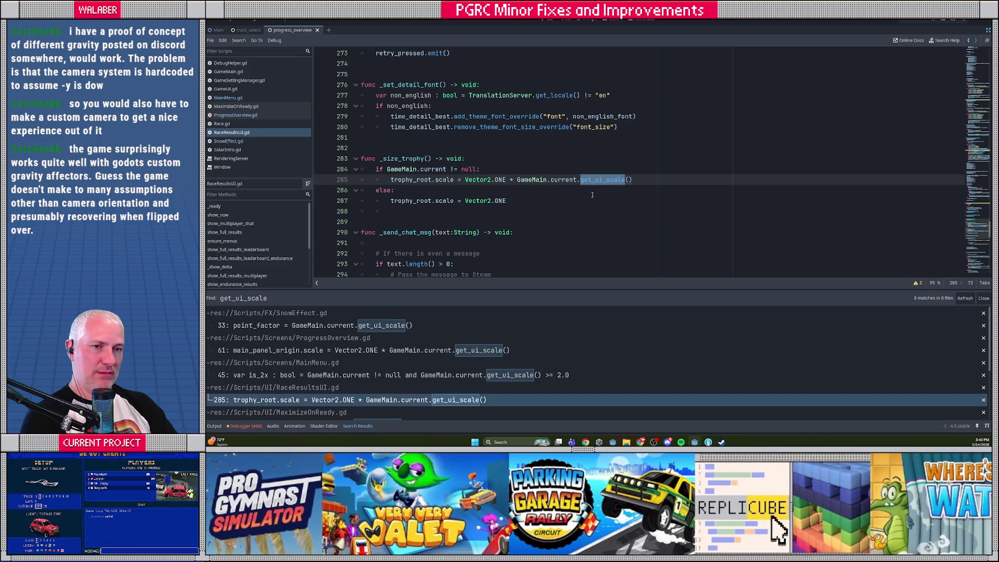
type("get_ui_scale_factor(true")
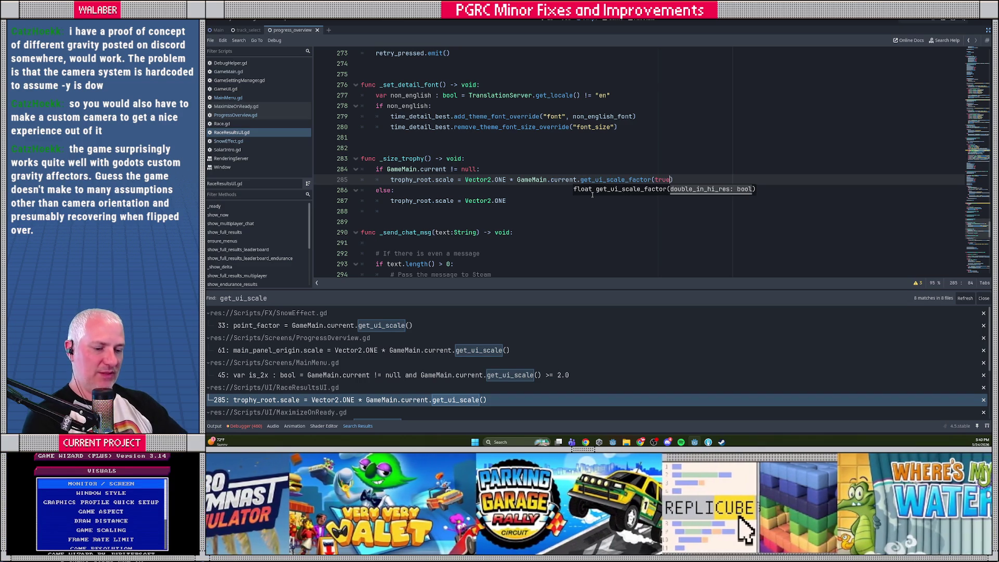
scroll(336, 401, "down", 2)
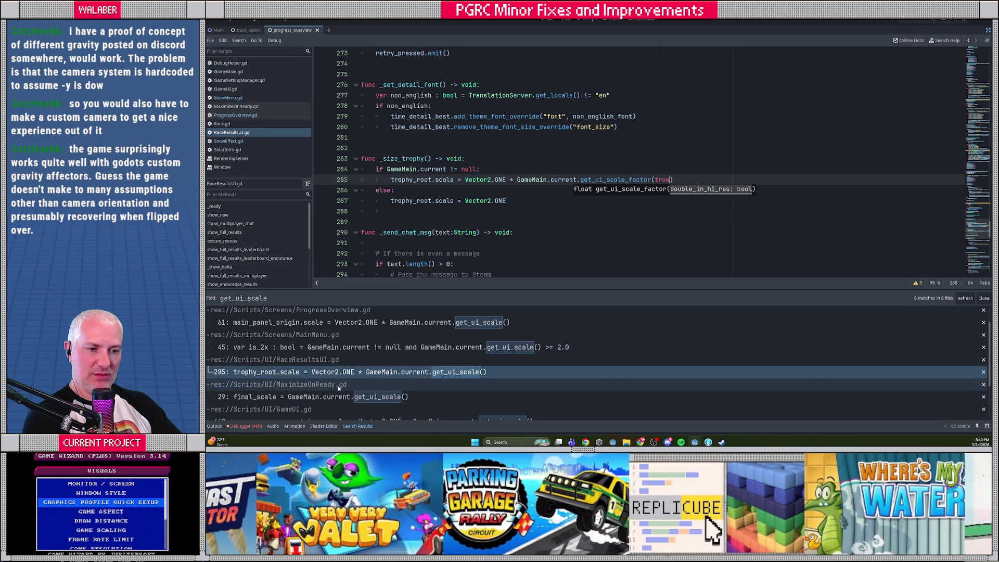
left_click(336, 399)
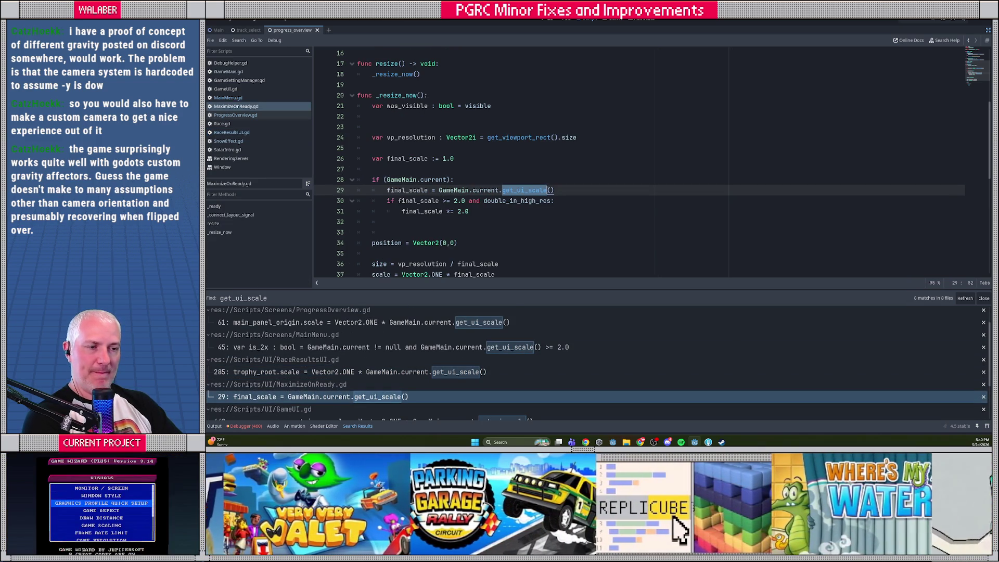
Step: Pass double_in_high_res into MaximizeOnReady.gd's line 29 scale call, delete the old doubling block, and save
left_click(554, 189)
scroll(553, 163, "up", 4)
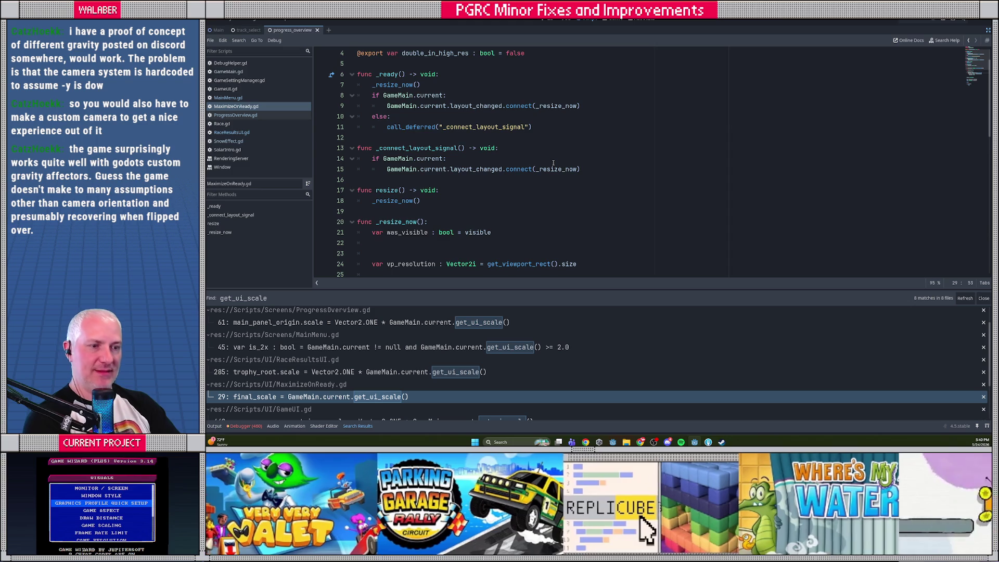
type("double_in_high_res")
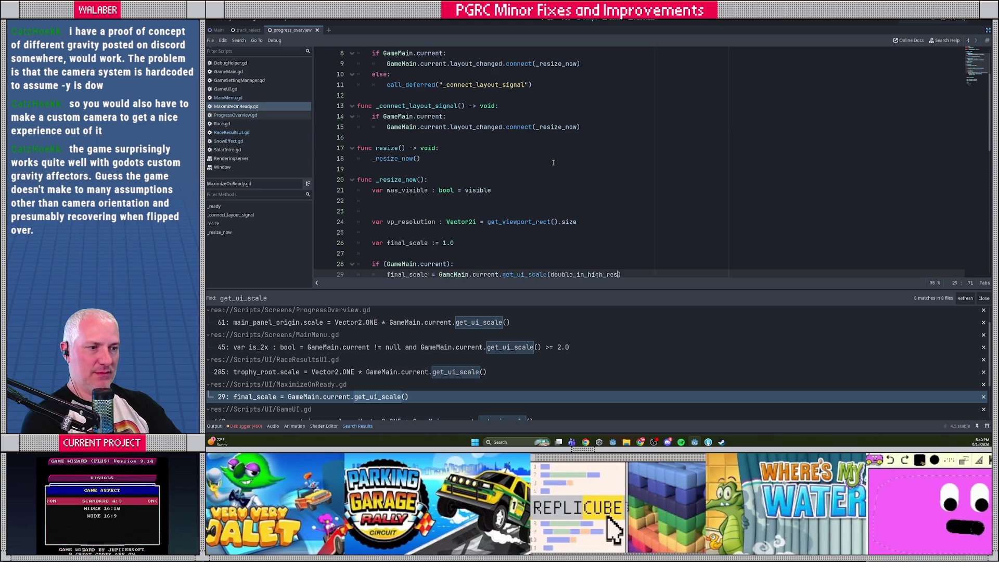
scroll(531, 150, "down", 5)
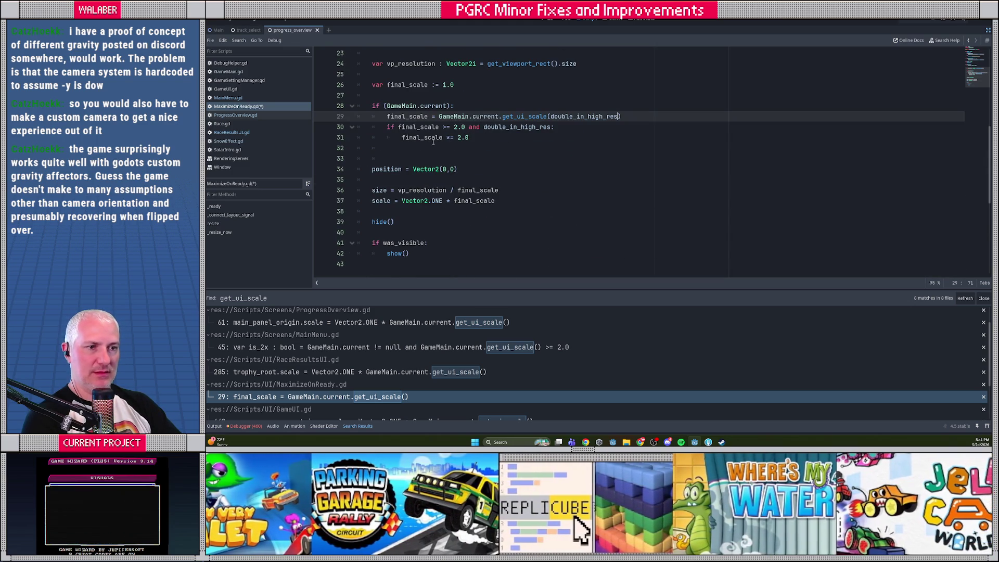
left_click(386, 127)
left_click_drag(386, 127, 394, 148)
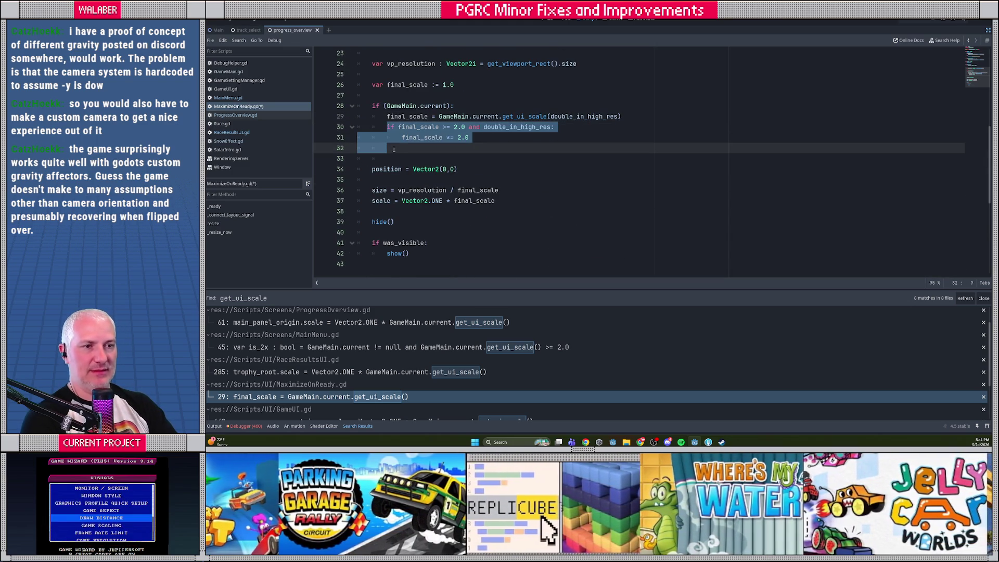
key("Delete")
key("ctrl+s")
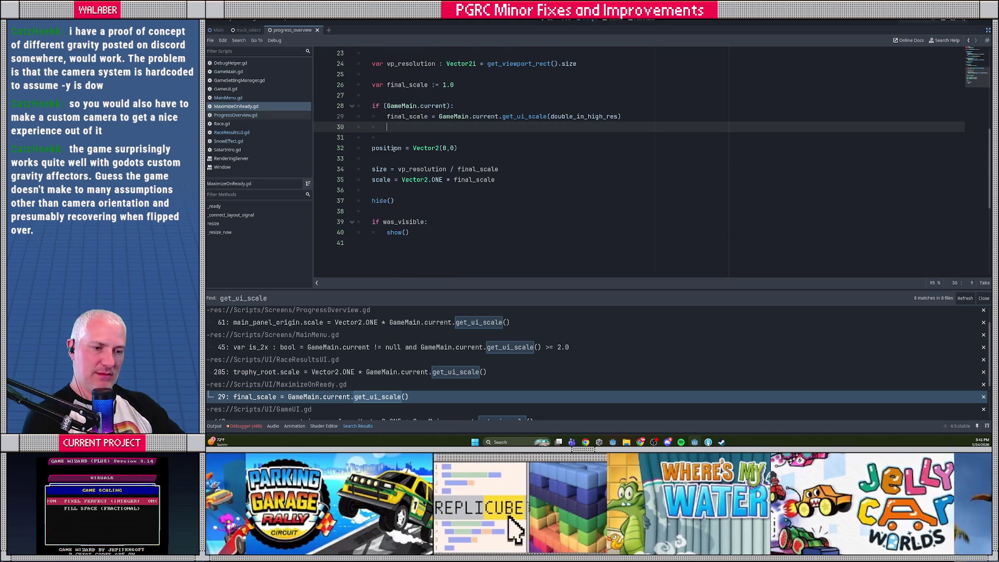
scroll(360, 393, "down", 2)
left_click(361, 394)
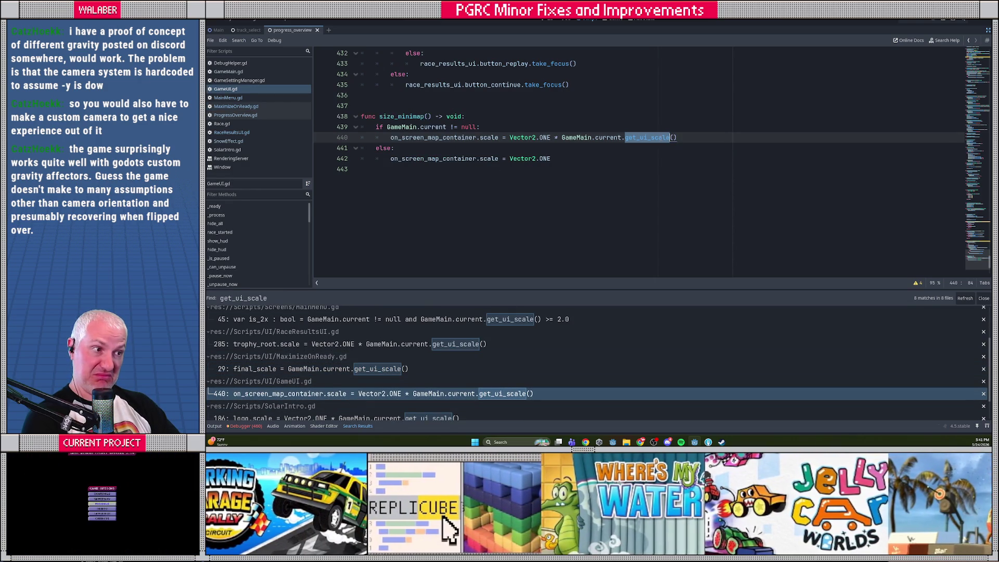
Step: Change GameUI.gd line 440 to call get_ui_scale_factor(true) and save it
key("Right")
type("_factor")
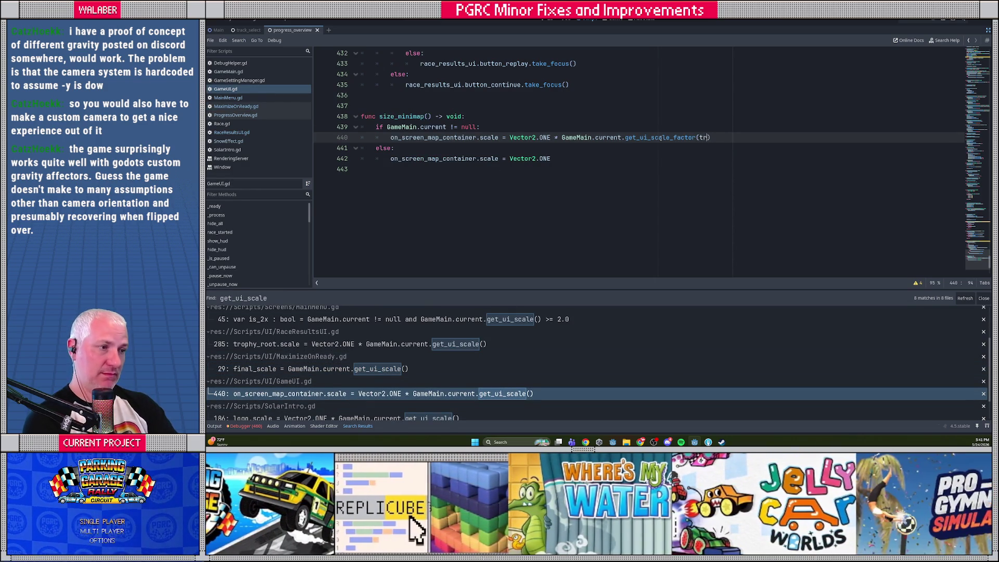
key("Right")
type("true")
key("ctrl+s")
scroll(332, 397, "down", 2)
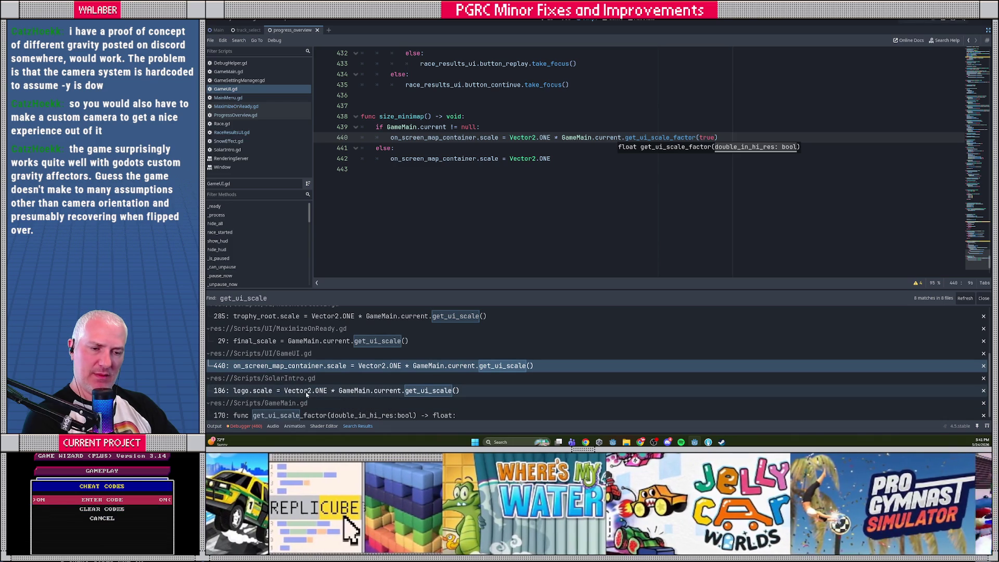
mouse_move(972, 254)
left_mouse_down()
mouse_move(971, 96)
mouse_move(989, 216)
left_mouse_up()
scroll(903, 217, "down", 15)
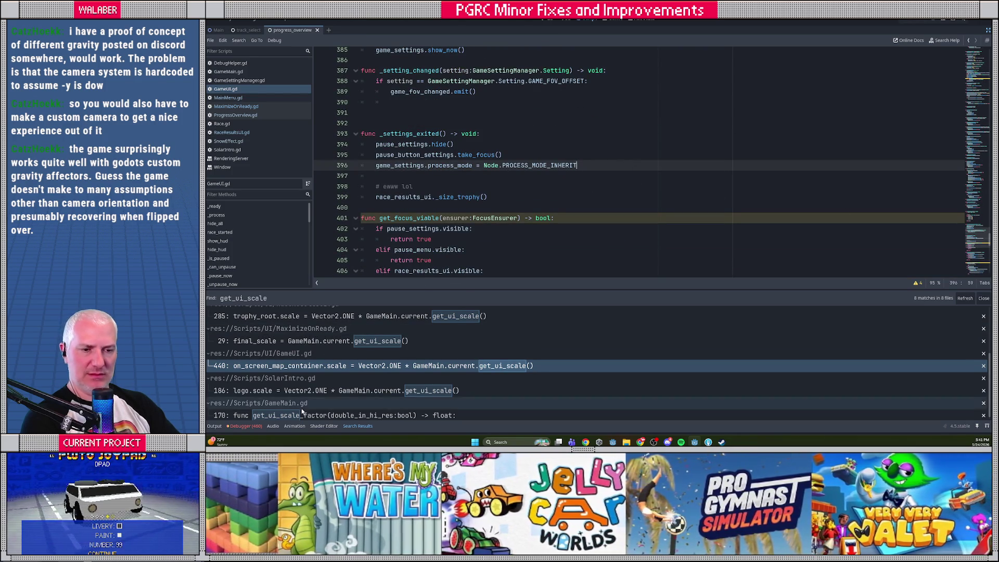
Step: Change SolarIntro.gd line 186 to call get_ui_scale_factor(true) and save it
left_click(520, 390)
left_click(598, 127)
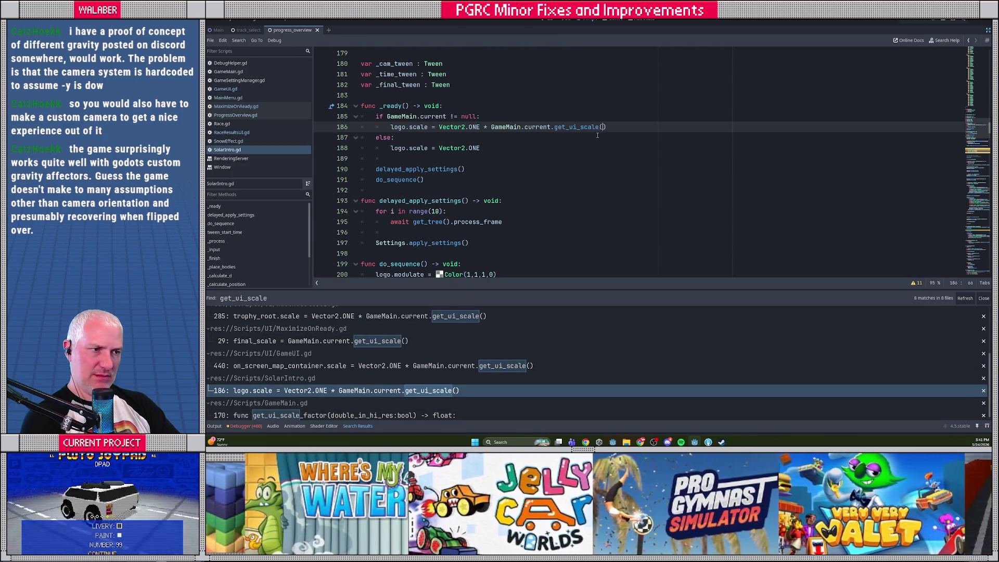
type("_factor")
key("Right")
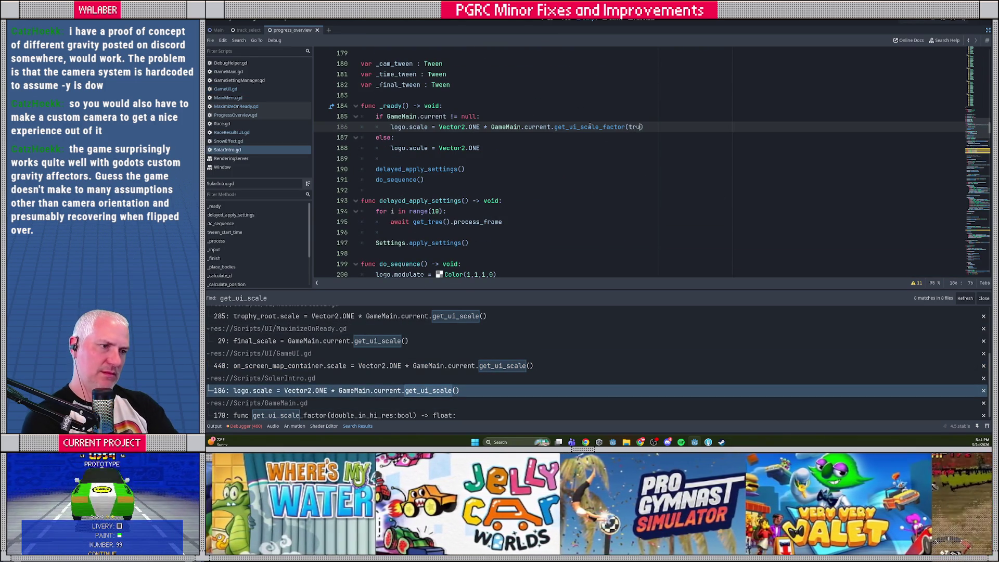
type("true")
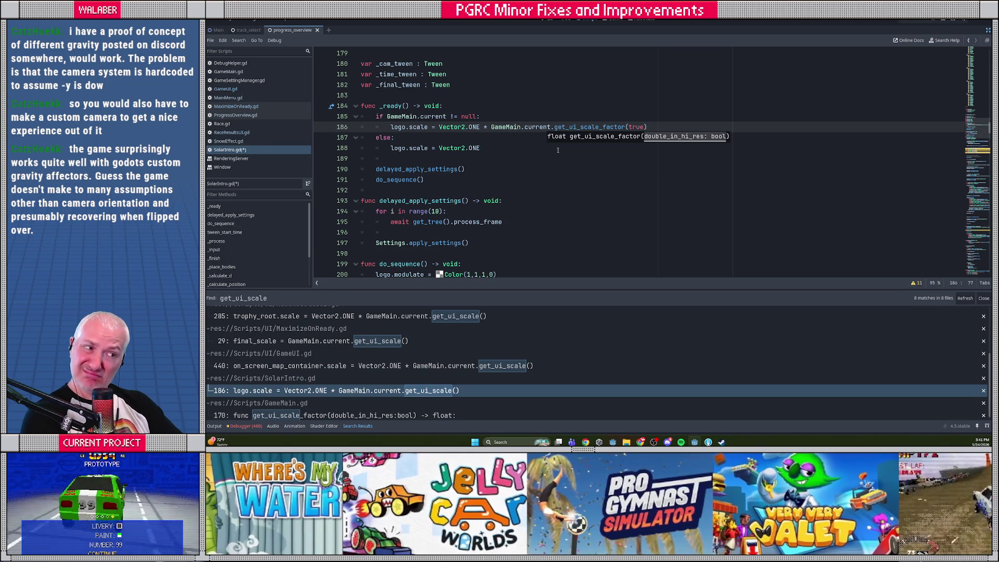
double_click(635, 127)
type("false")
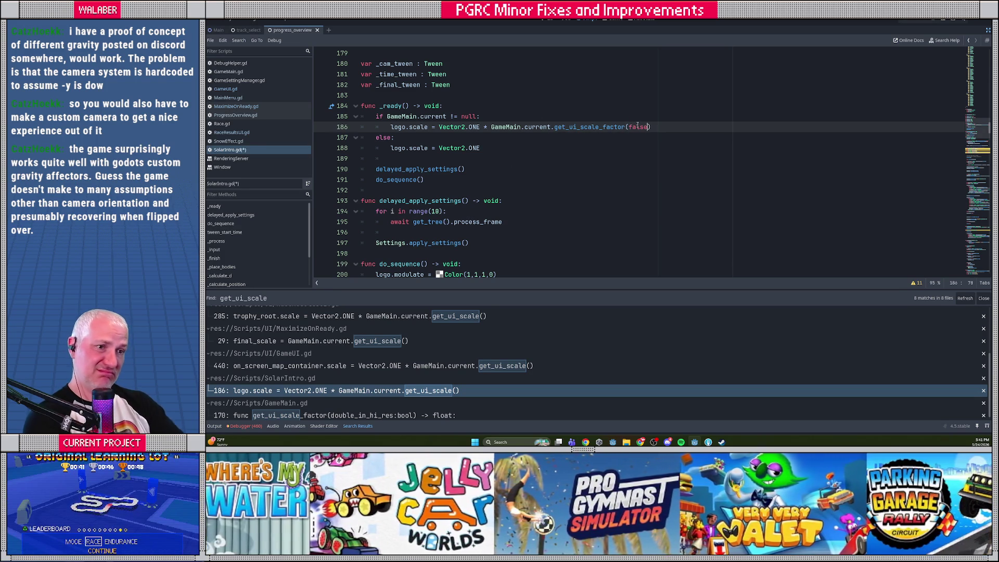
key("BackSpace")
key("BackSpace")
key("BackSpace")
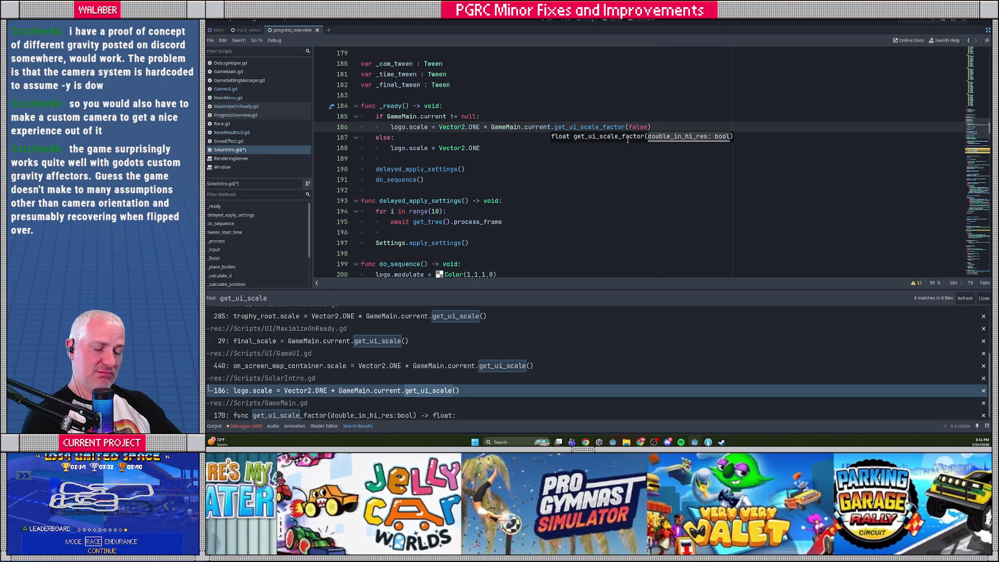
key("BackSpace")
type("true")
key("ctrl+s")
Step: Check the get_ui_scale_factor definition in GameMain.gd and launch the game with F5
left_click(327, 411)
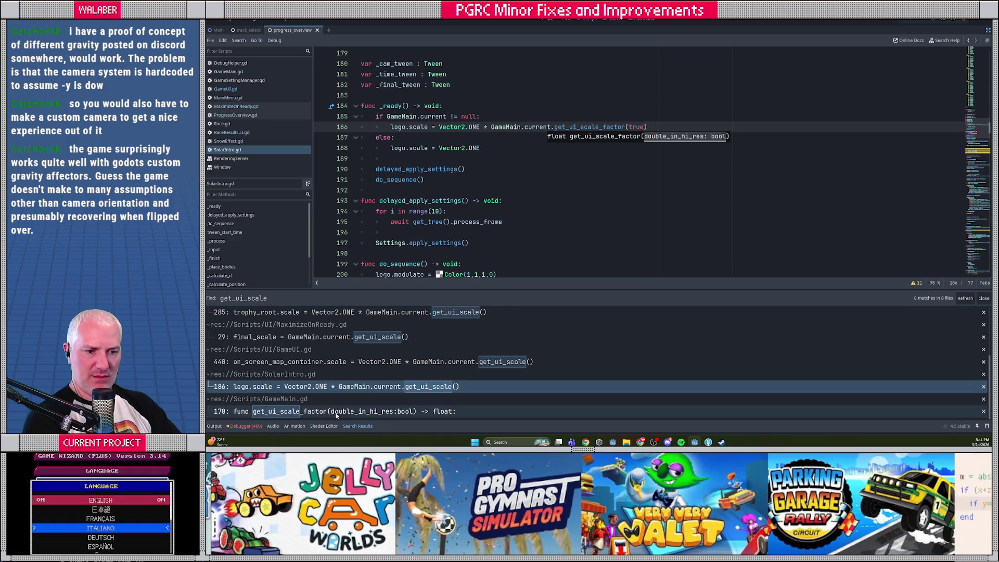
left_click(436, 127)
key("F5")
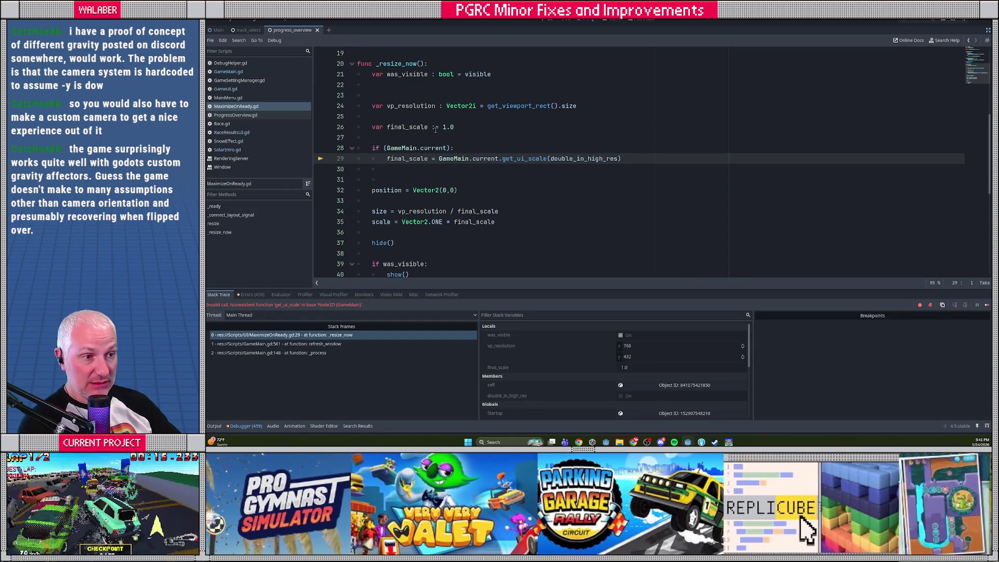
Step: Rename the broken get_ui_scale call on MaximizeOnReady.gd line 29 to get_ui_scale_factor and resume the game
double_click(532, 157)
type("get_ui_scale_factor")
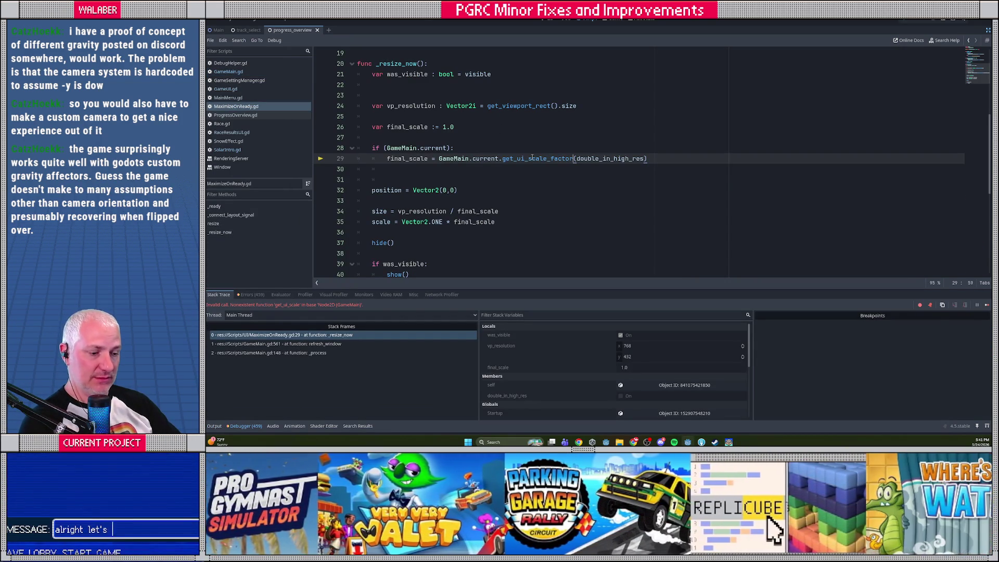
key("F5")
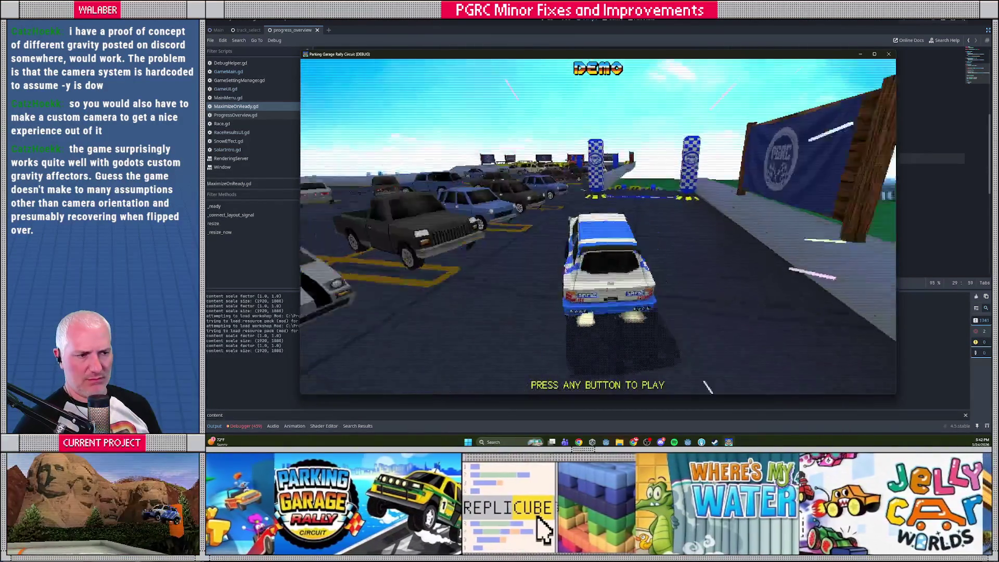
Step: Skip the demo, play a single-player test race, then quit it back to the title menu
key("Return")
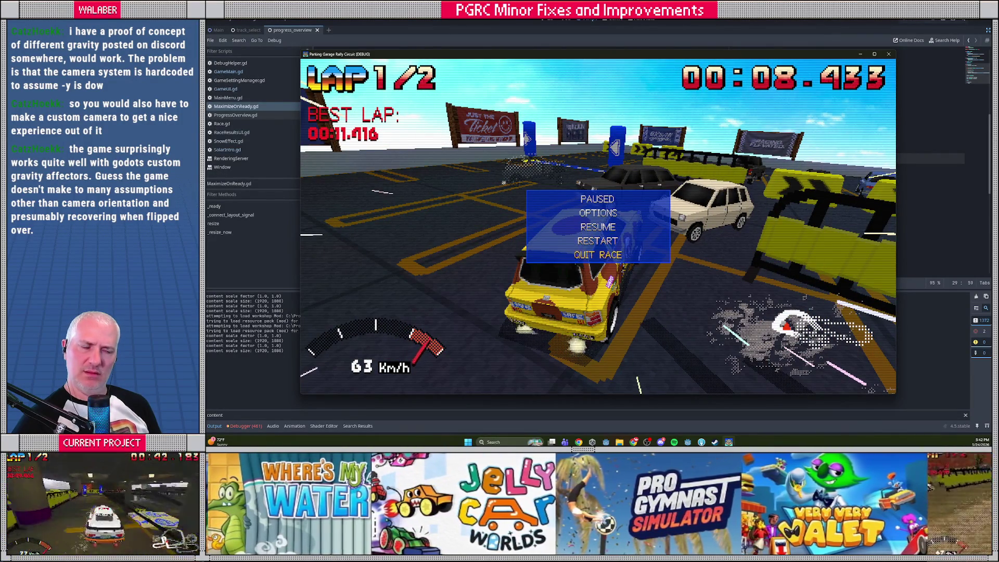
key("Return")
key("Escape")
key("Escape")
key("Escape")
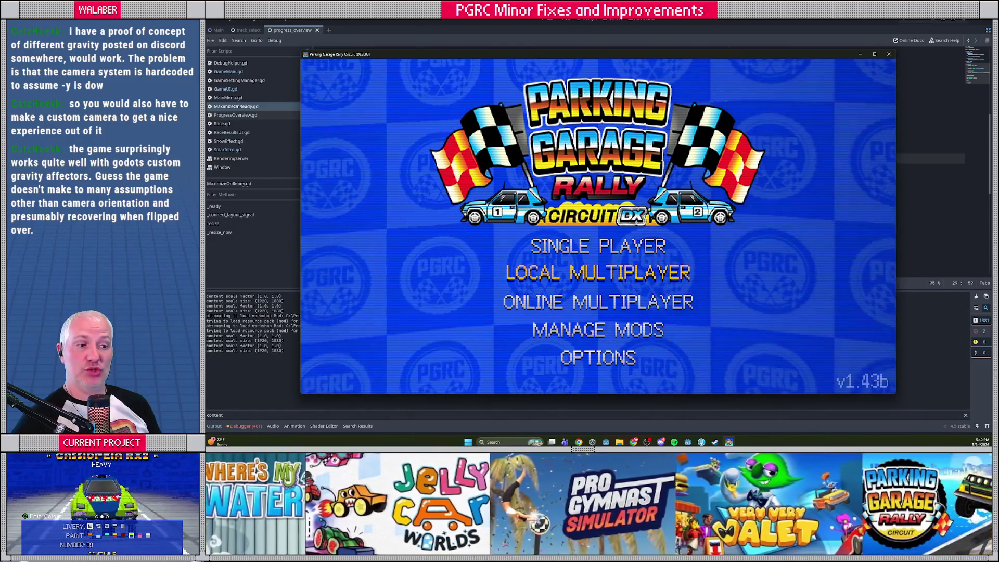
key("Return")
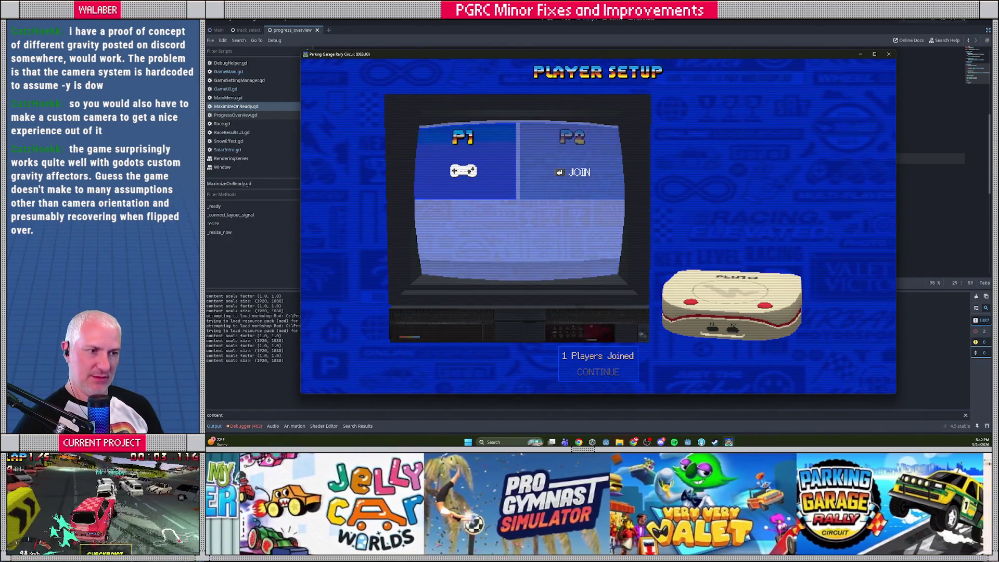
key("Return")
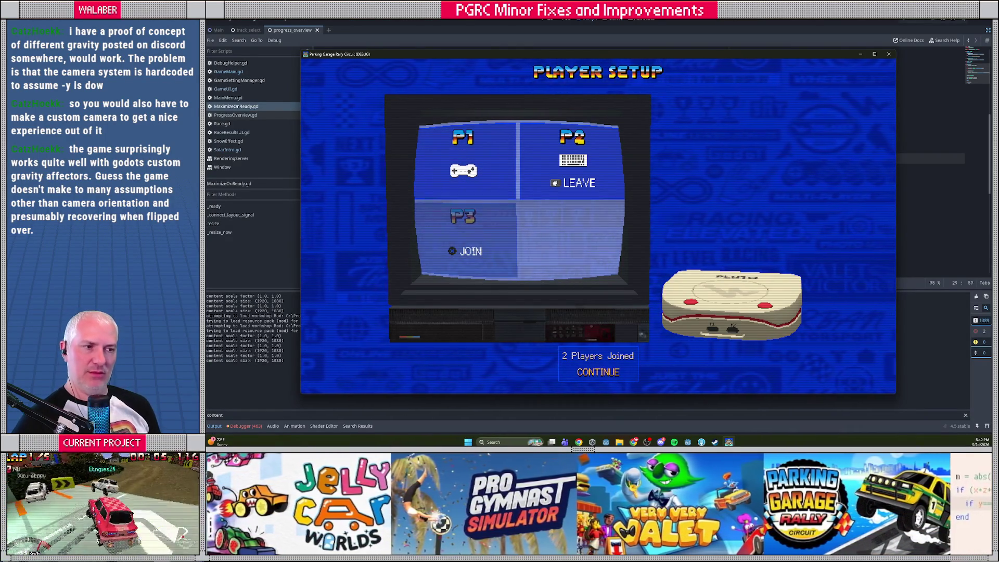
key("Return")
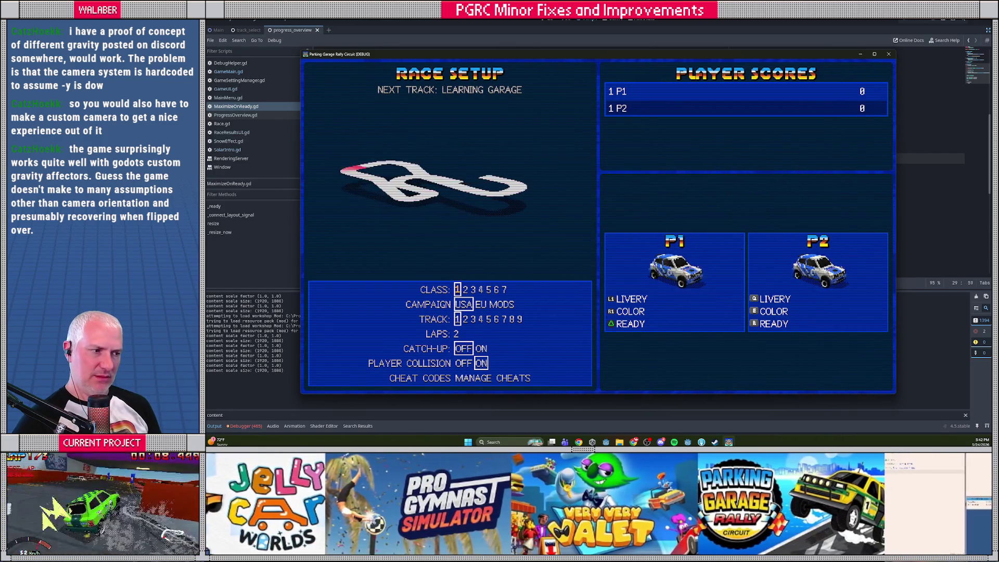
key("r")
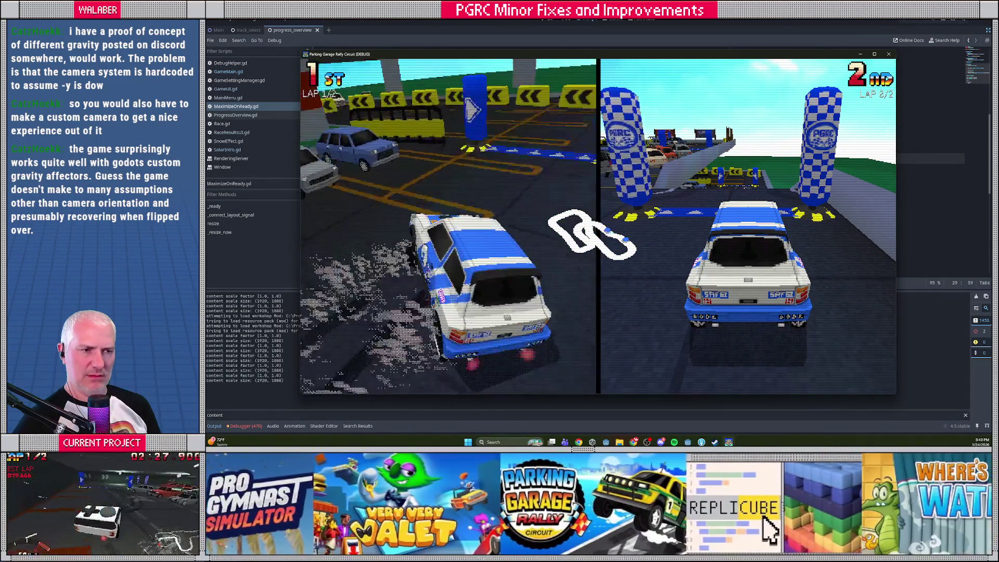
key("Escape")
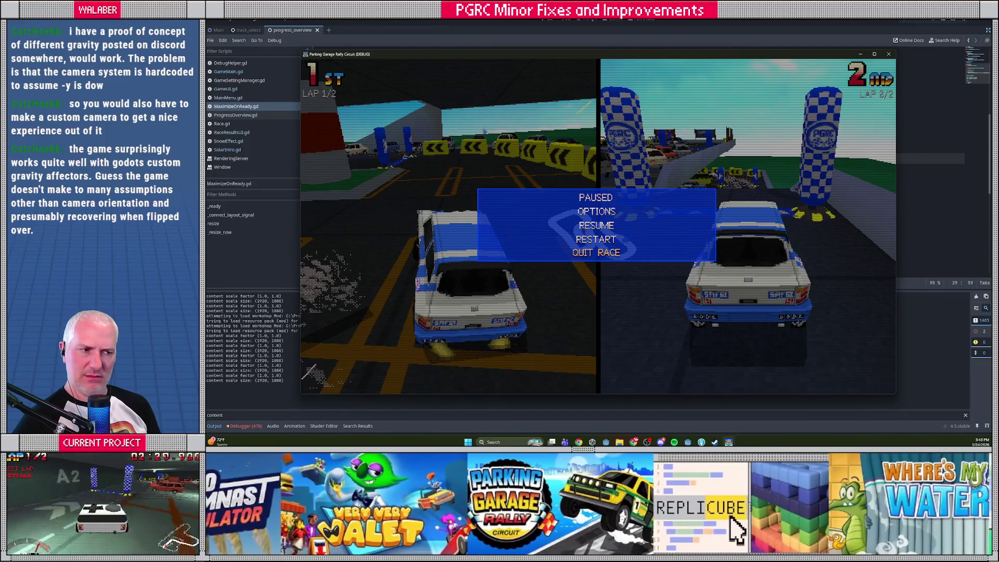
key("Return")
key("Escape")
key("Escape")
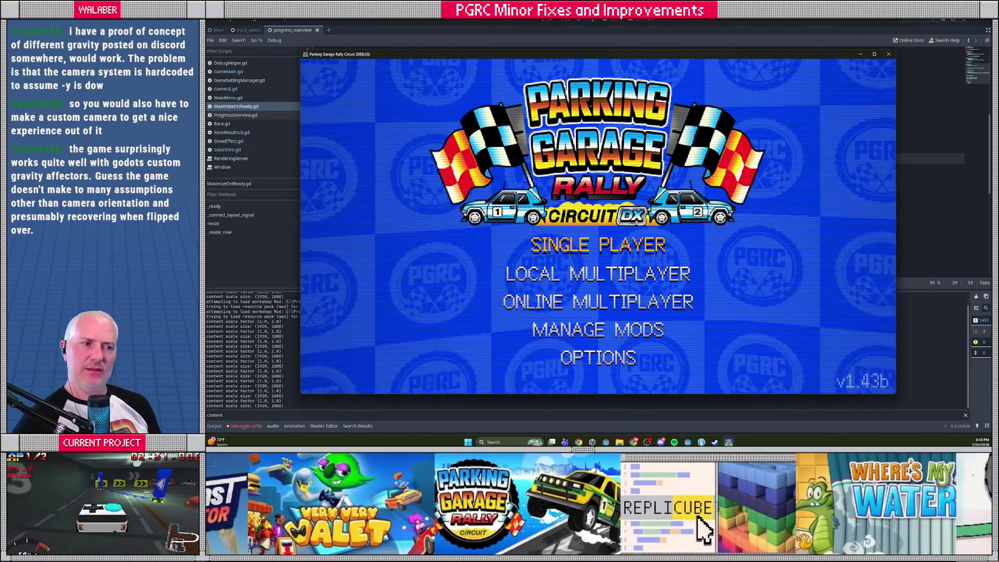
Step: Set the game resolution option to Default (1x) and return to the title menu
key("Down")
key("Down")
key("Down")
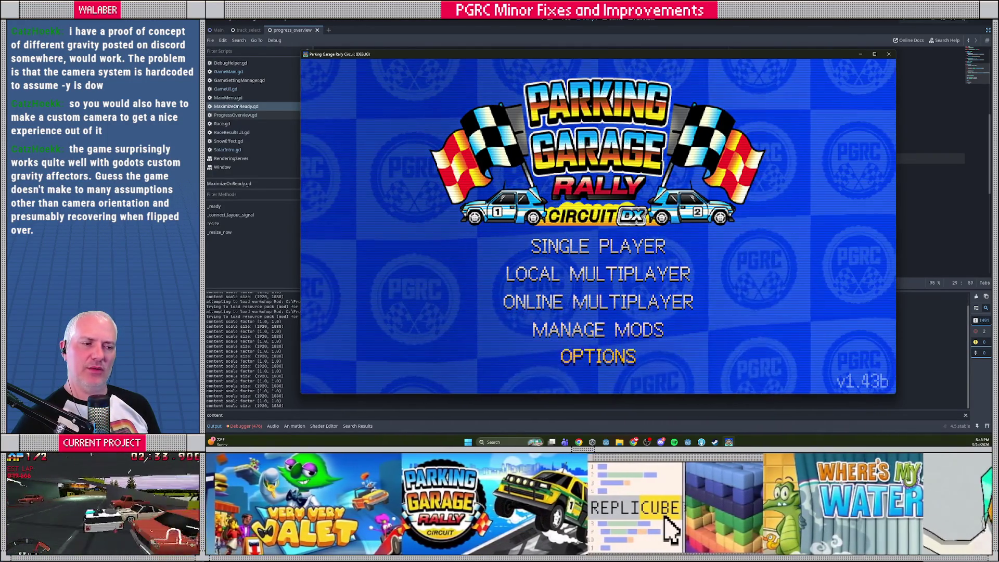
key("Return")
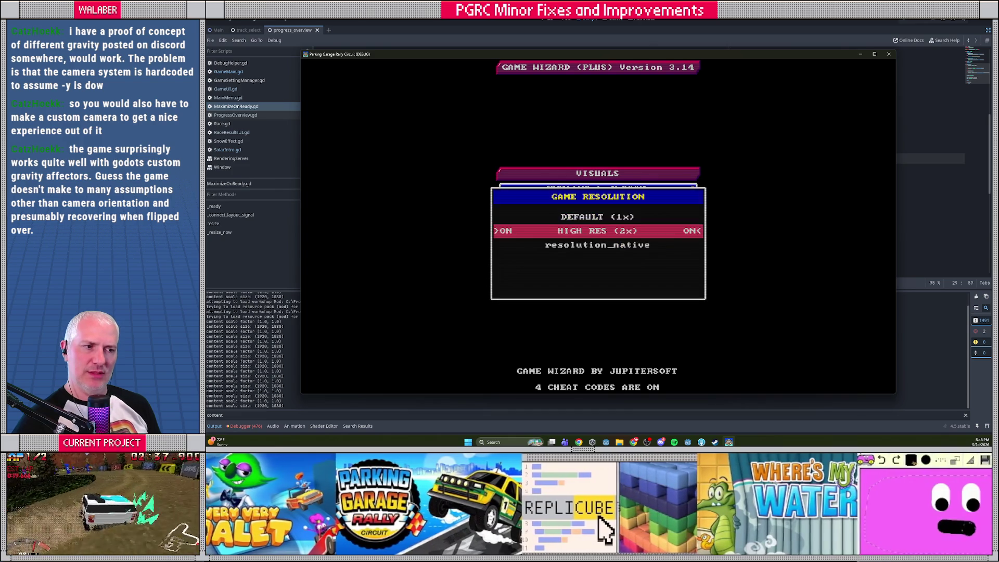
key("Return")
key("Escape")
key("Escape")
key("Escape")
Step: Start a single-player race on Learning Garage, then quit back to the title menu
key("Return")
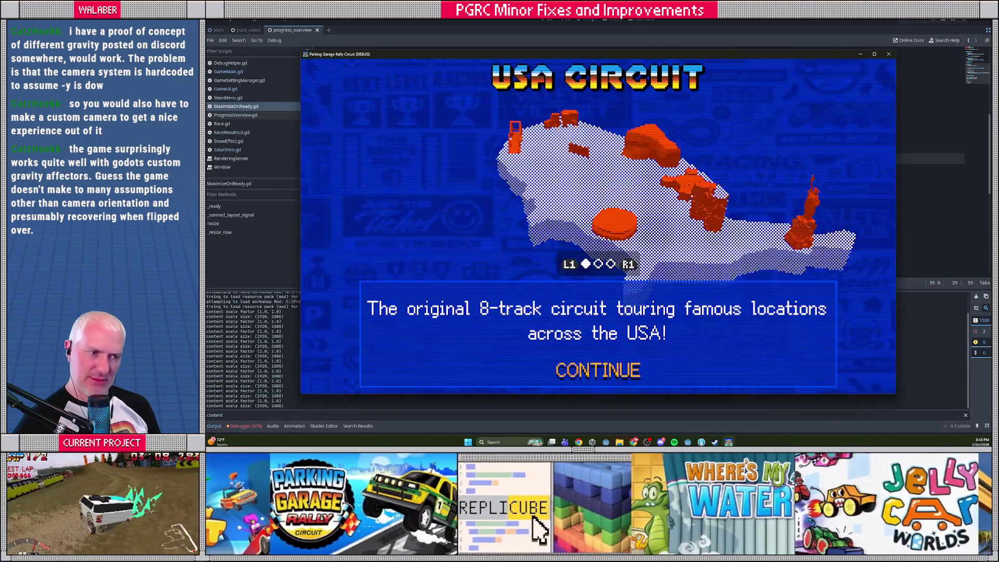
key("Return")
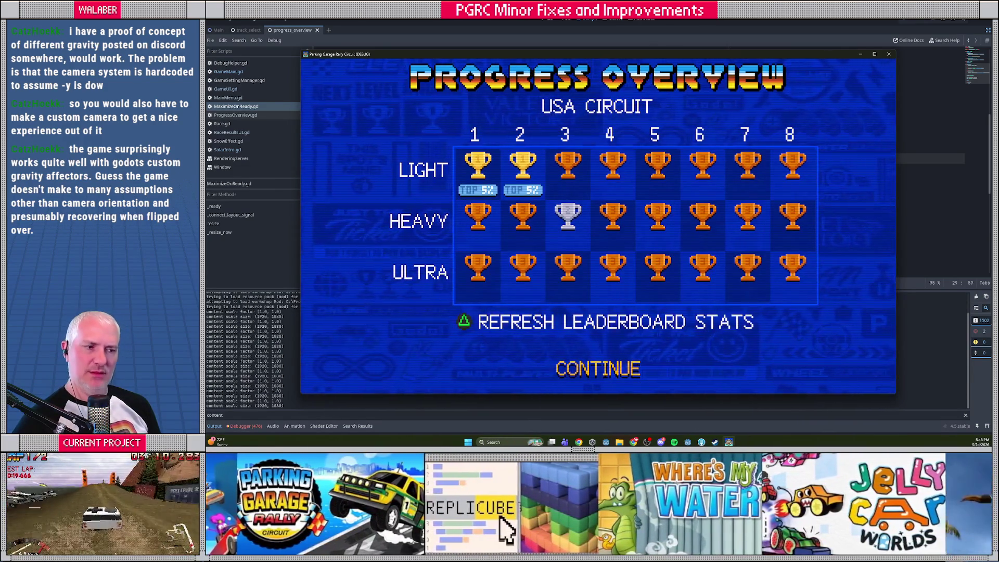
key("Return")
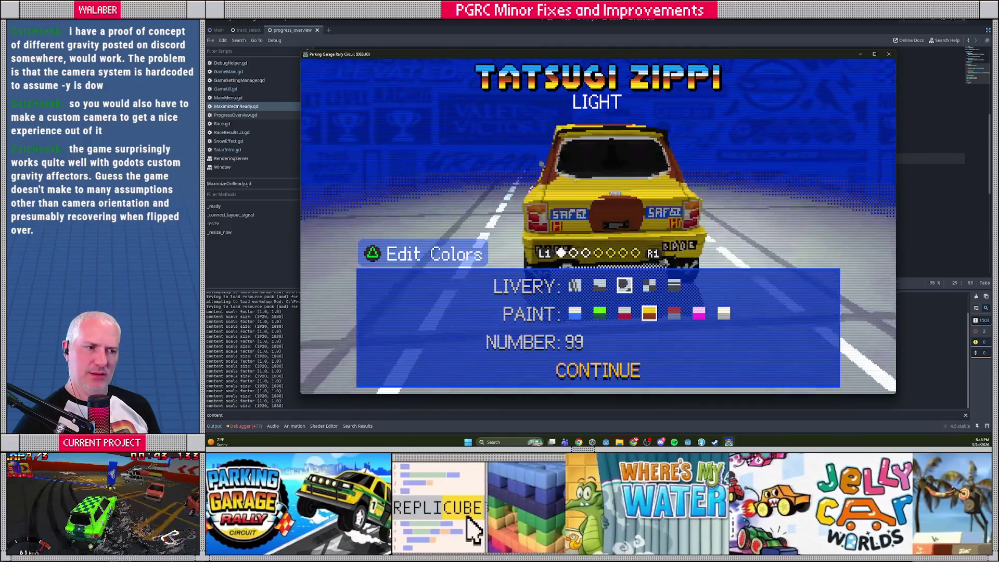
key("Return")
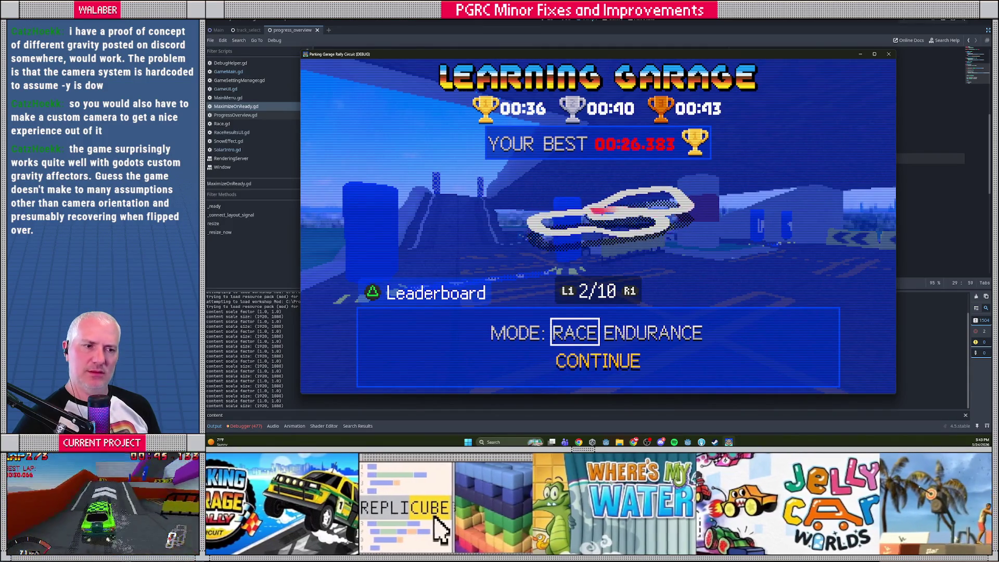
key("Return")
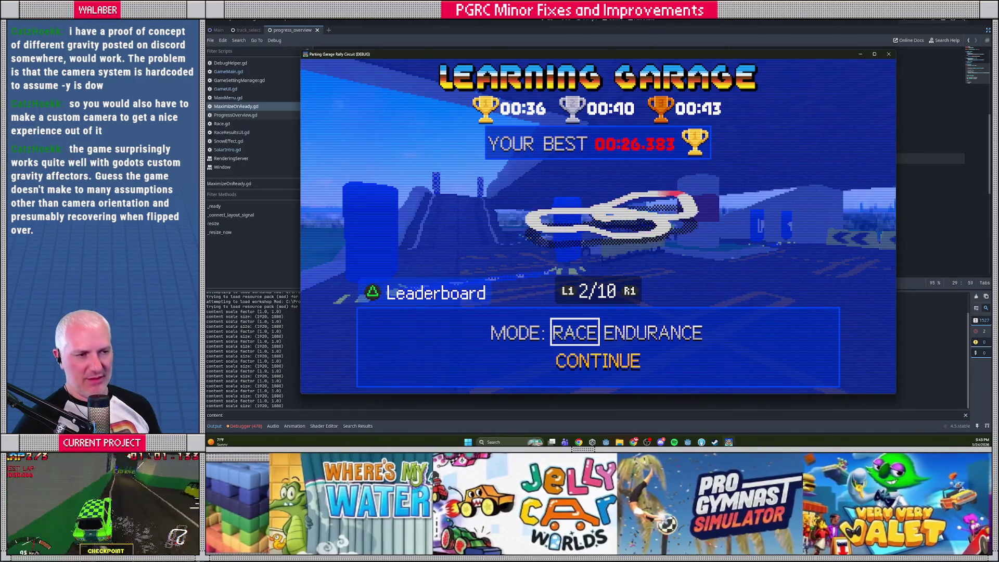
key("Escape")
key("Escape")
key("Escape")
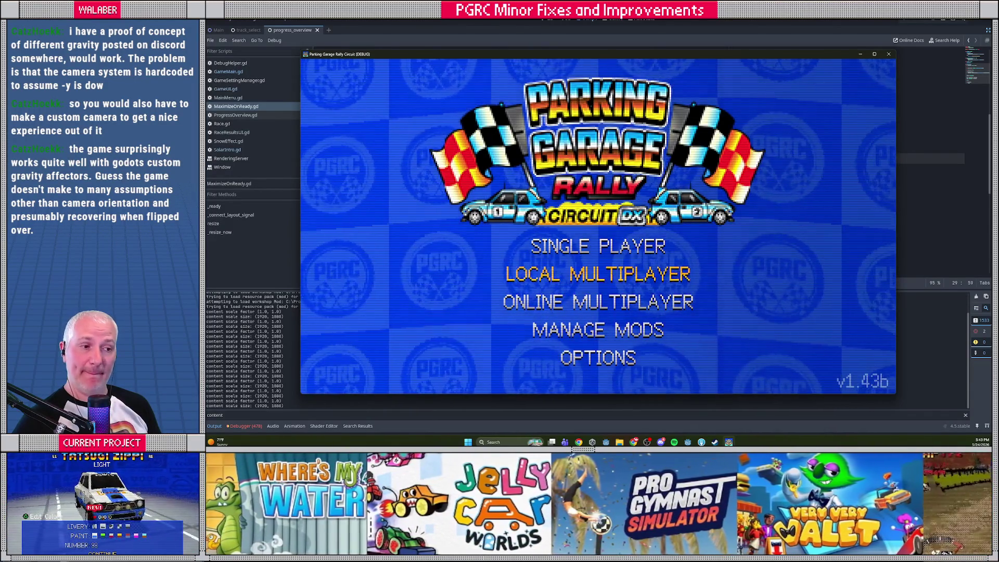
Step: Join a second keyboard player, run a two-player race, quit it, and open the game options
key("Return")
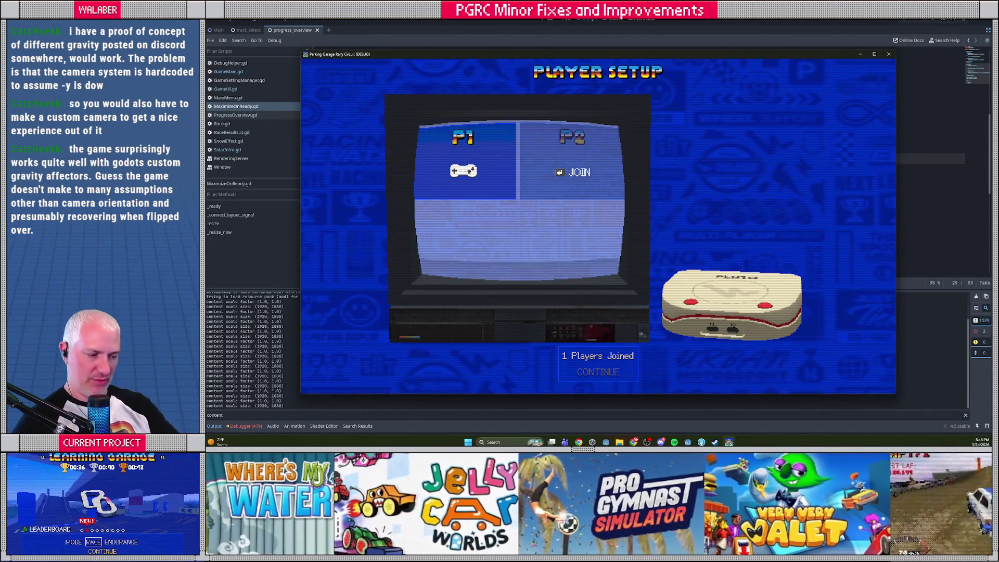
key("Return")
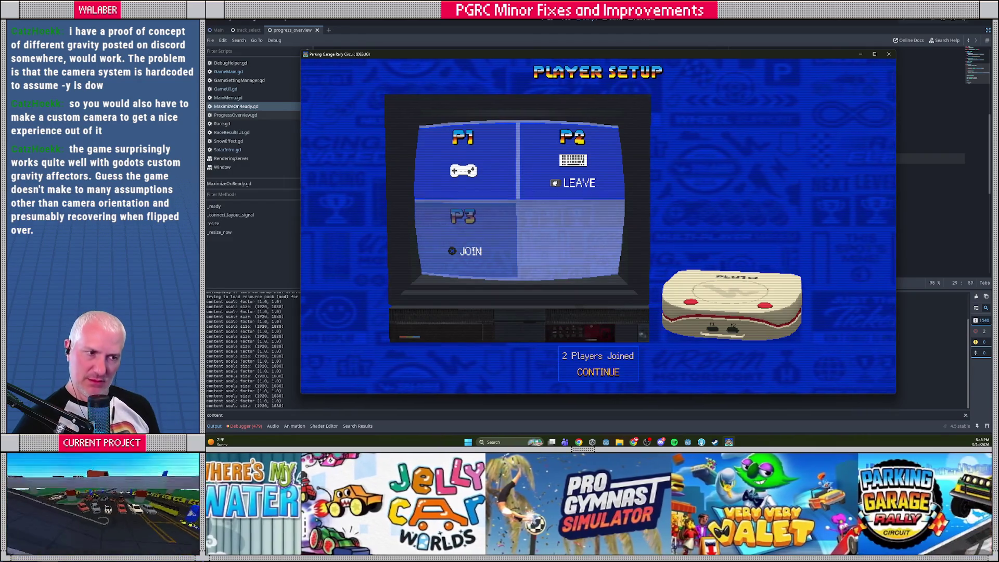
key("Return")
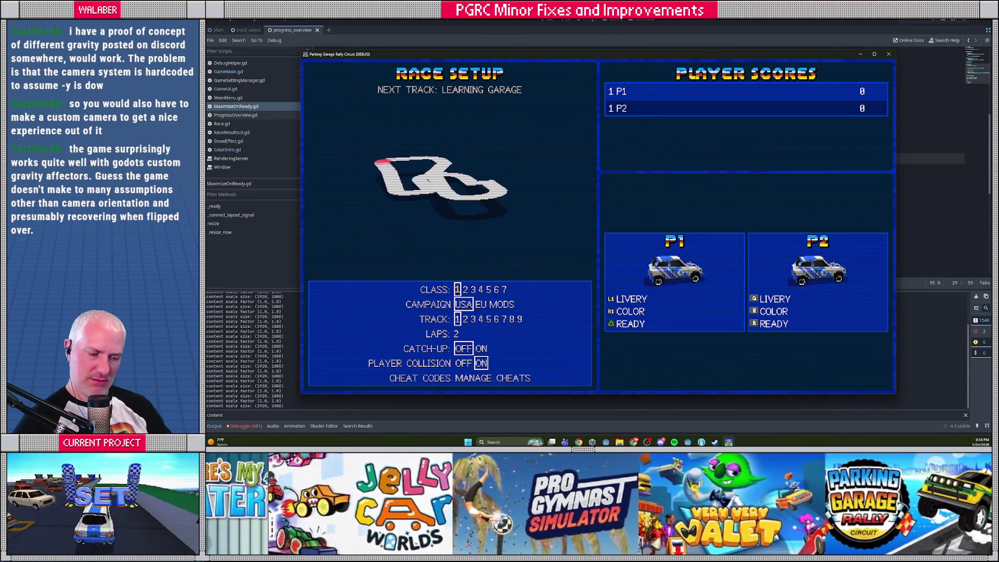
key("Return")
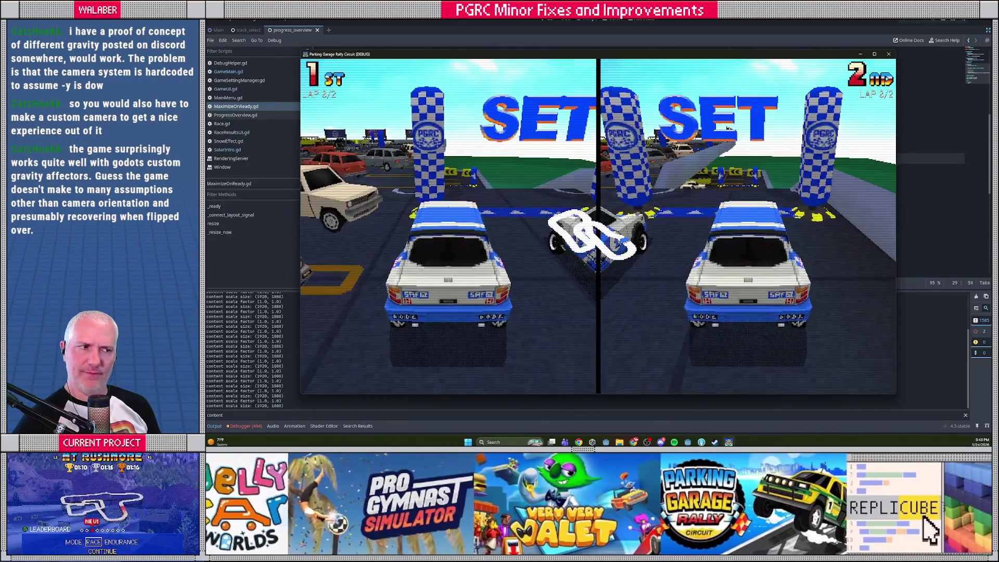
key("Escape")
key("Down")
key("Return")
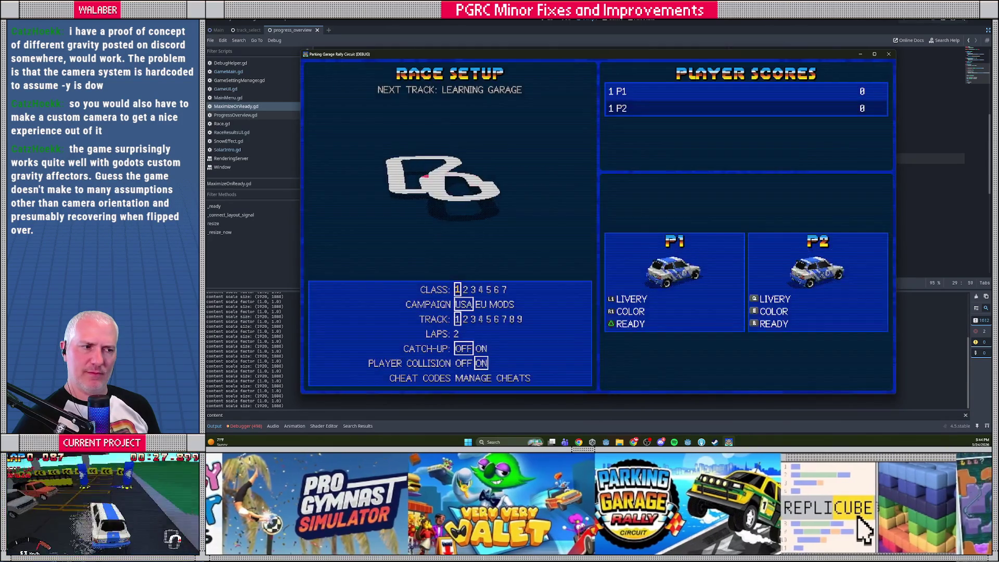
key("Escape")
key("Escape")
key("Down")
key("Down")
key("Down")
key("Down")
key("Return")
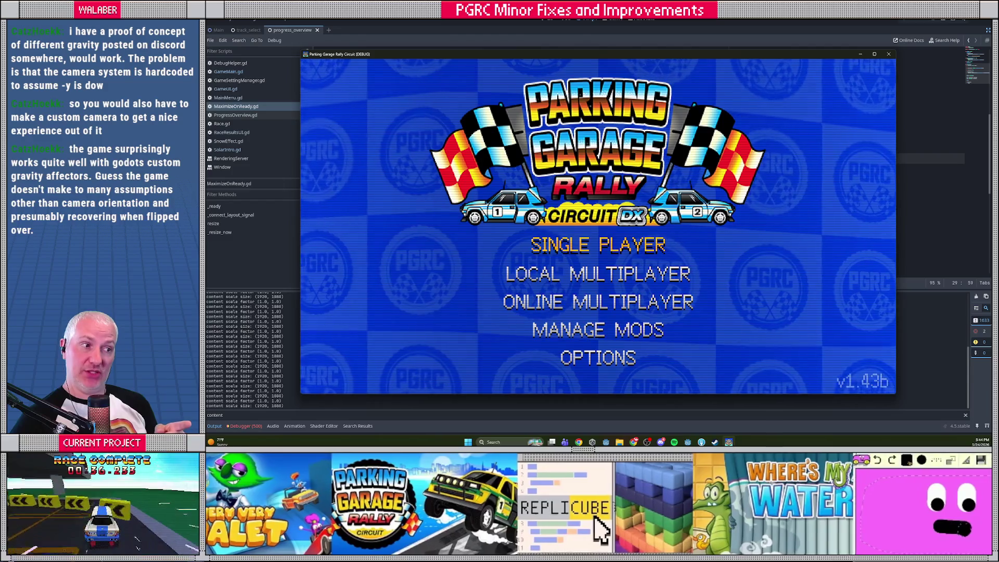
Step: Start a Single Player USA Circuit race on Learning Garage with the Tatsugi Zippi car
key("Down")
key("Down")
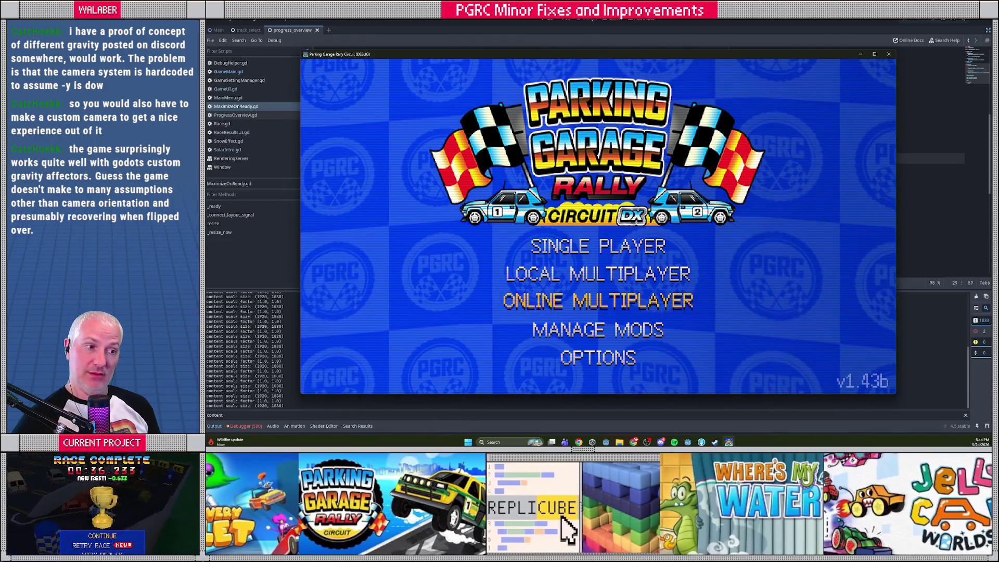
key("Up")
key("Up")
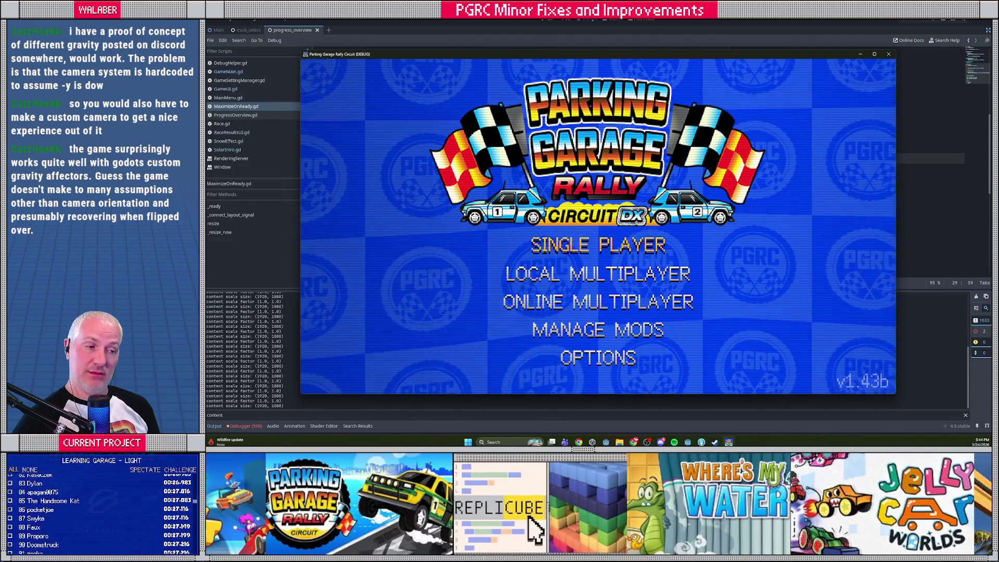
key("Return")
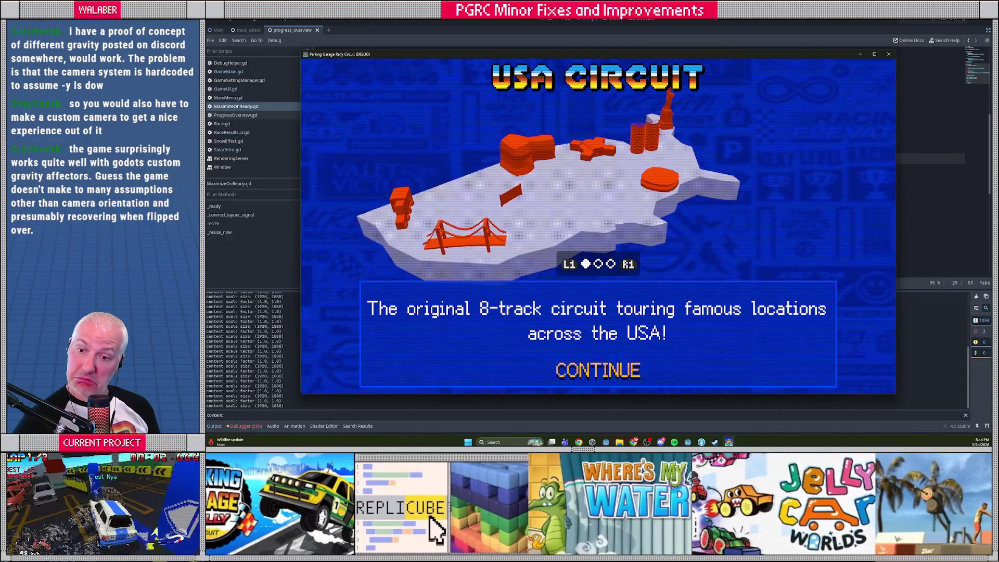
key("Right")
key("Right")
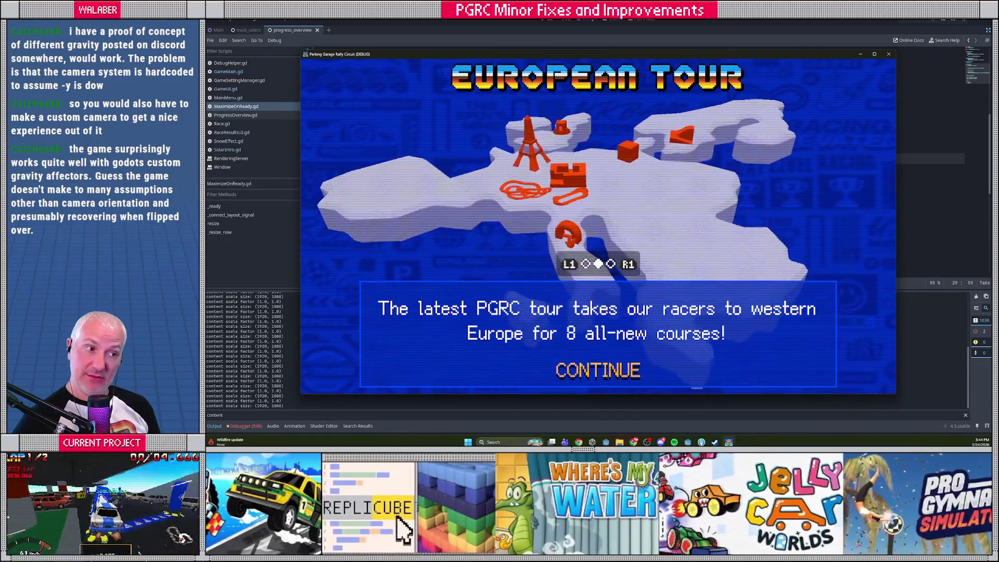
key("Right")
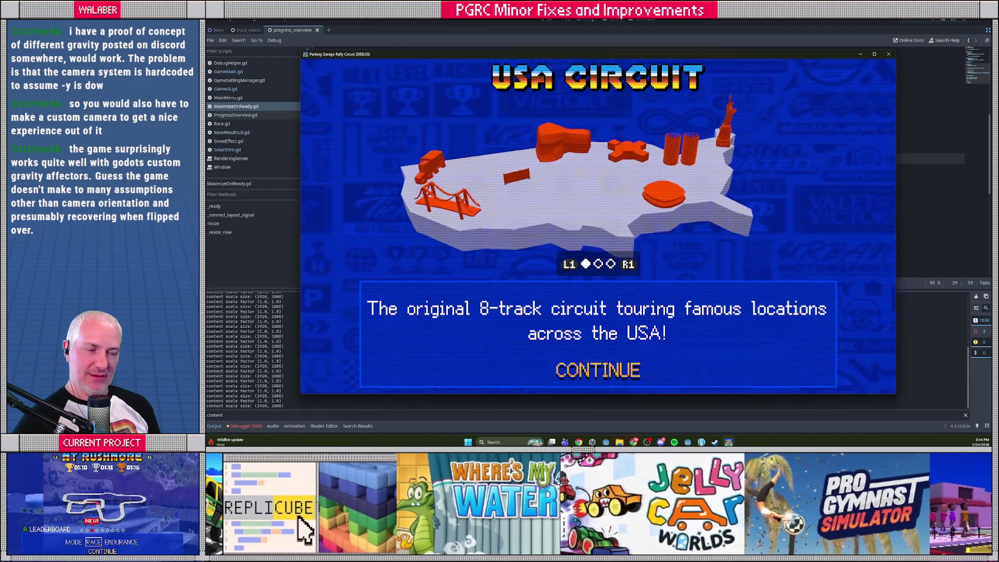
key("Return")
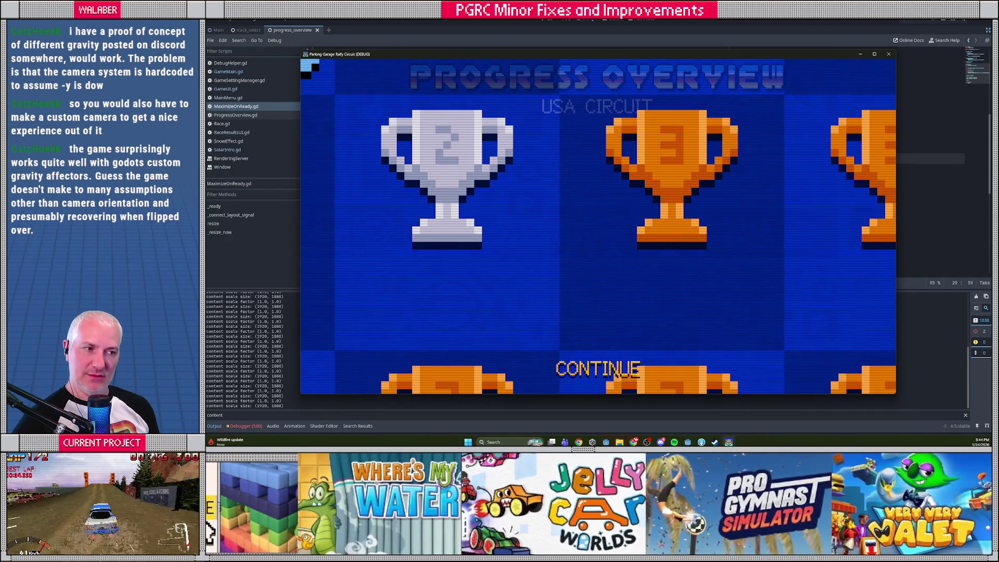
key("Return")
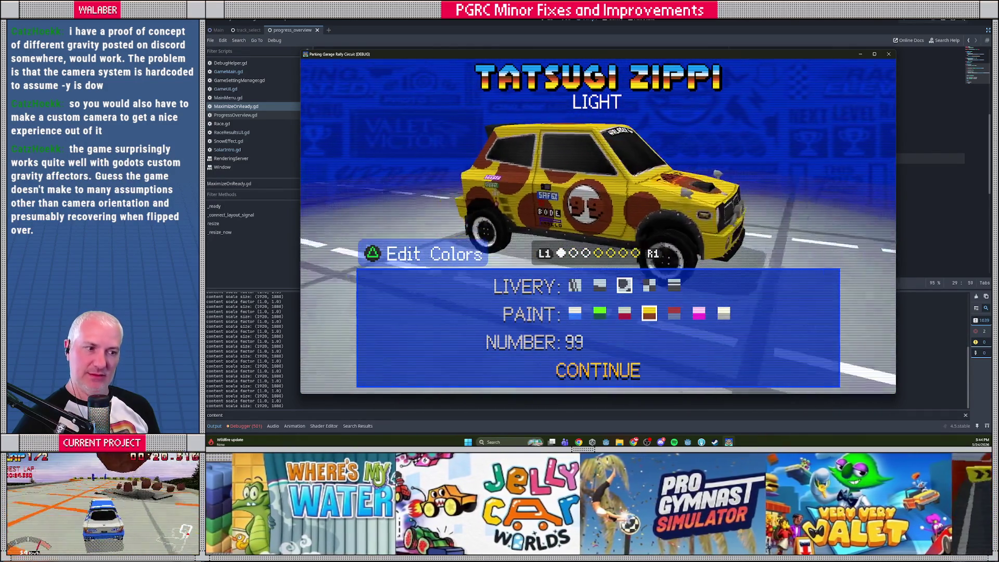
key("Escape")
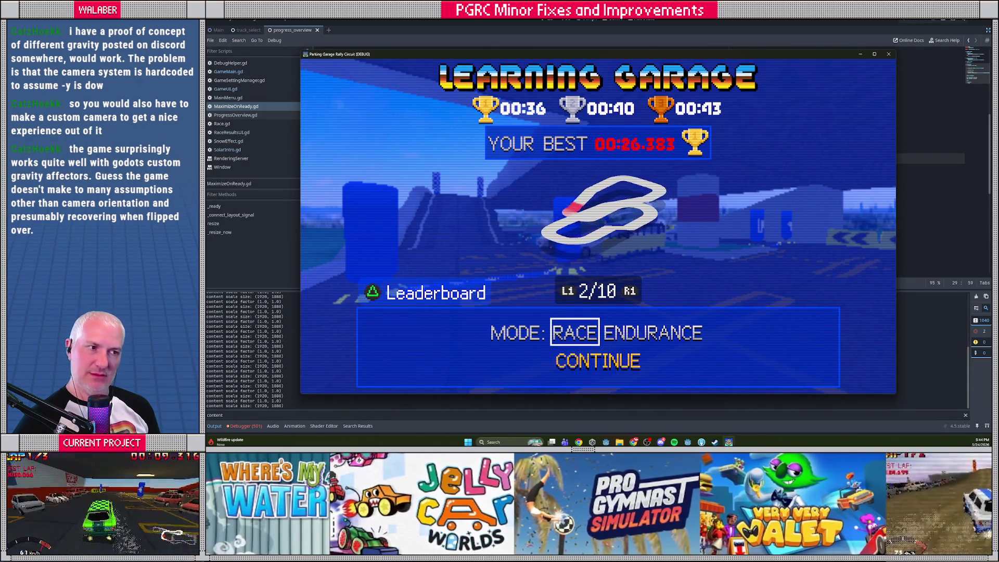
key("Escape")
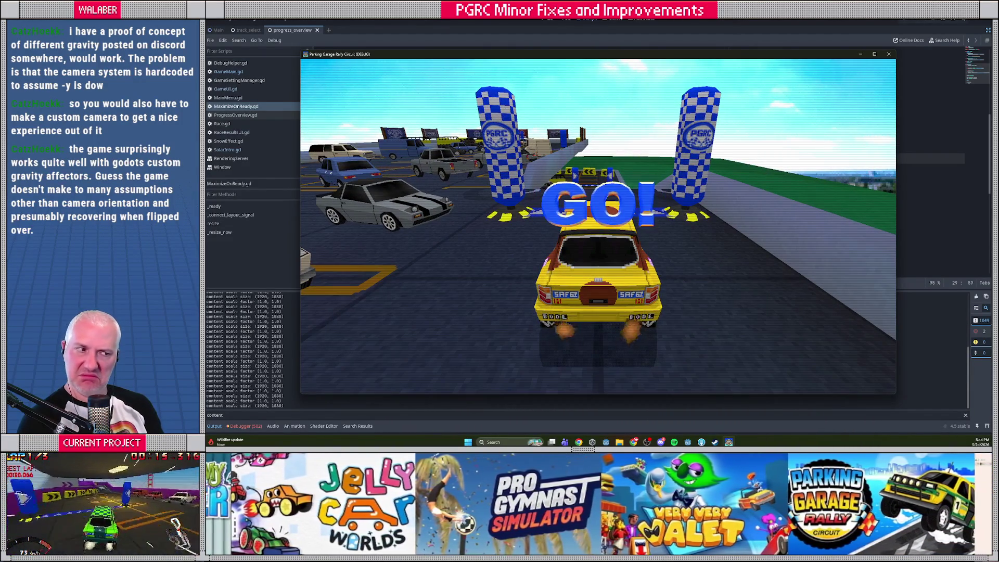
Step: Drive briefly, pause after the crash, and choose Quit Race to return to track select
key("Up")
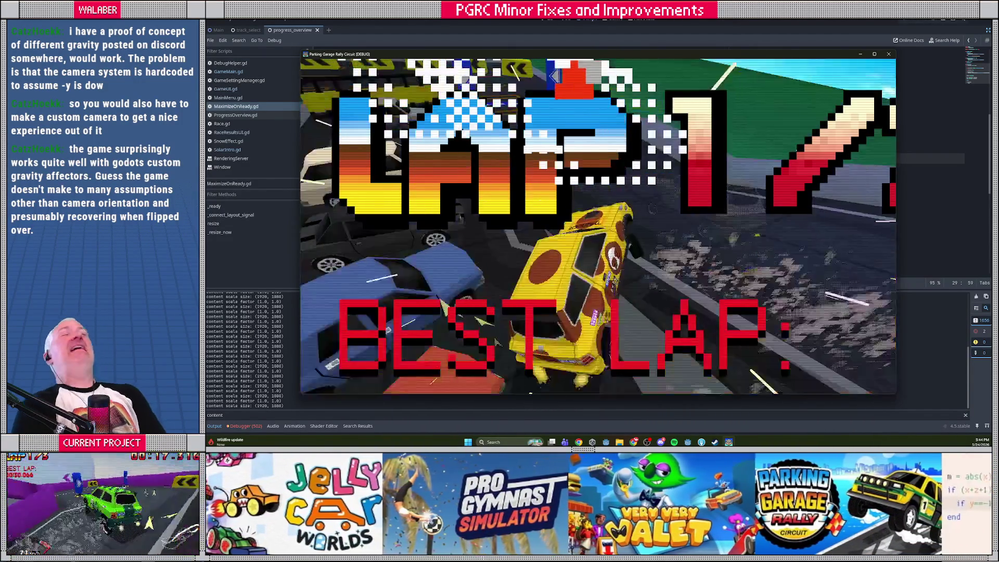
key("Up")
key("Up")
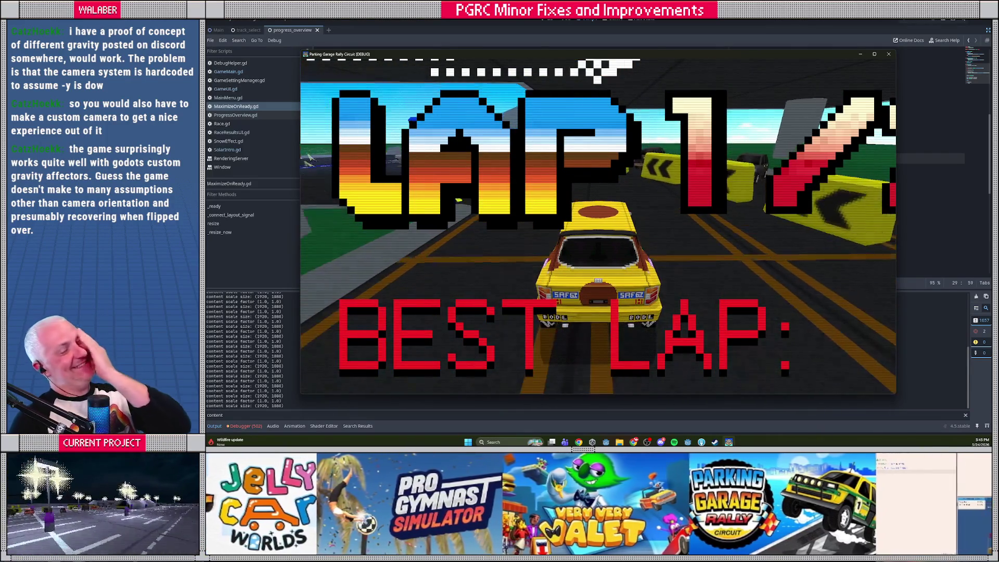
key("Up")
key("Escape")
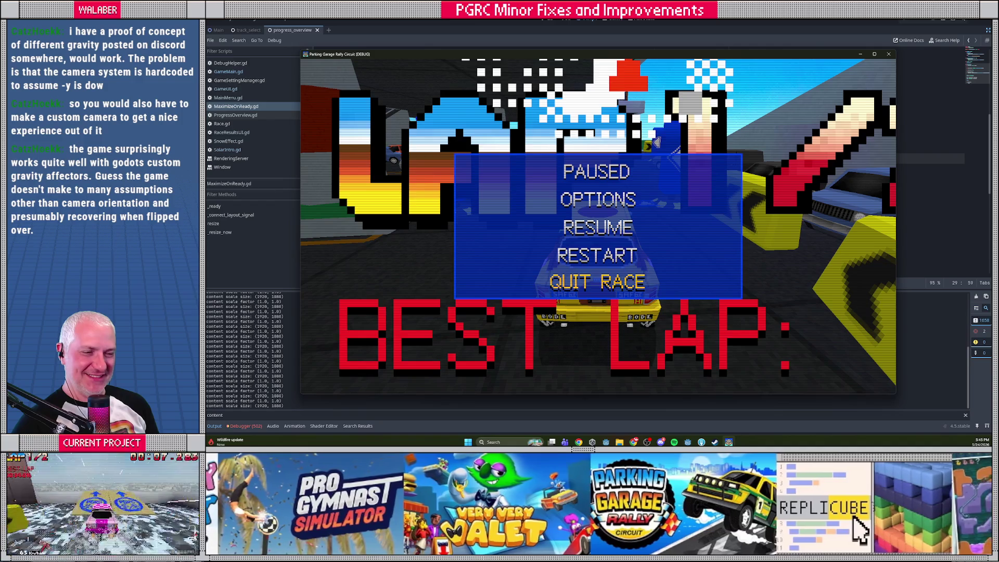
key("Return")
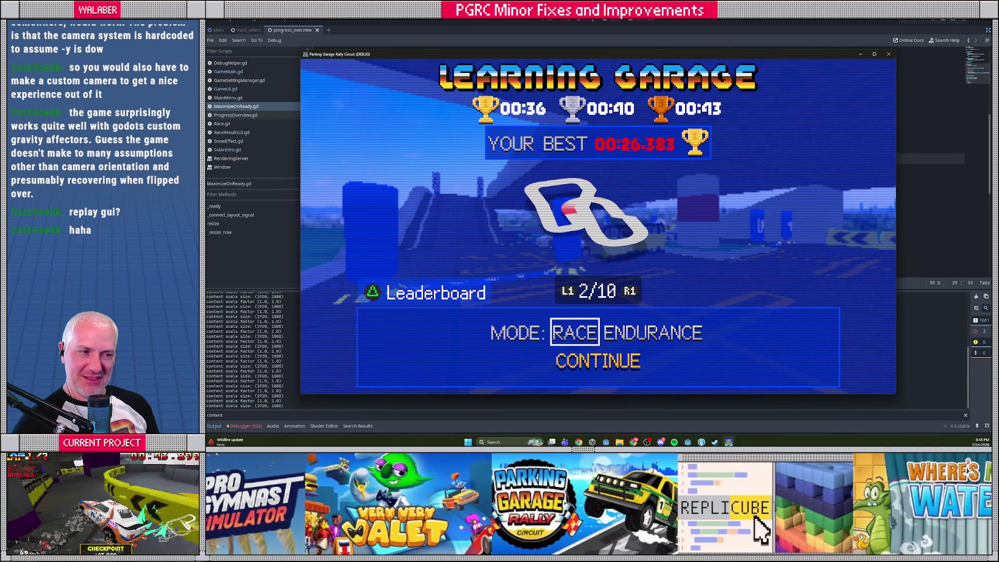
Step: Race Learning Garage to a 00:34.333 finish and watch the replay in in-game view
key("Return")
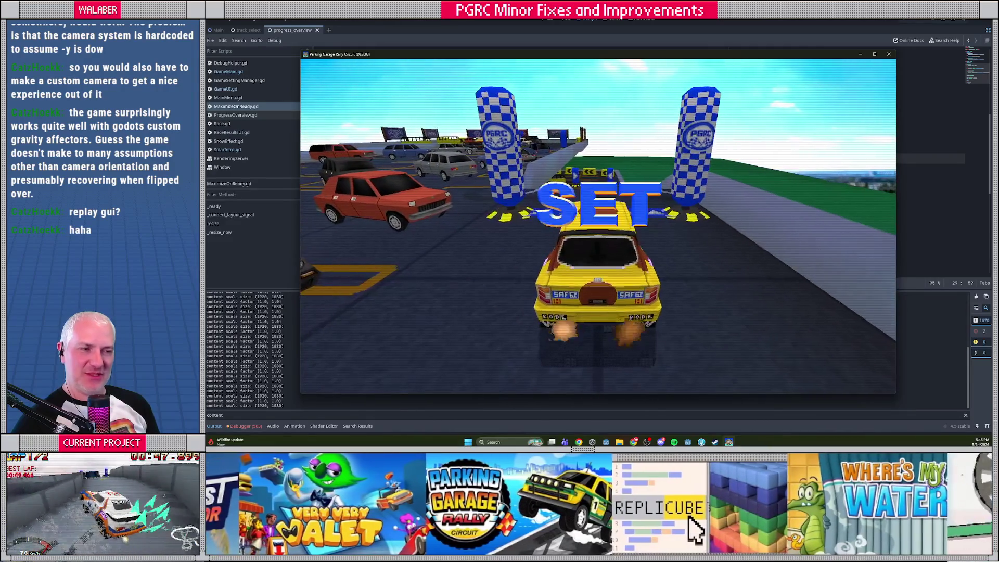
key("Up")
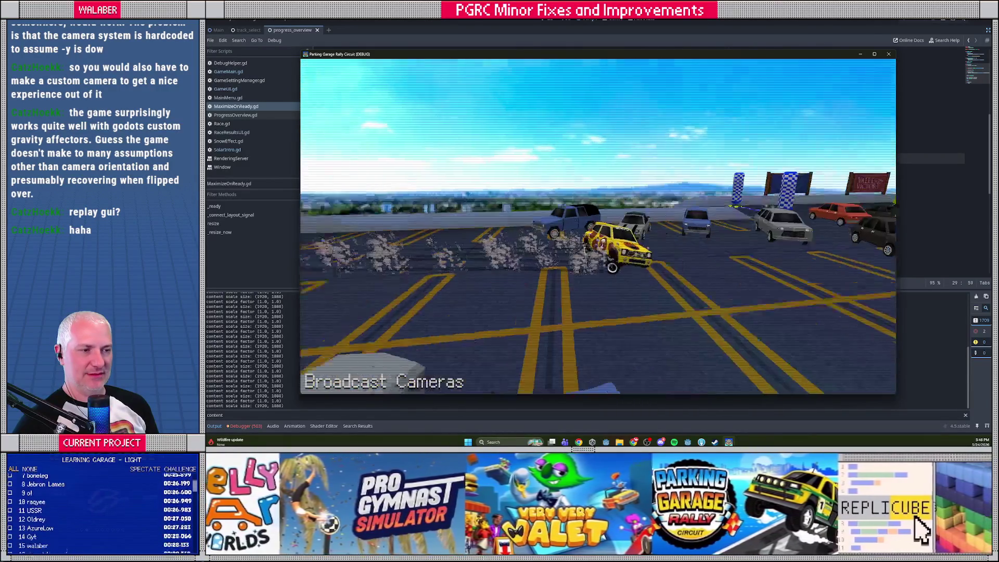
key("Tab")
key("Tab")
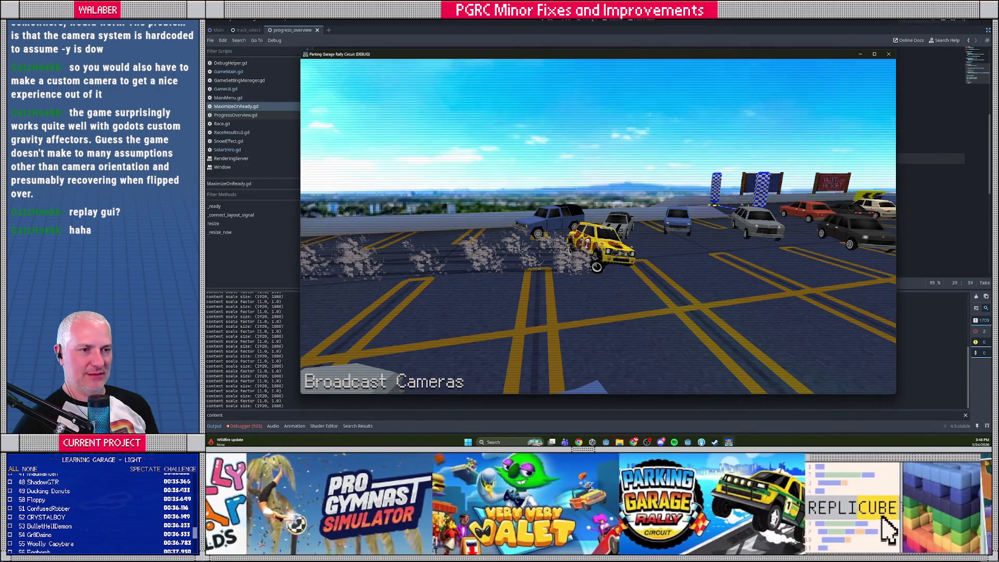
key("c")
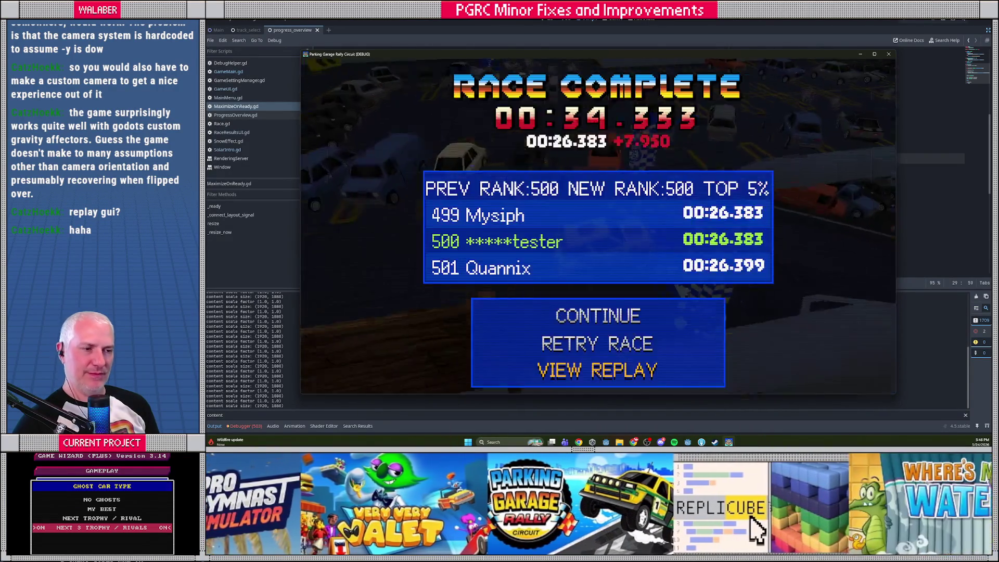
Step: Continue out of the results to USA Circuit, stop the game, and return to ProgressOverview.gd
key("Up")
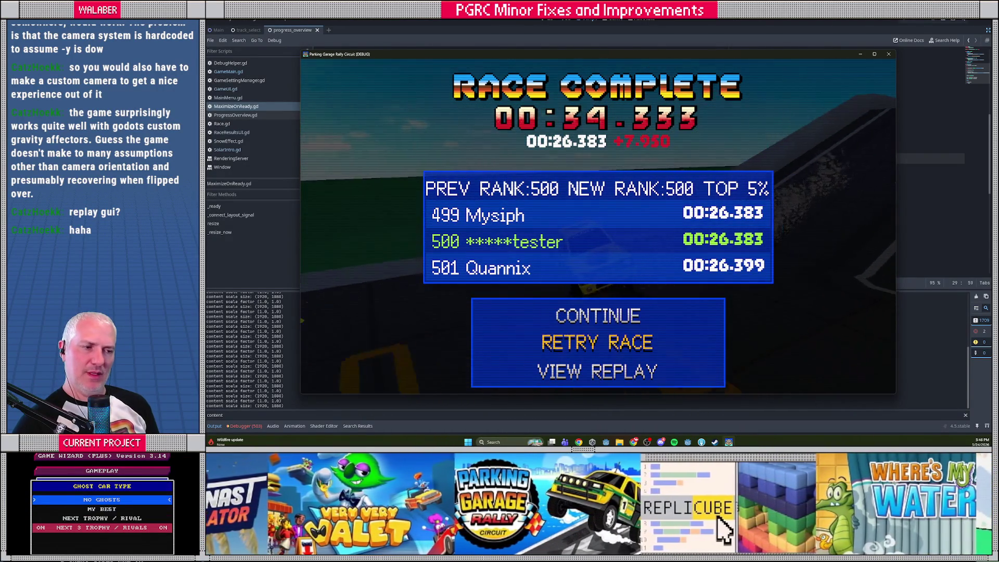
key("Up")
key("Return")
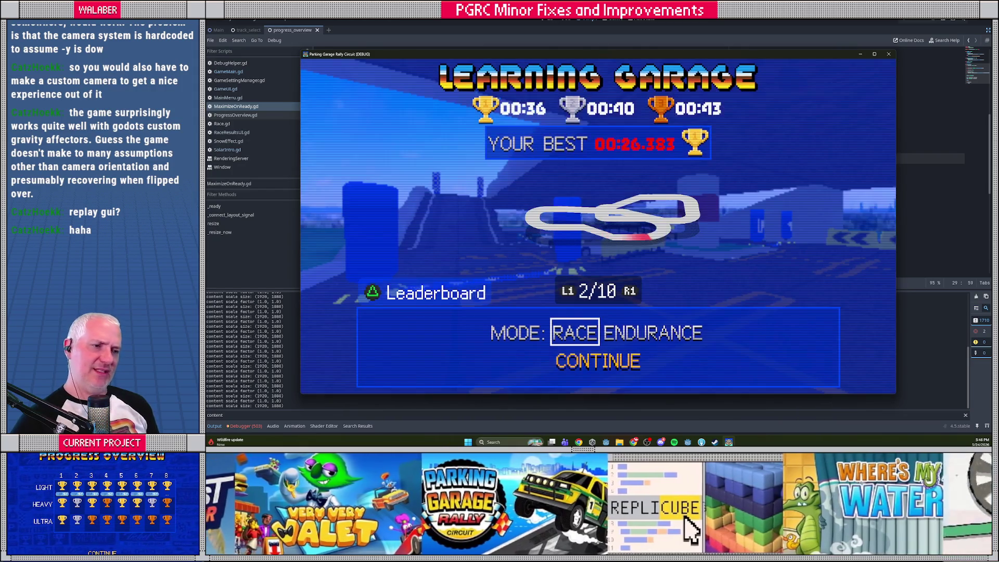
key("Escape")
key("Escape")
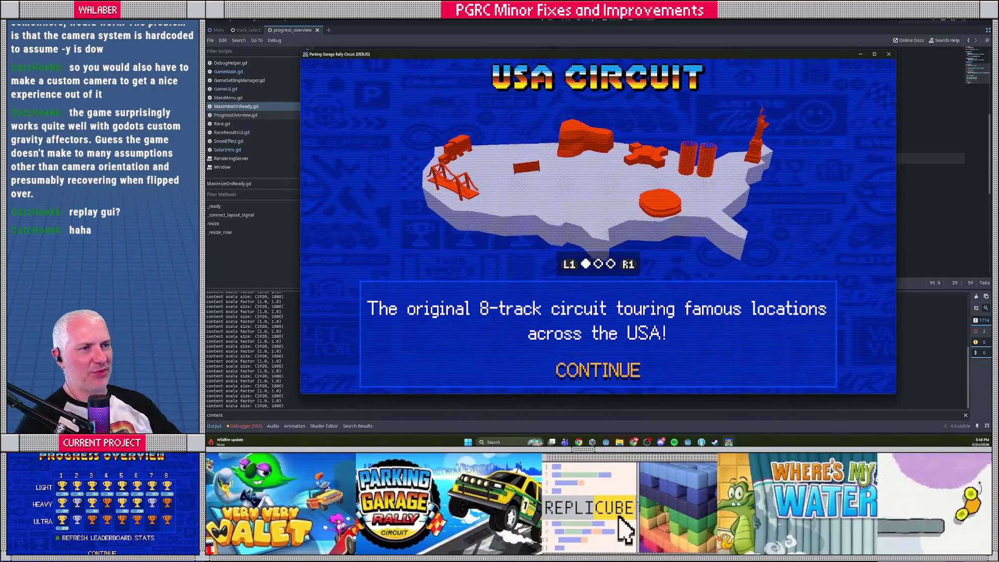
key("F8")
left_click(235, 115)
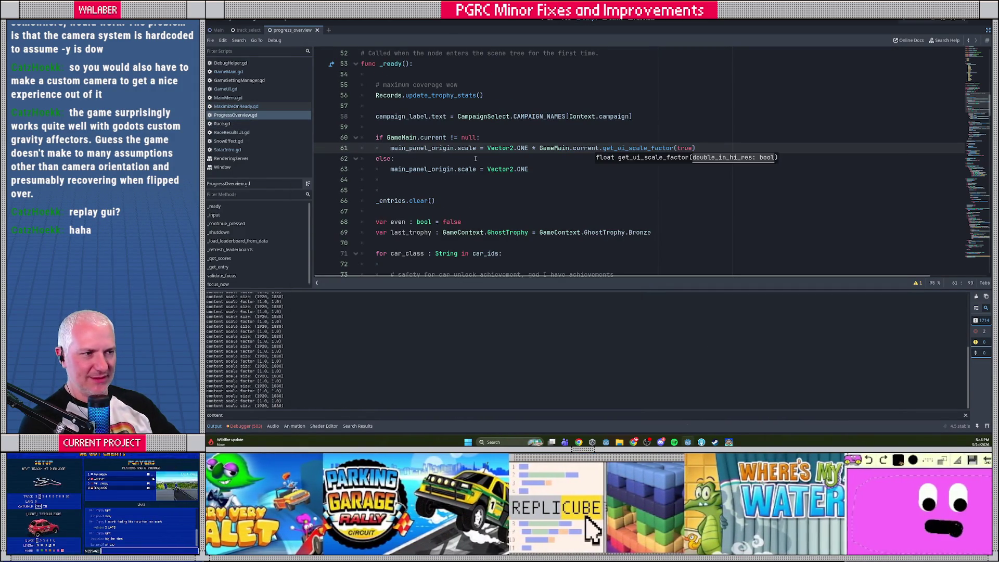
Step: Select 'true' in line 61's get_ui_scale_factor call and exit distraction-free mode
left_click(475, 158)
double_click(685, 148)
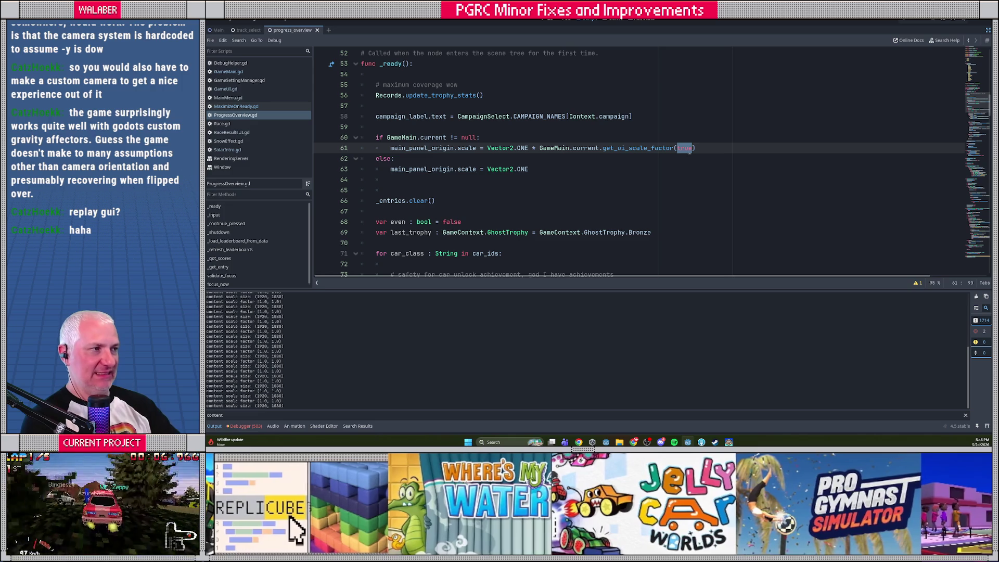
left_click(988, 30)
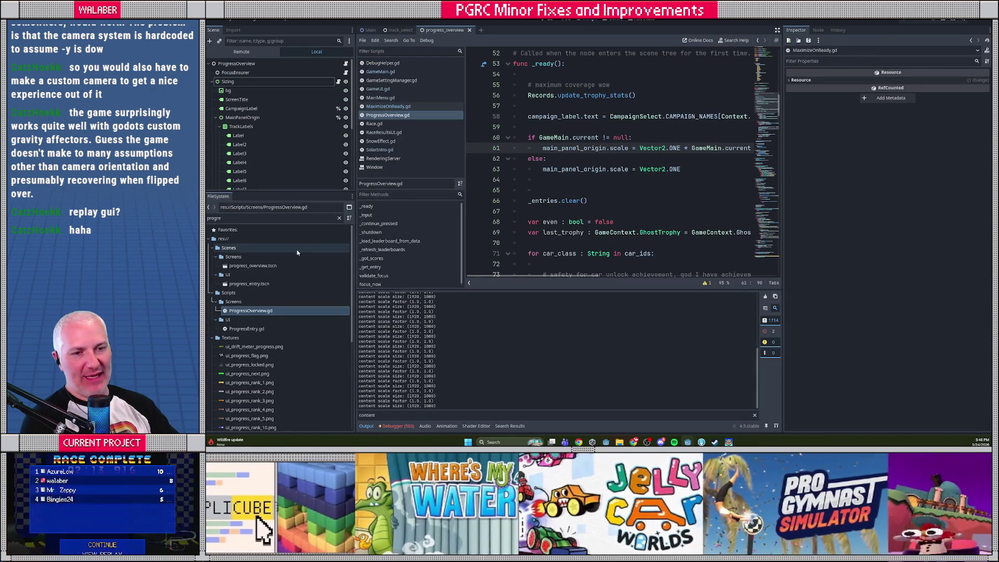
Step: Select progress_overview.tscn's Sizing node, then advance the running game to Progress Overview
left_click(255, 265)
left_click(229, 82)
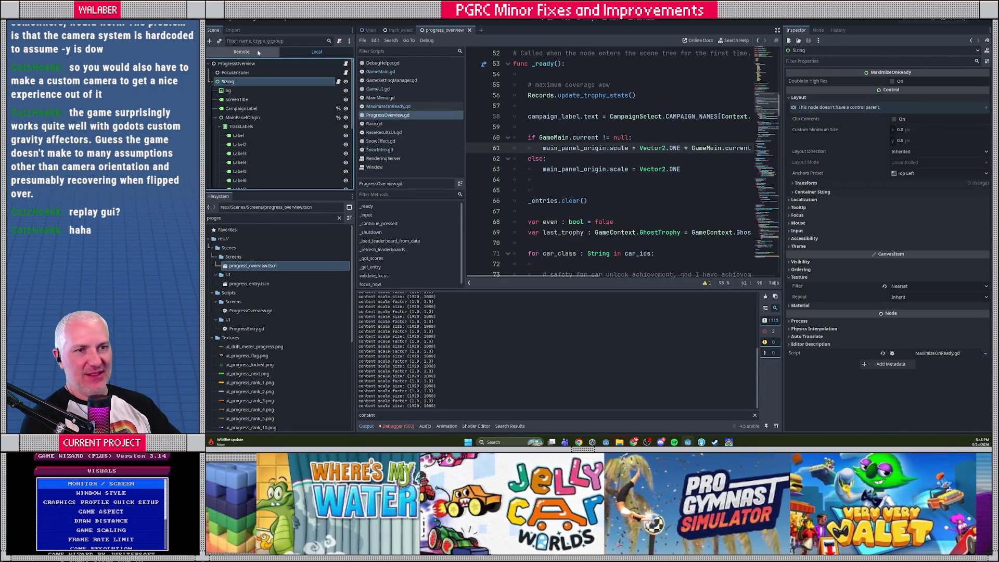
left_click(241, 52)
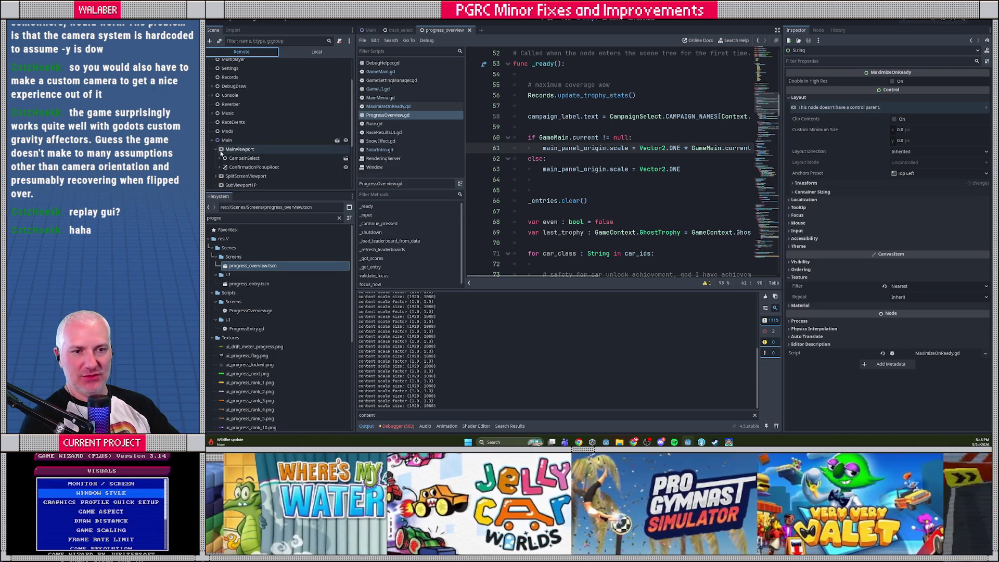
left_click(219, 160)
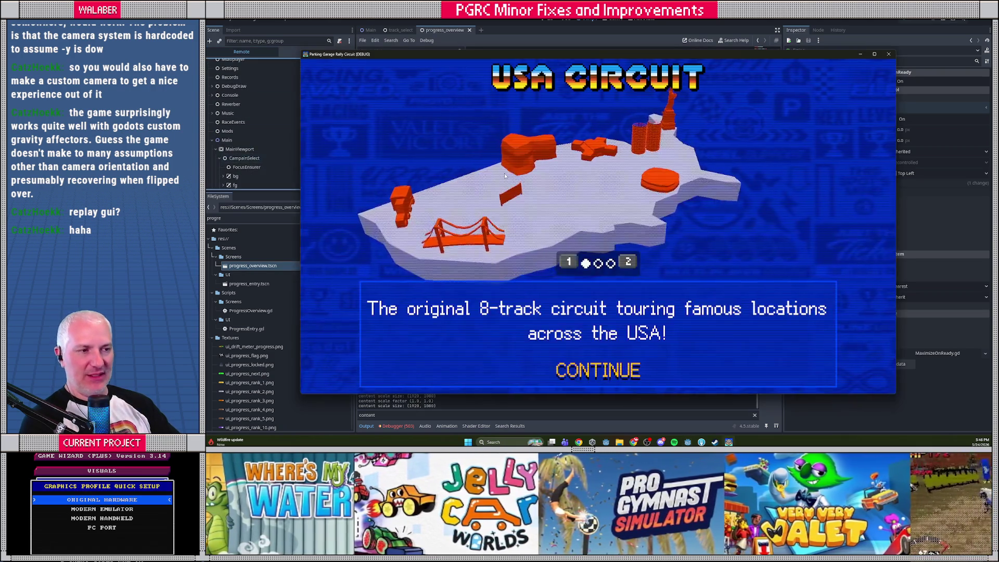
key("alt+Tab")
key("Return")
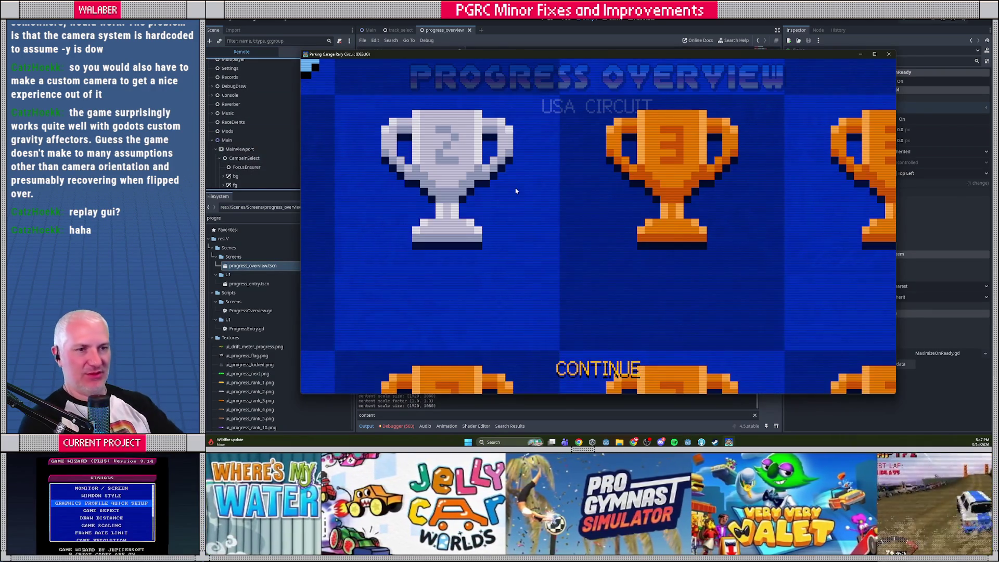
key("alt+Tab")
Step: Inspect the live Sizing node's properties in the remote tree, then enter distraction-free mode
left_click(219, 158)
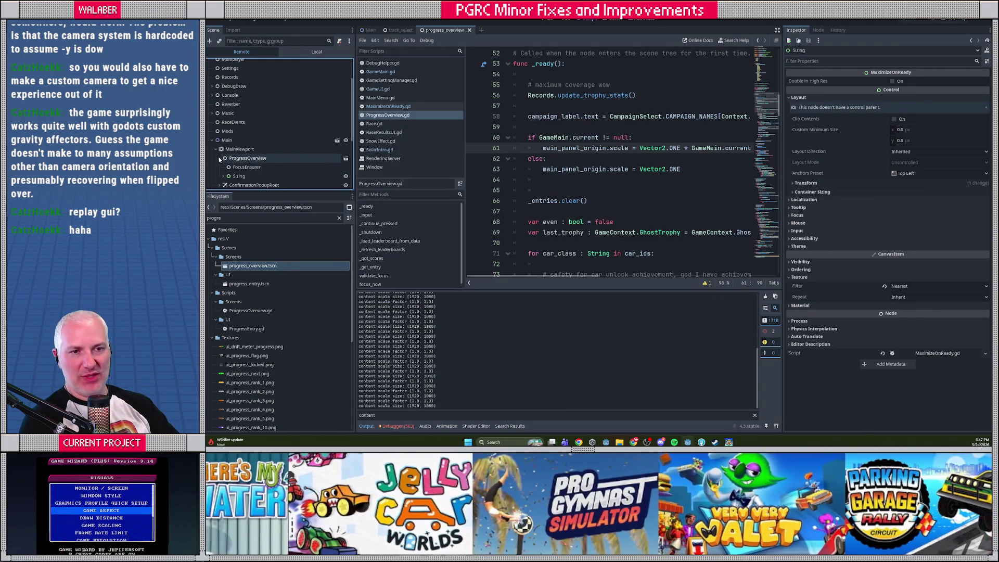
left_click(239, 176)
scroll(881, 329, "down", 5)
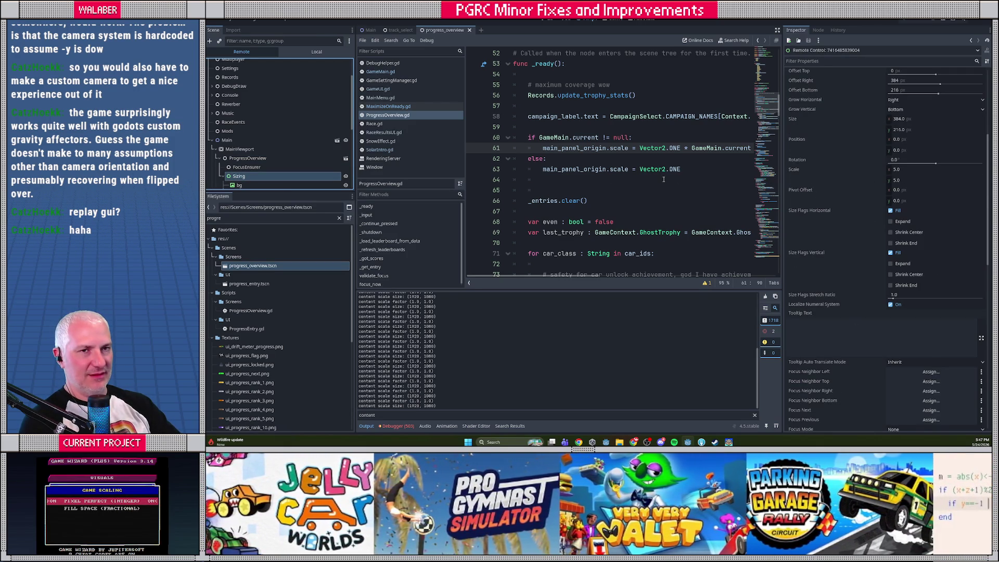
key("ctrl+shift+F11")
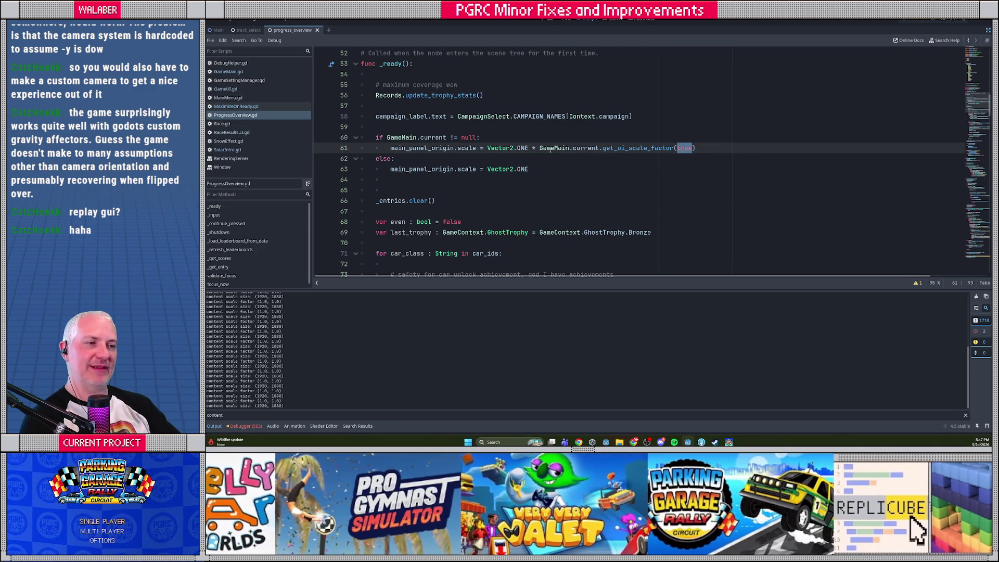
Step: In GameMain.gd, add a 'func is_high_res() -> bool:' signature above get_ui_scale_factor
left_click(638, 148, "ctrl")
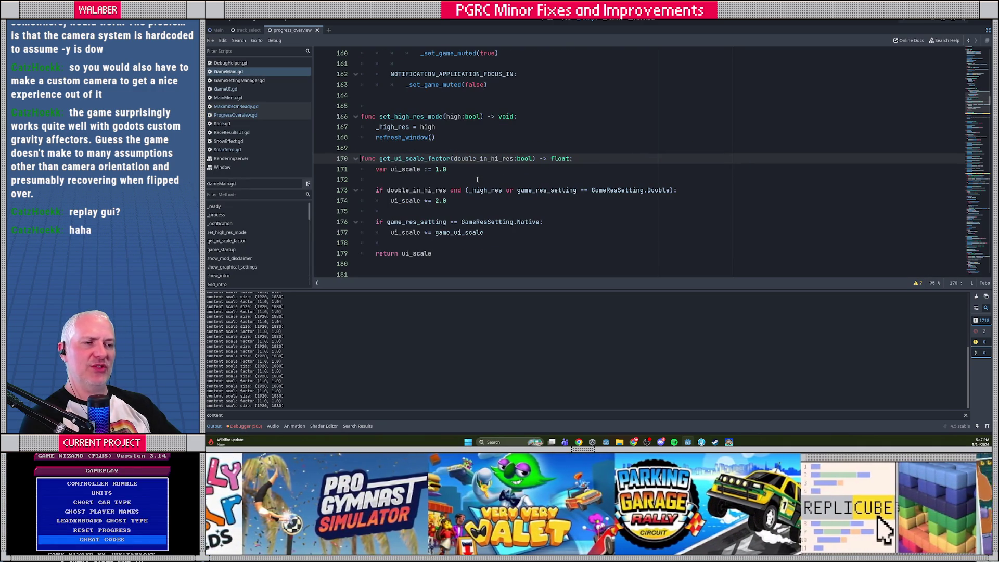
left_click(376, 149)
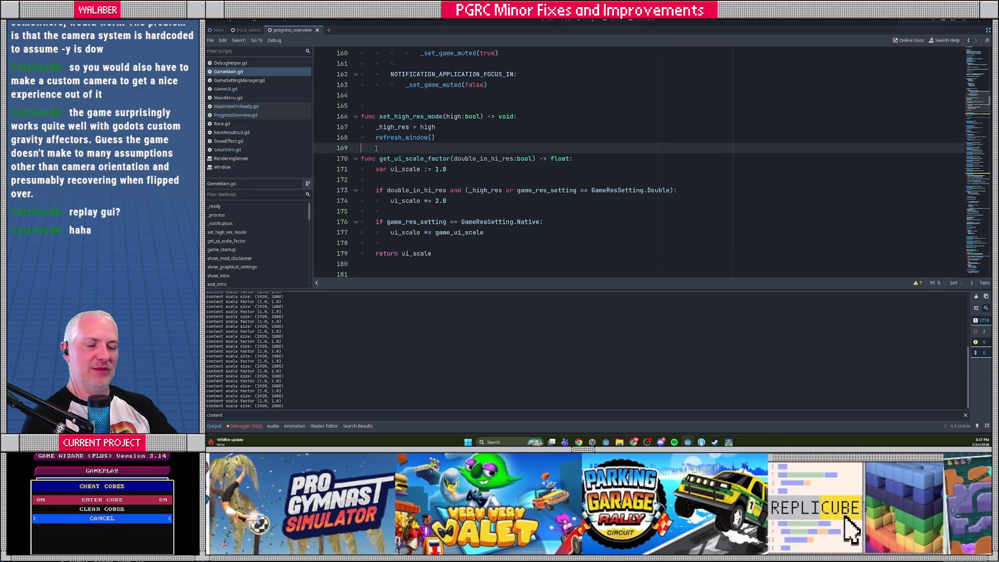
key("Return")
type("func ")
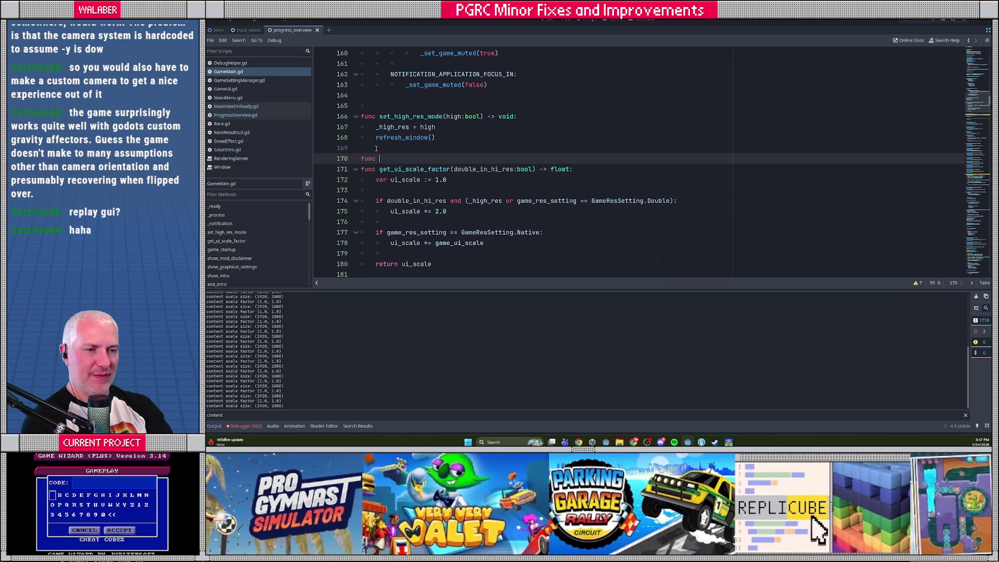
type("is_h")
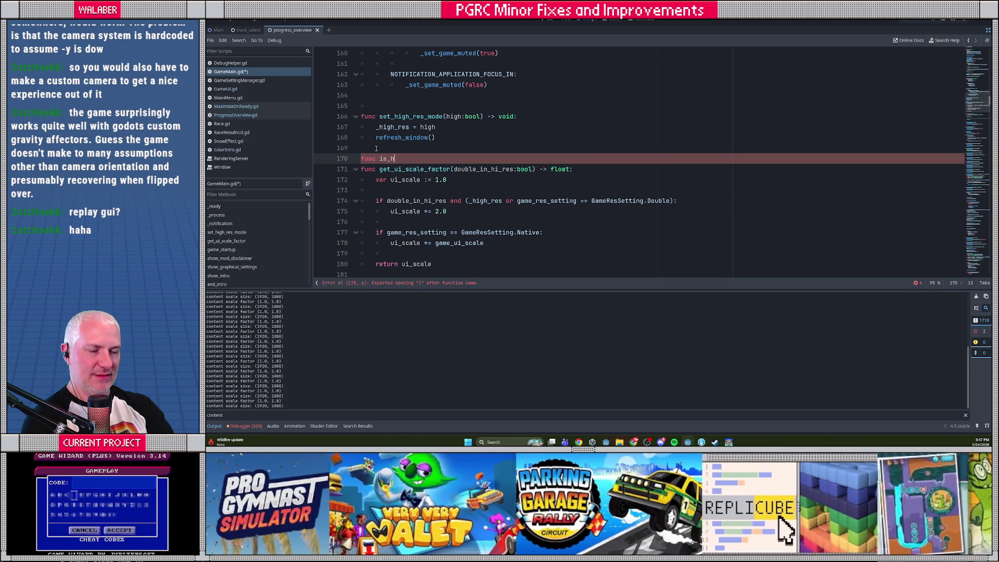
type("igh_res()")
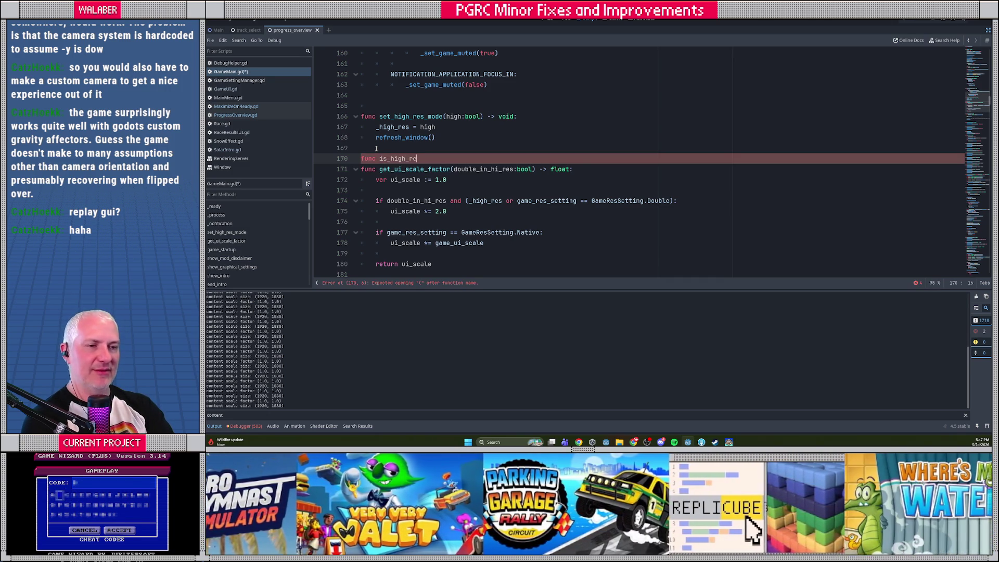
type(" -> bool:")
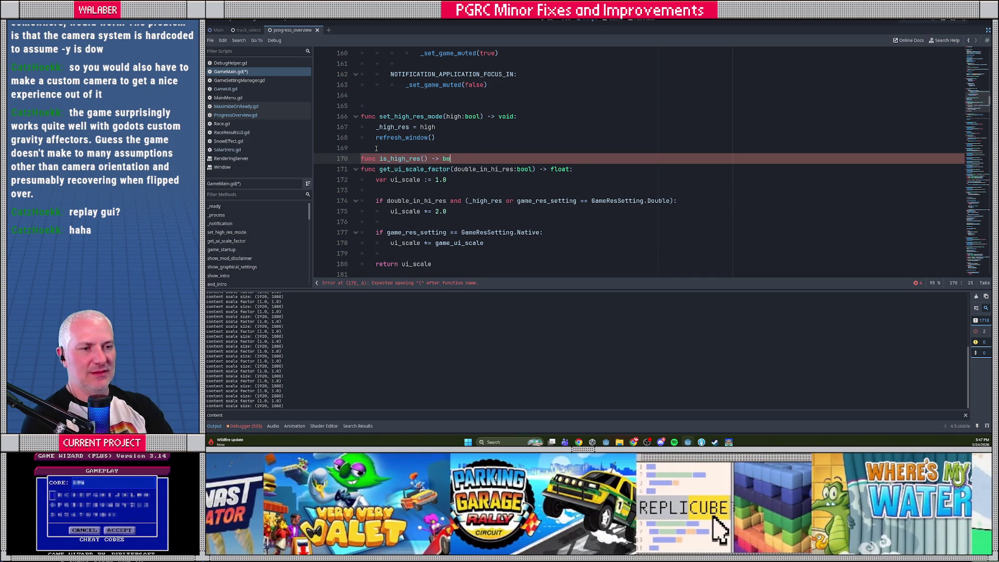
key("Return")
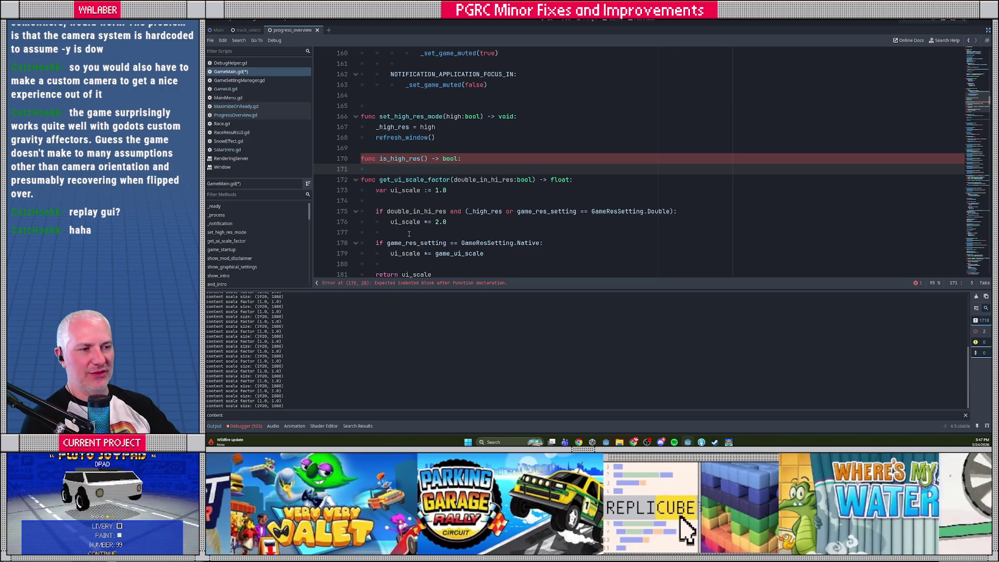
Step: Make is_high_res() return the copied _high_res or Double condition, save, and return to ProgressOverview.gd
left_click(469, 212)
left_click_drag(468, 212, 671, 211)
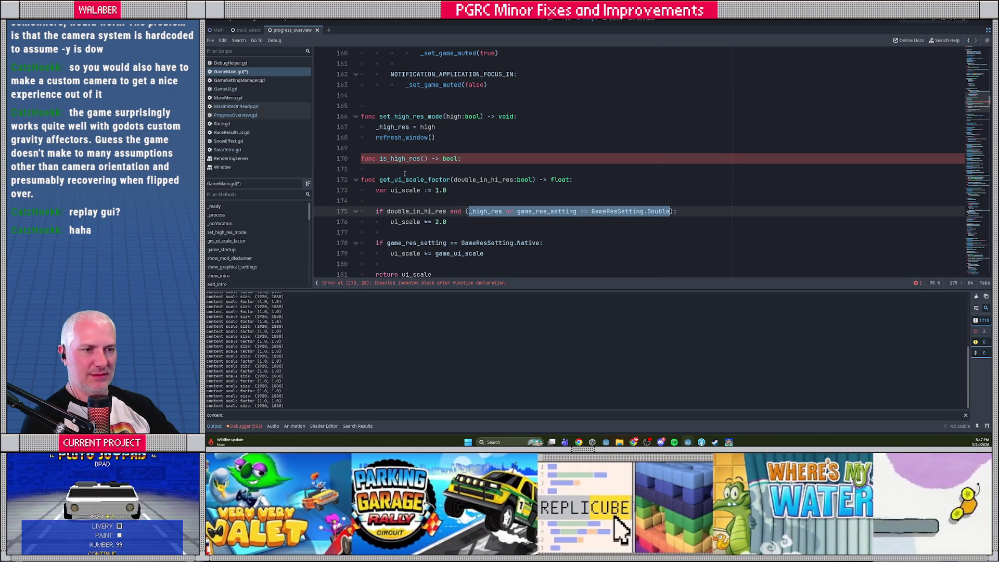
key("ctrl+c")
left_click(396, 168)
key("ctrl+v")
key("Home")
type("return")
key("Return")
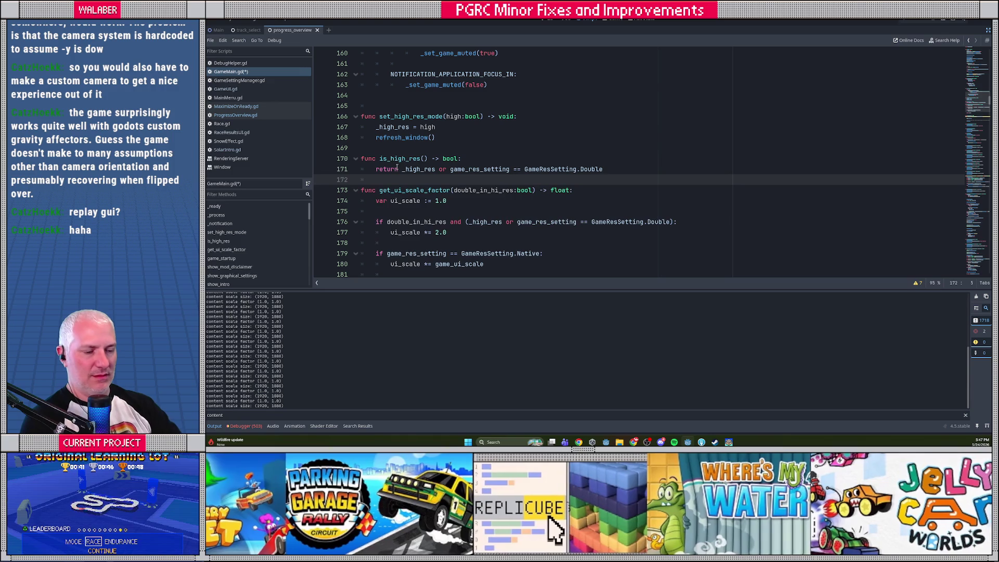
key("ctrl+s")
key("alt+Left")
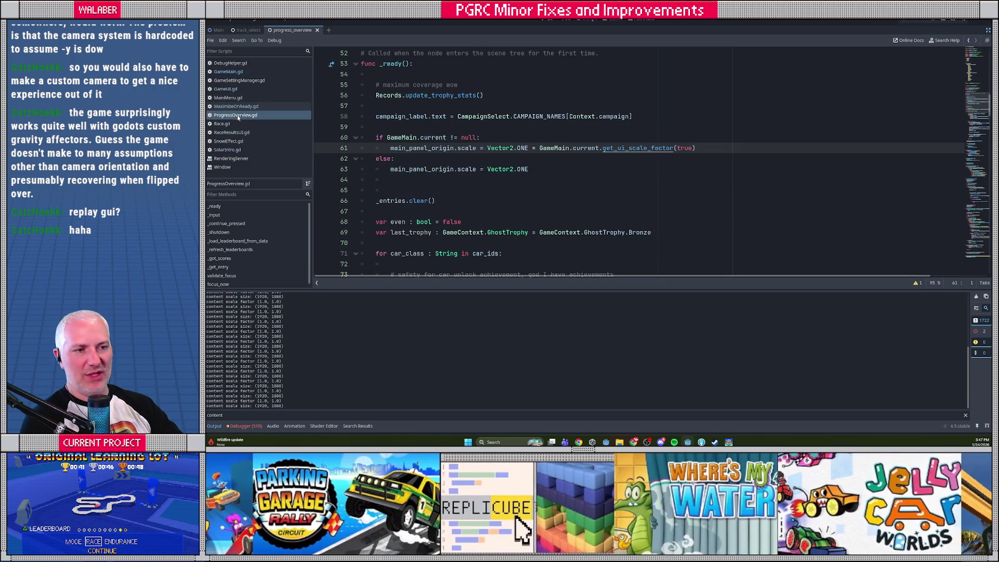
Step: Replace line 61's get_ui_scale_factor(true) with (2.0 if GameMain.current.is_high_res() else 1.0)
left_click_drag(536, 148, 782, 148)
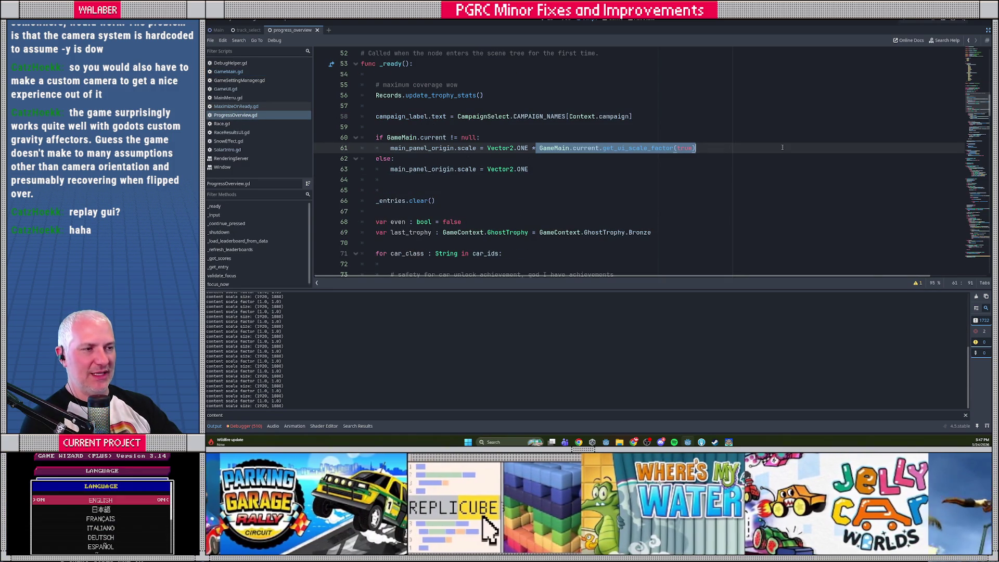
type("2")
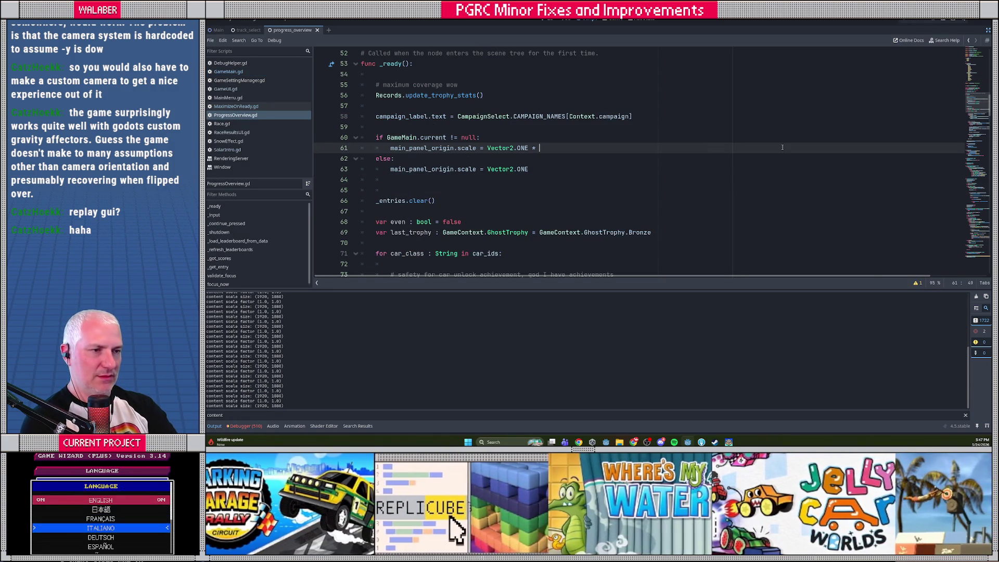
key("BackSpace")
type("0 if G")
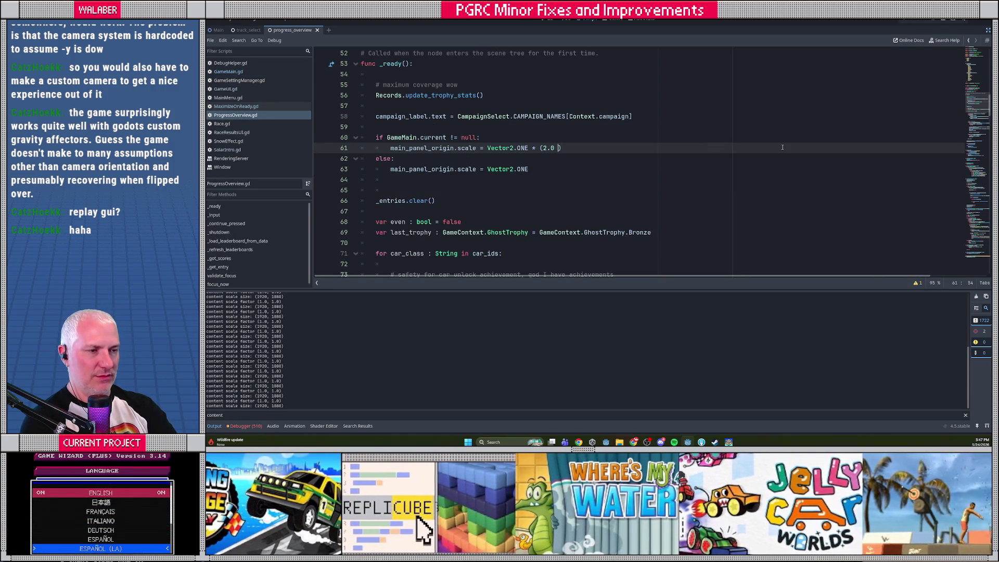
type("ameMain.cu")
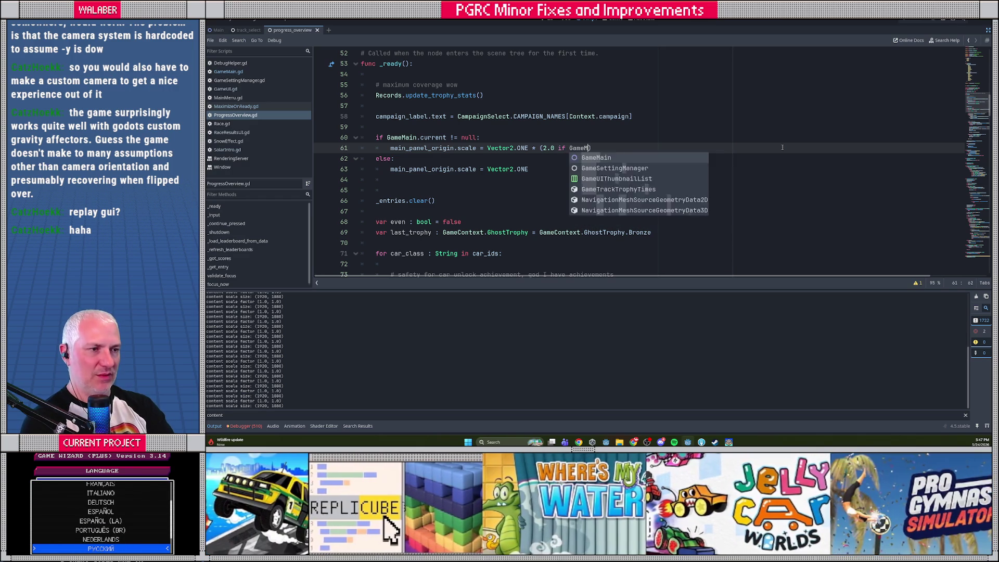
key("Return")
type(".is_hi")
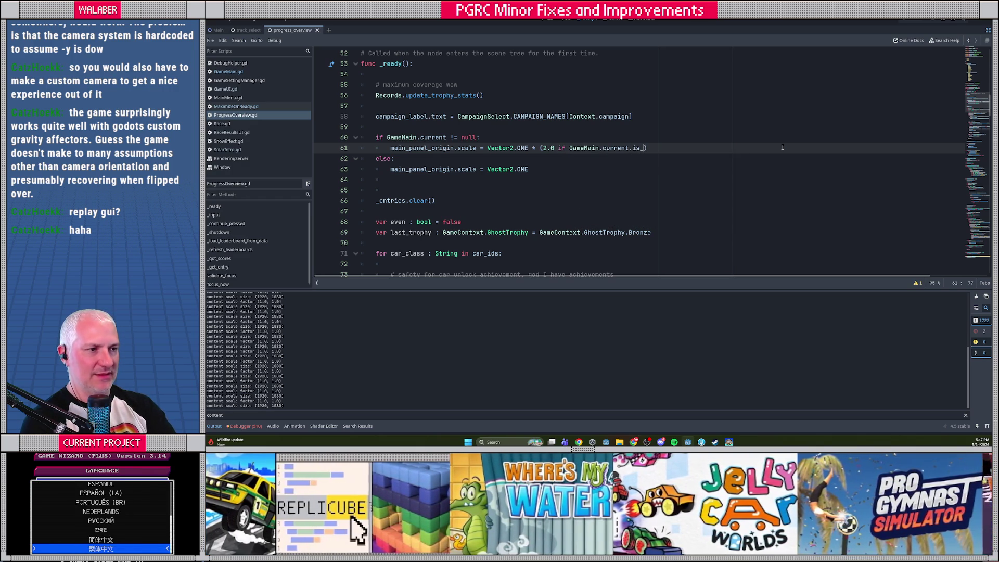
key("Return")
type("else")
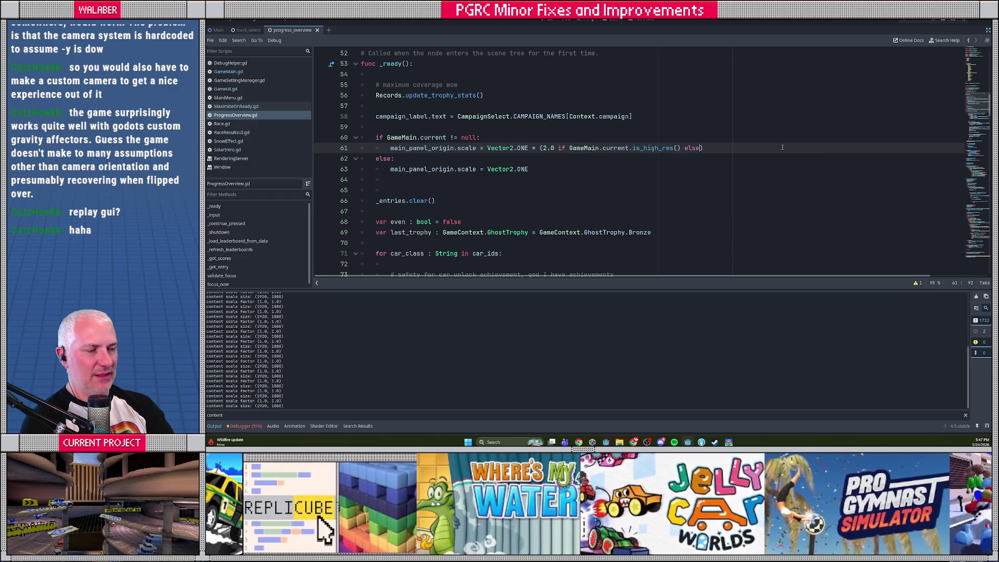
type(".0)")
Step: Test-run the game to check the new scaling, then close it and open GameUI.gd
key("F6")
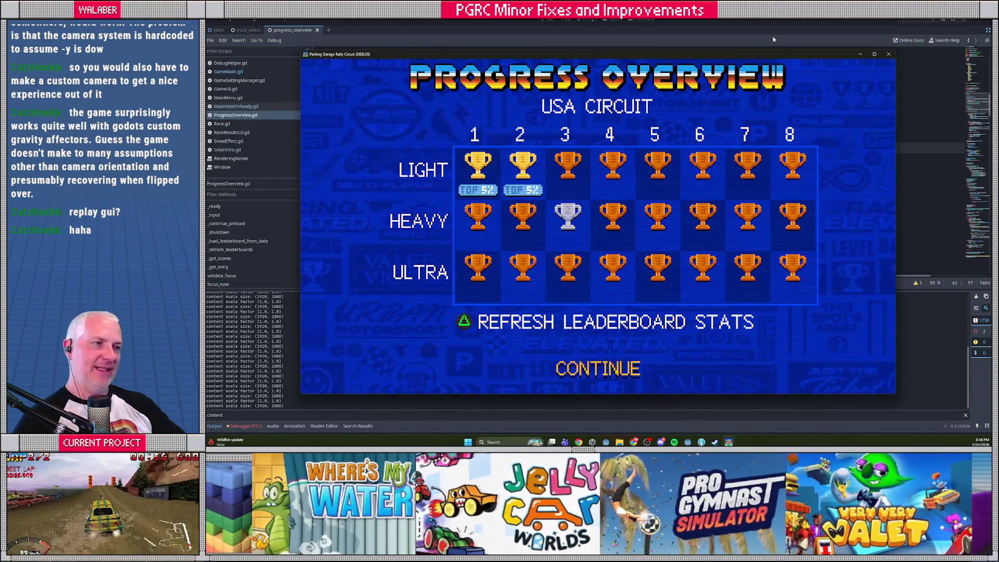
key("F8")
left_click(240, 91)
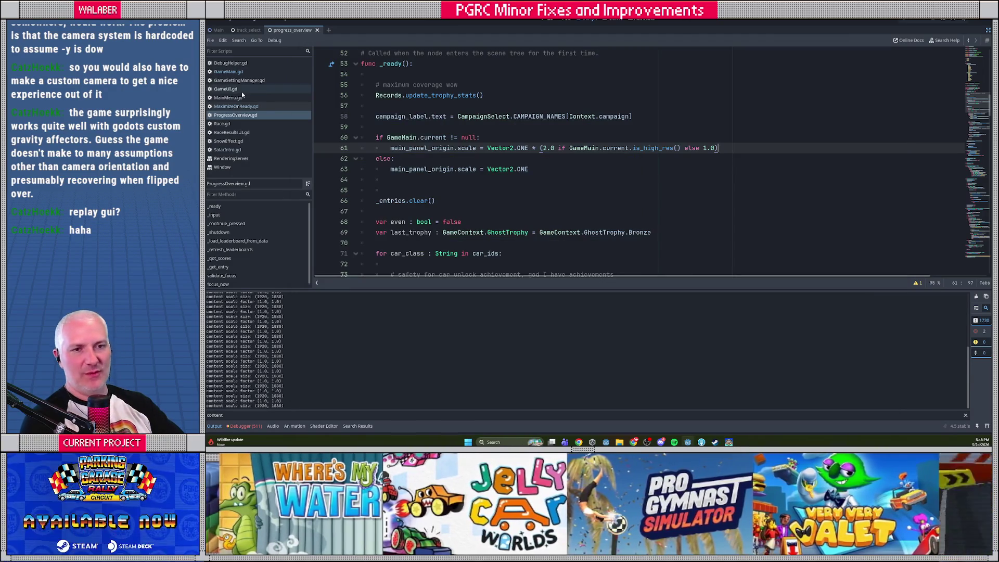
Step: Search GameUI.gd for '.scale' to find the size_minimap scale line
left_click(819, 192)
key("ctrl+f")
type(".scale")
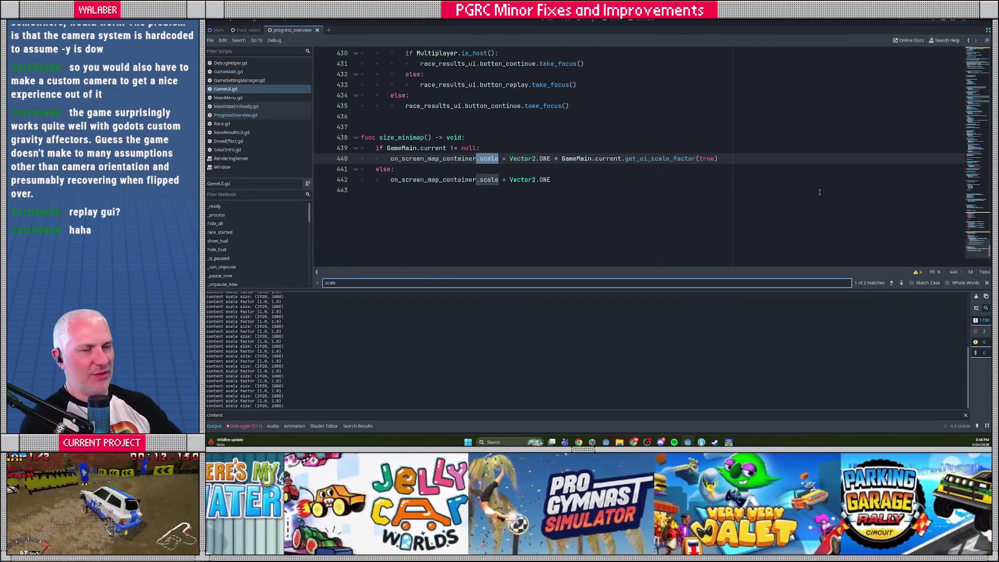
Step: Restore the docks, filter FileSystem for 'game_ui', and open game_ui.tscn
left_click(985, 32)
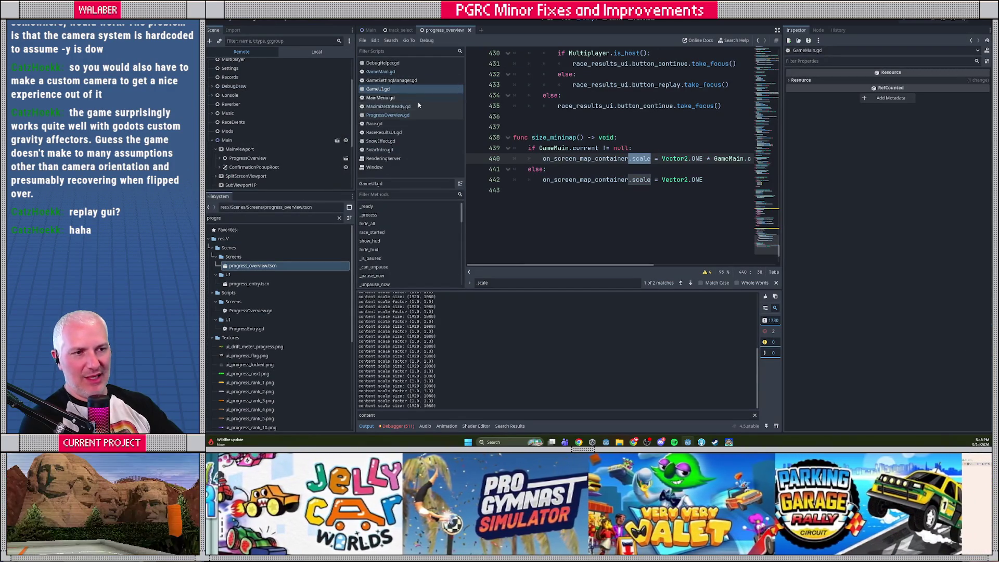
left_click(390, 89)
double_click(278, 217)
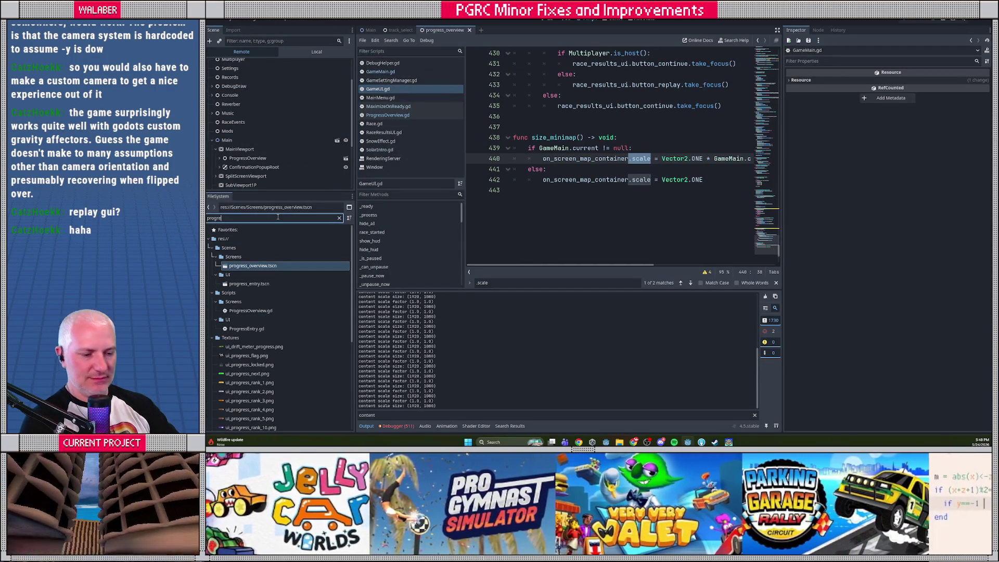
type("game_ui")
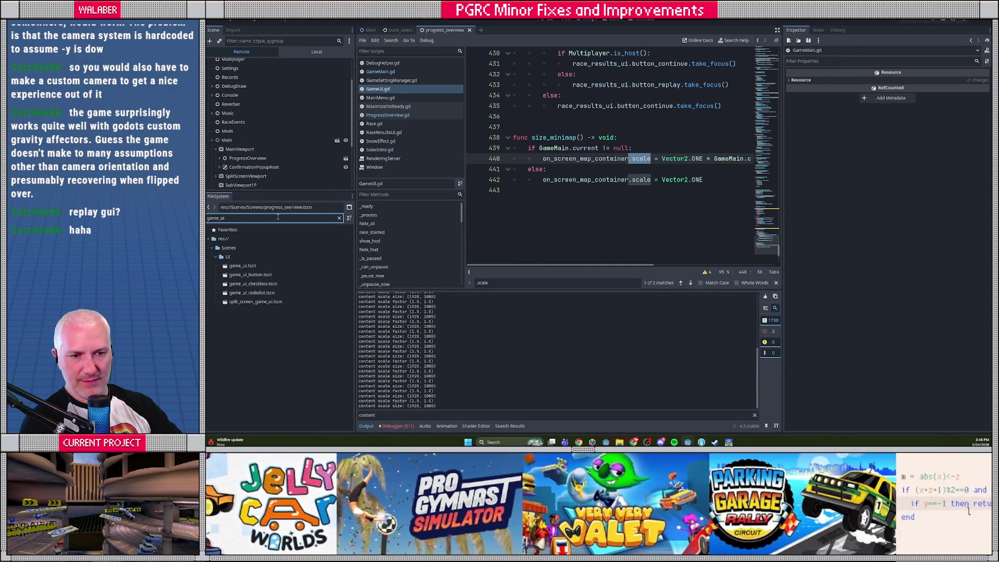
double_click(257, 267)
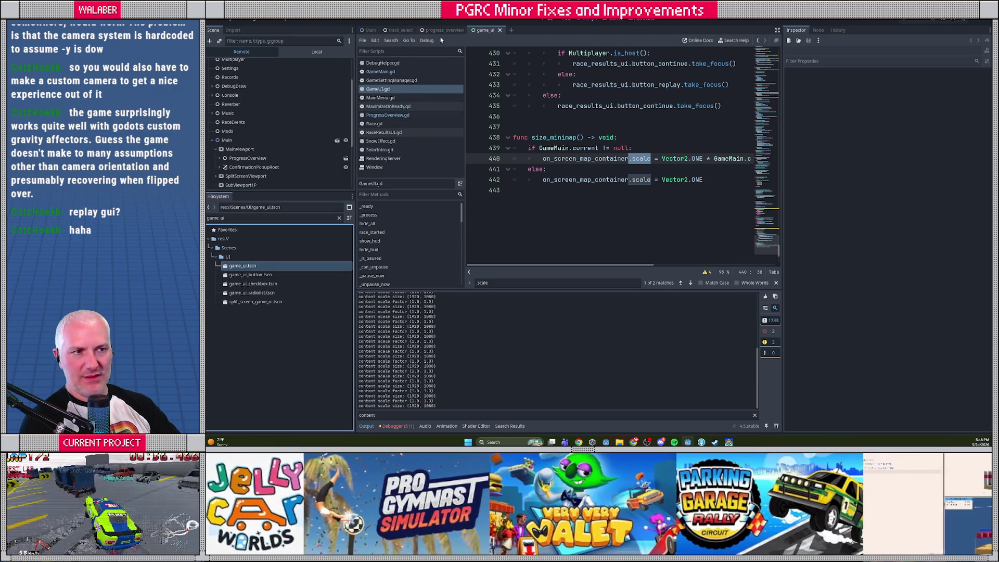
Step: In game_ui's 2D view, select the HUD node and open its MaximizeOnReady.gd script
left_click(539, 23)
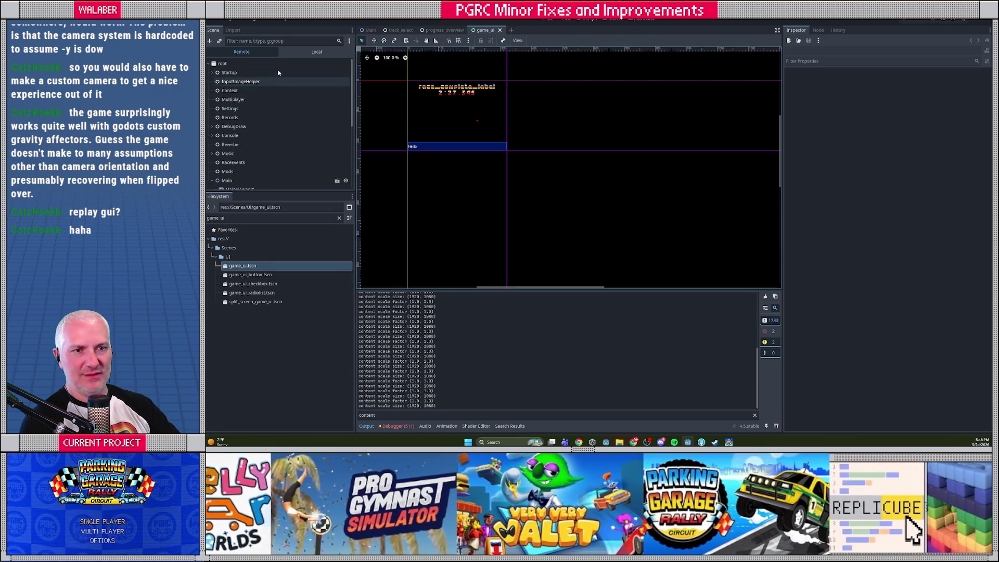
left_click(242, 81)
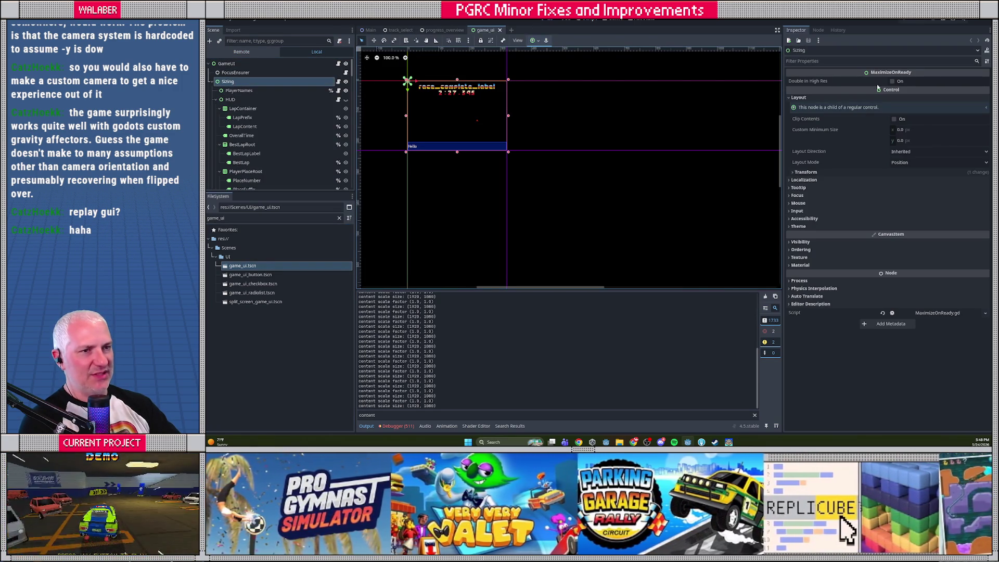
left_click(323, 99)
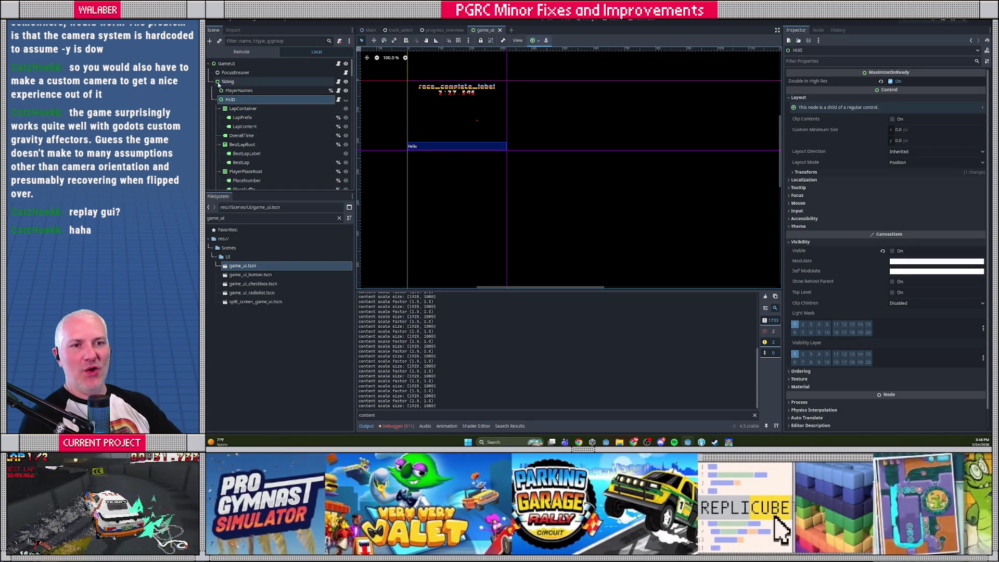
left_click(232, 83)
left_click(236, 99)
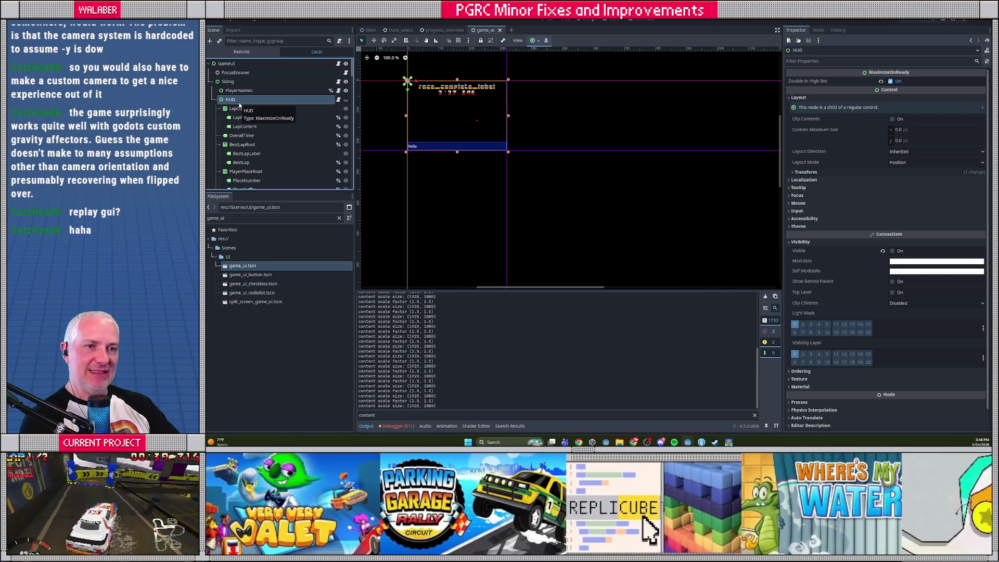
left_click(339, 100)
left_click(767, 50)
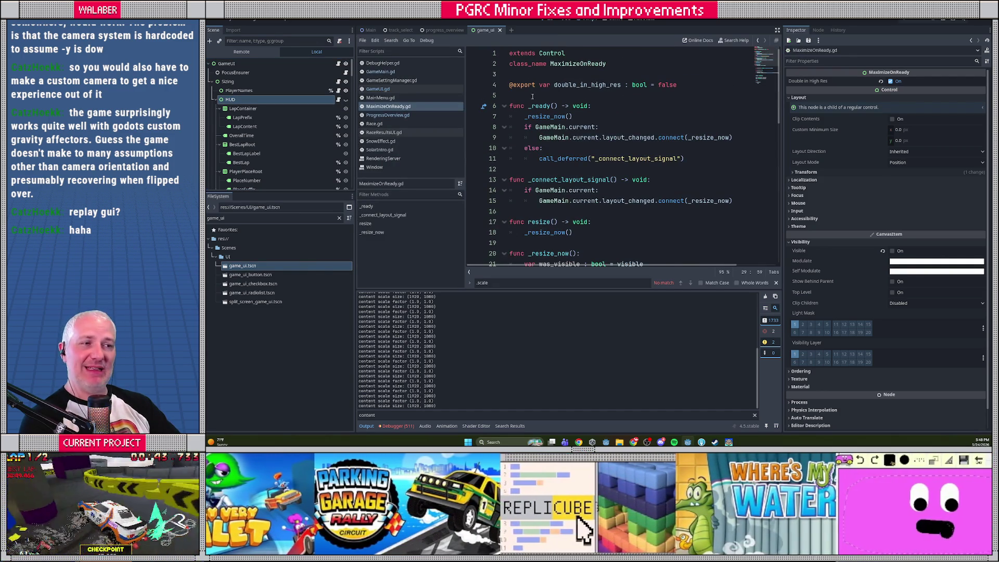
left_click(533, 96)
type("@export var only_")
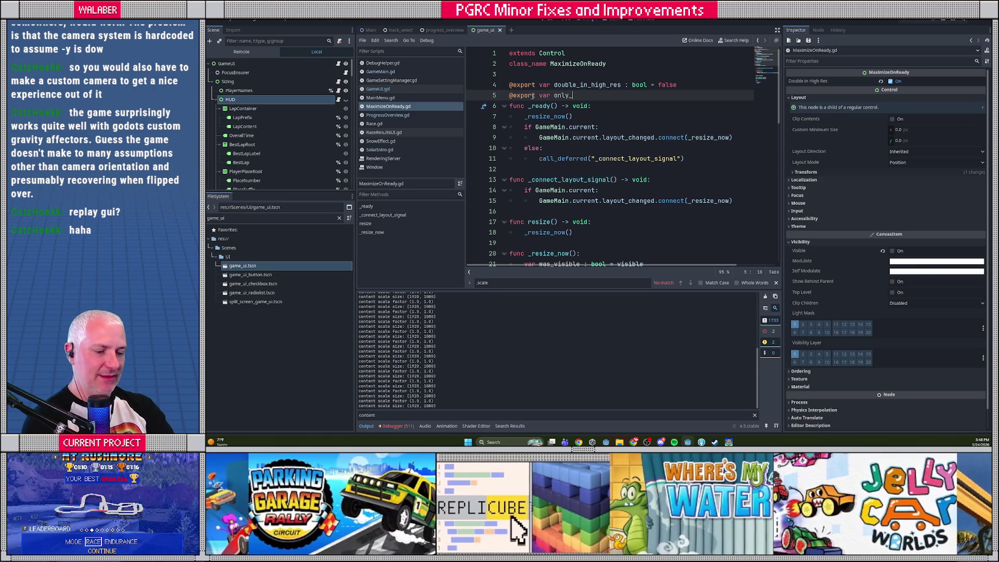
type("double_in_high_res : bool = ")
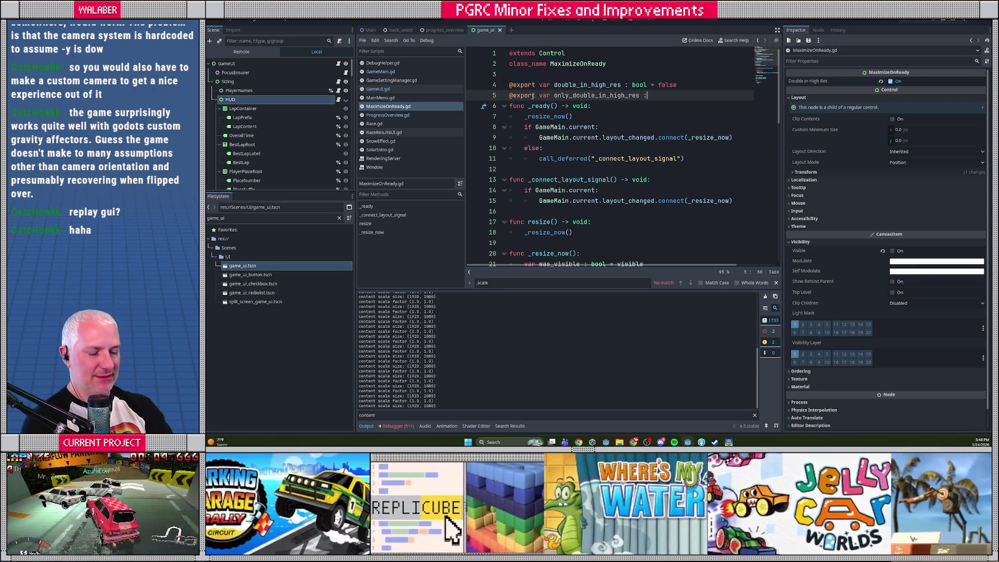
type("false")
key("Return")
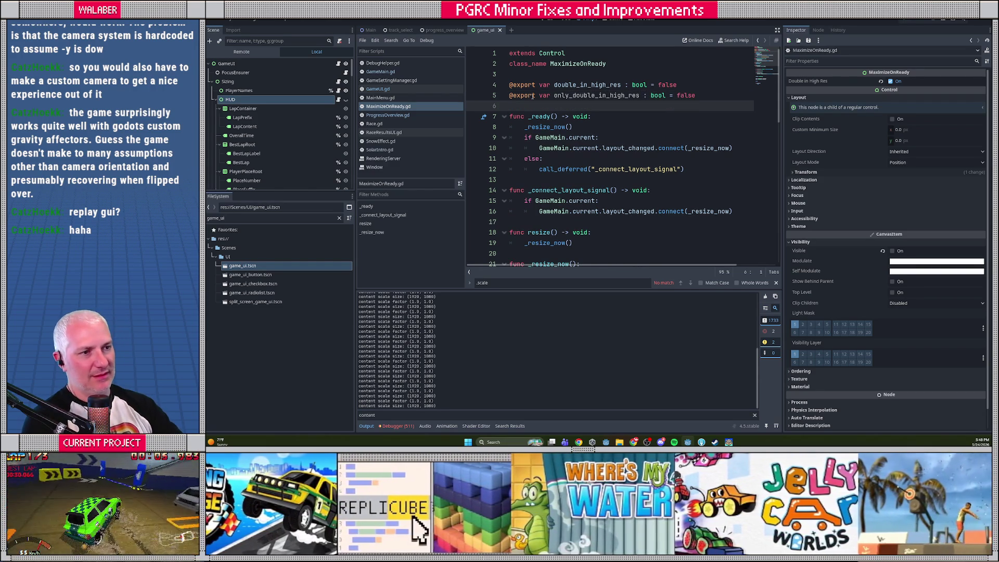
key("ctrl+shift+F11")
scroll(394, 182, "down", 4)
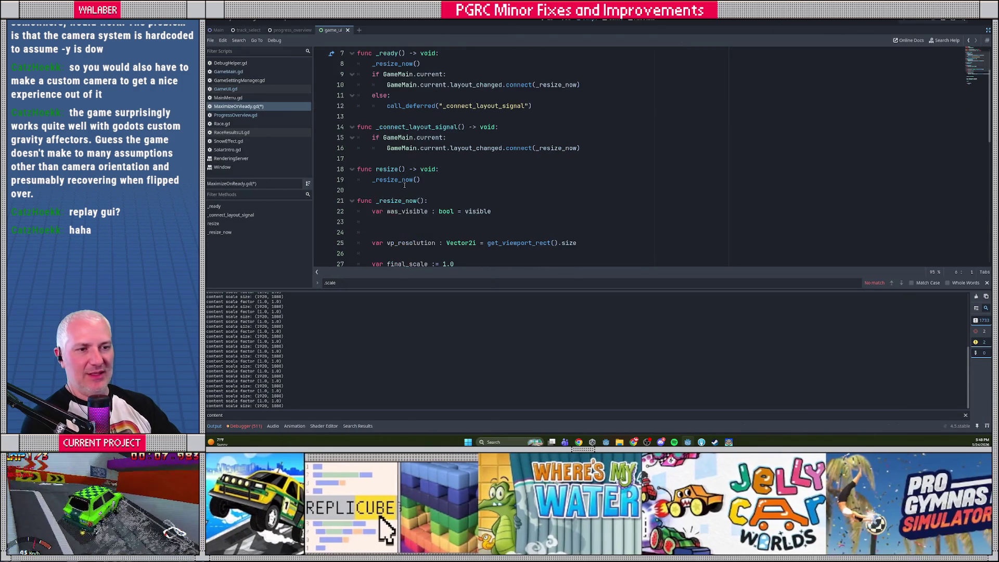
Step: In _resize_now, add an 'if only_double_in_high_res:' branch setting final_scale = 1.0
scroll(393, 181, "down", 1)
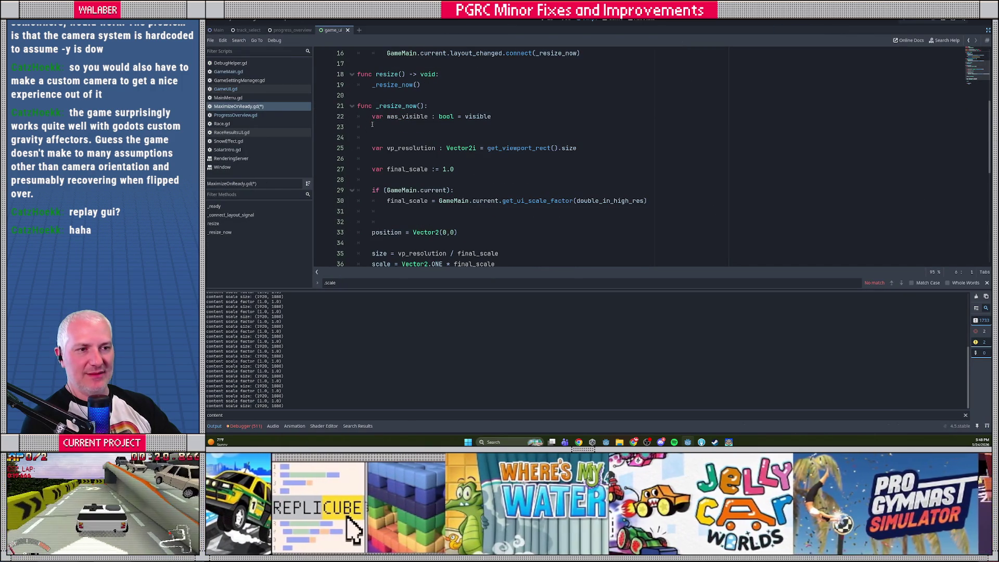
scroll(372, 124, "down", 1)
scroll(373, 127, "down", 1)
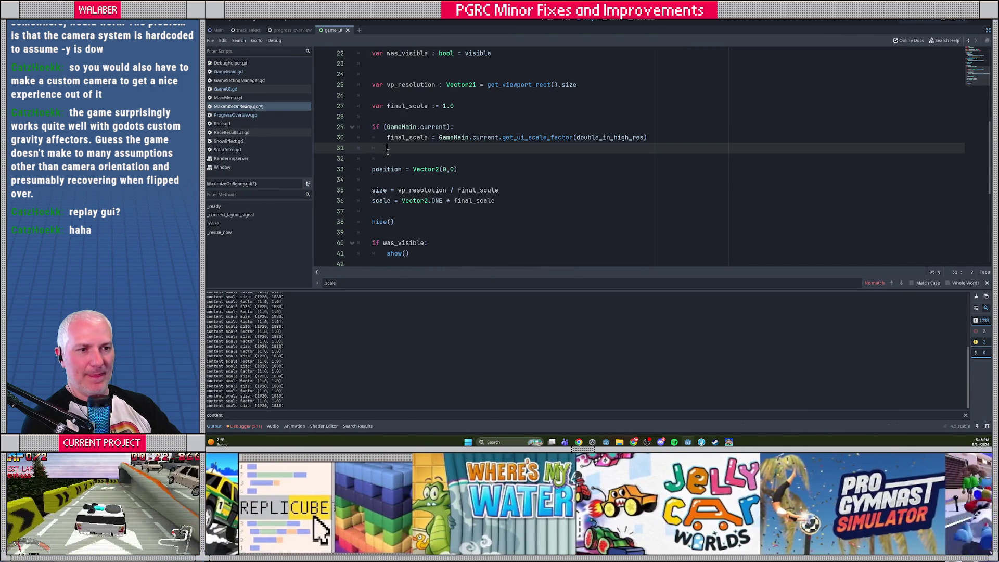
left_click(387, 152)
key("Return")
key("Return")
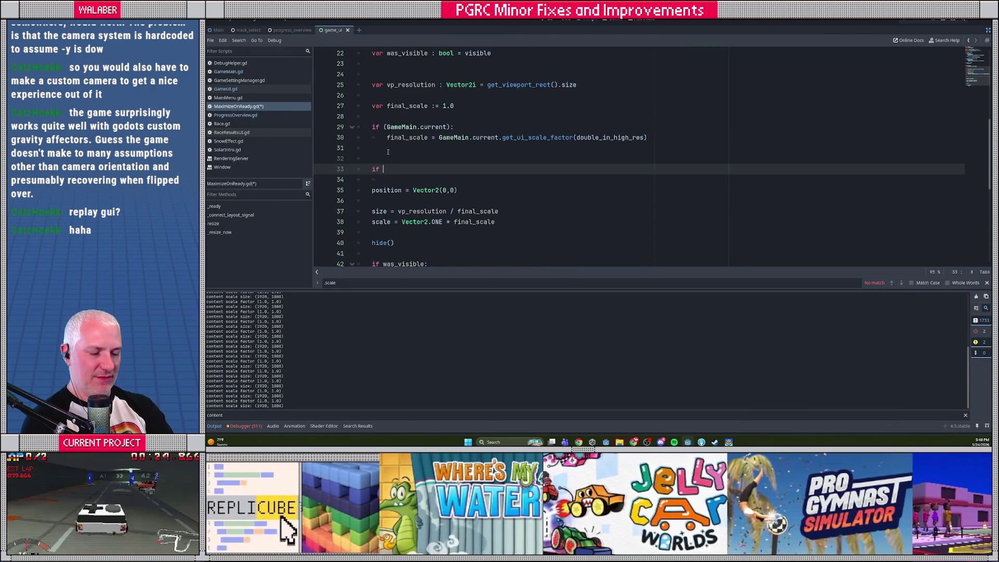
type("onl")
key("Return")
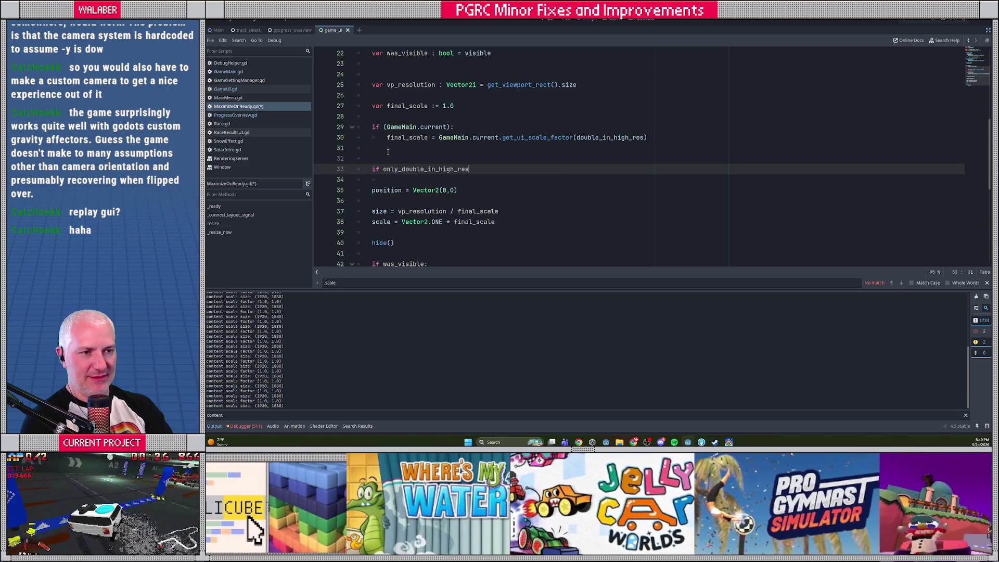
type(":")
key("Return")
type("final_Scal")
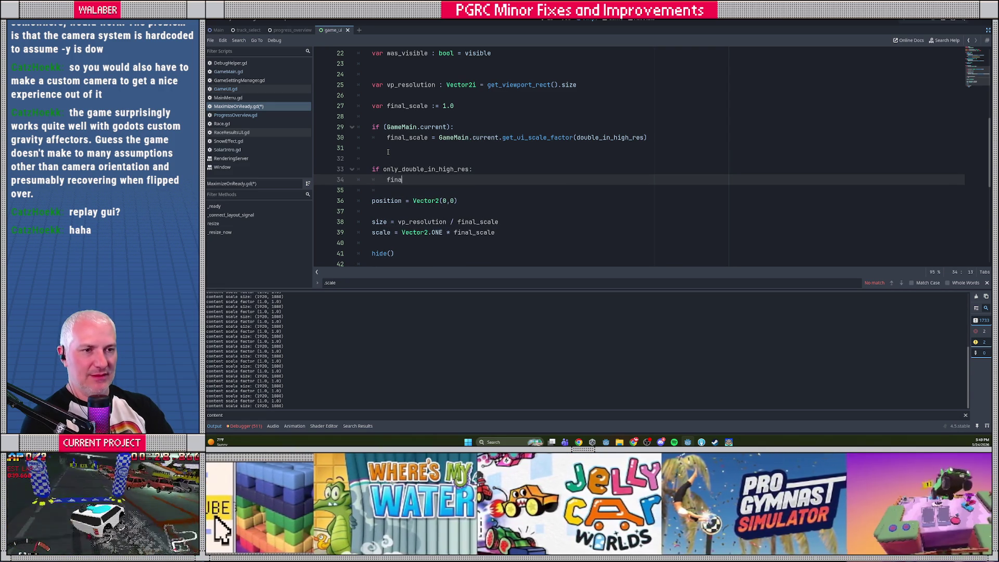
key("BackSpace")
key("BackSpace")
key("BackSpace")
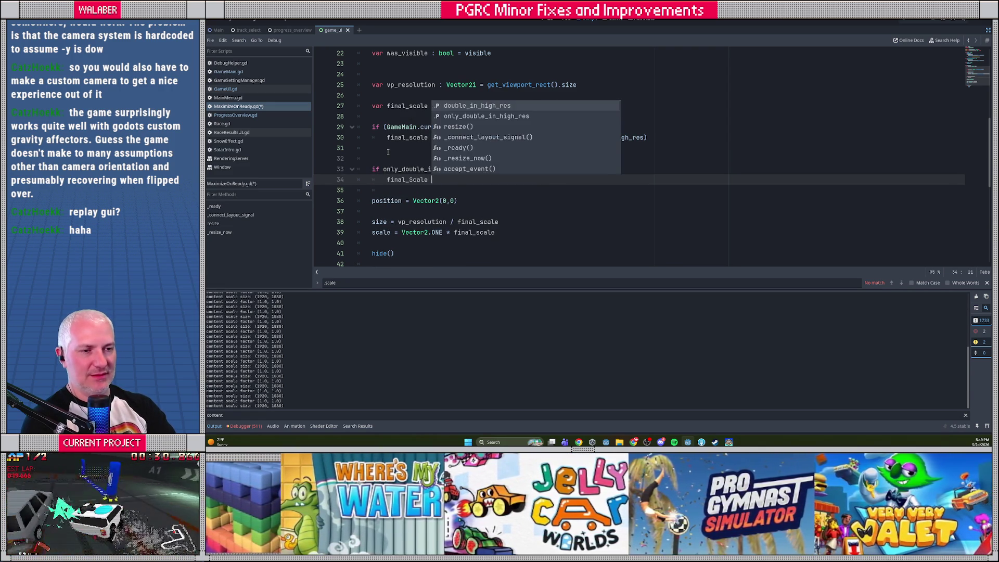
type("scale")
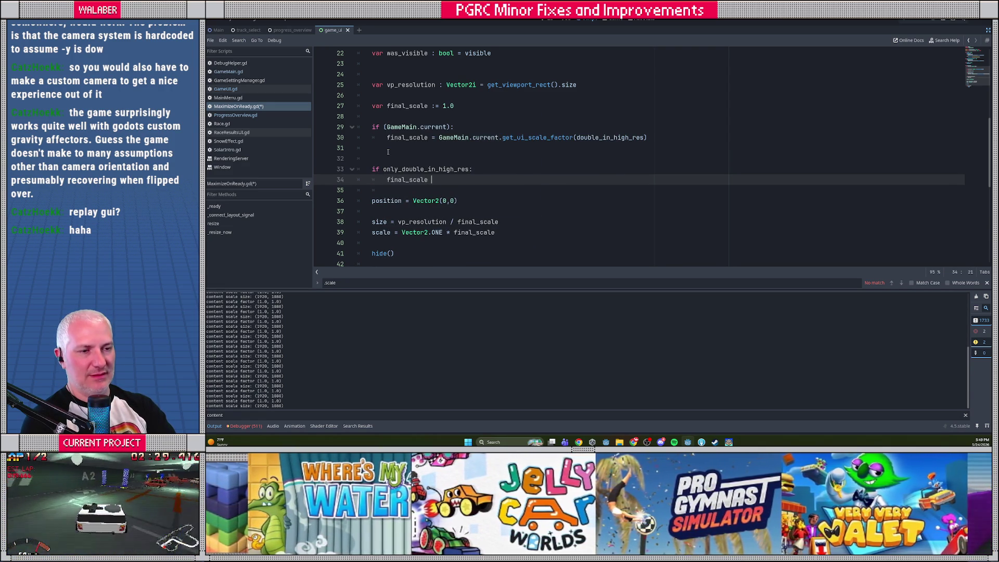
type("2.0")
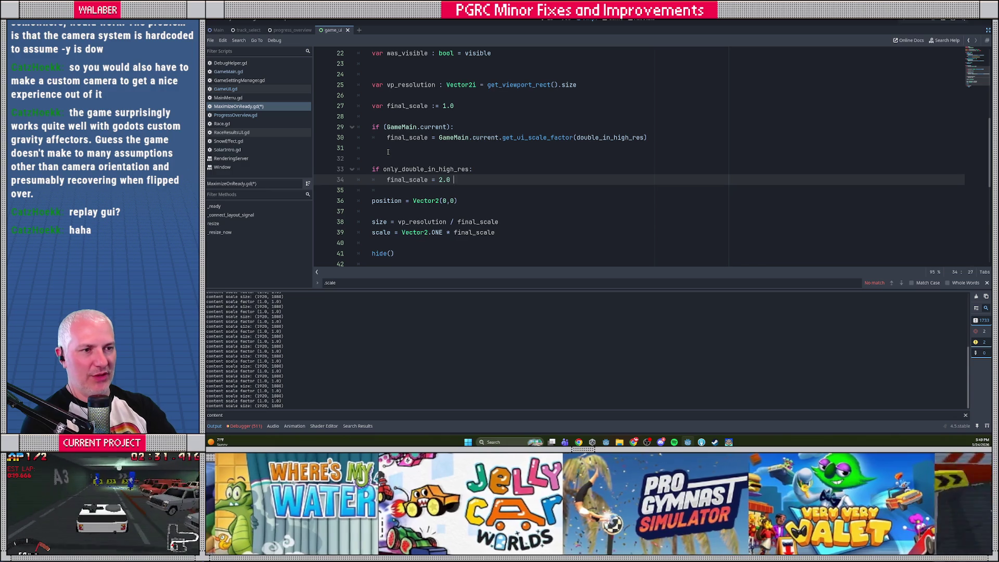
type("Ga")
key("Escape")
key("BackSpace")
key("BackSpace")
key("BackSpace")
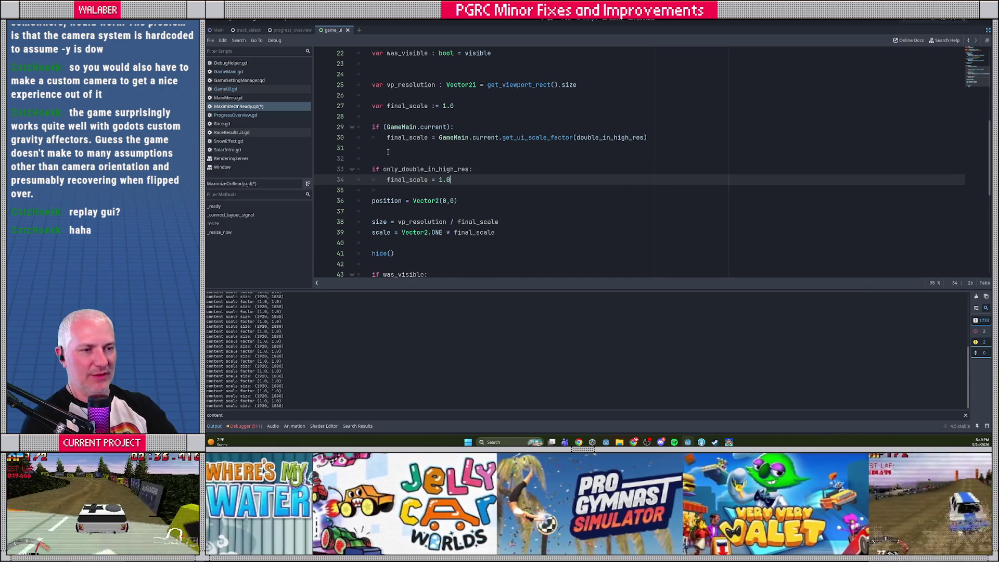
Step: Under it, add a nested GameMain.current check with a final_scale line inside
key("Return")
type("GameAMin.")
key("BackSpace")
key("BackSpace")
key("BackSpace")
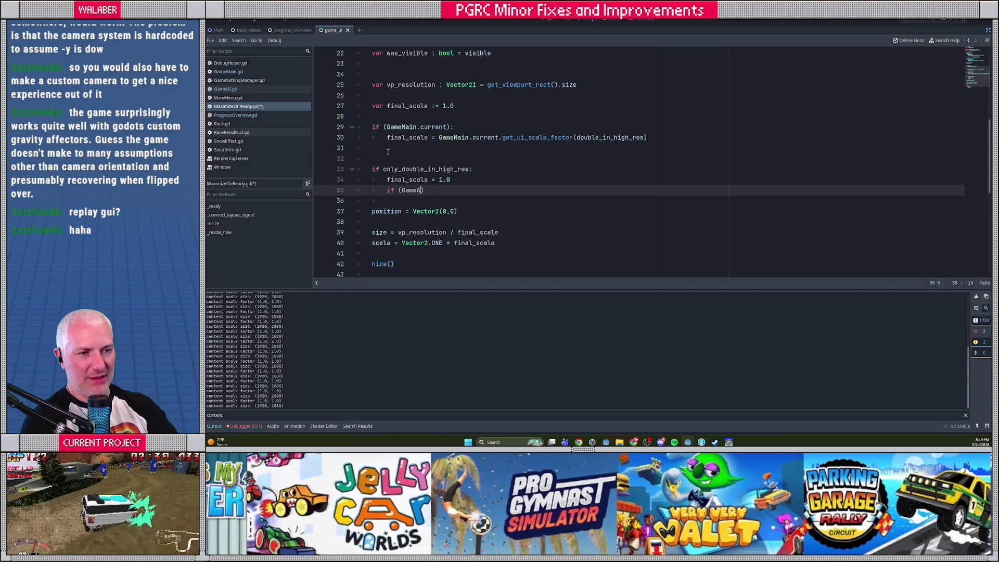
type("ain.cu")
key("Return")
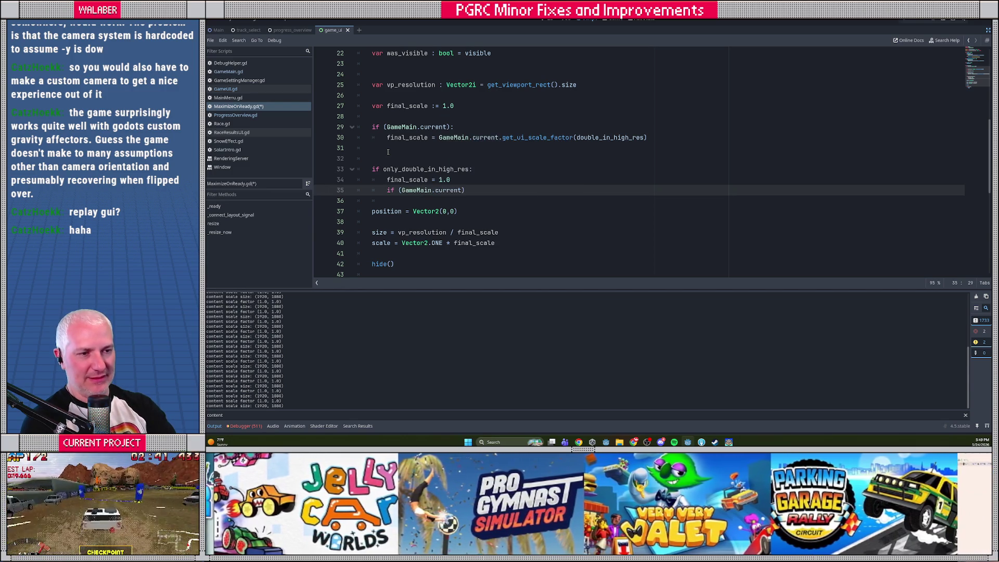
key("Return")
type("final_scale =")
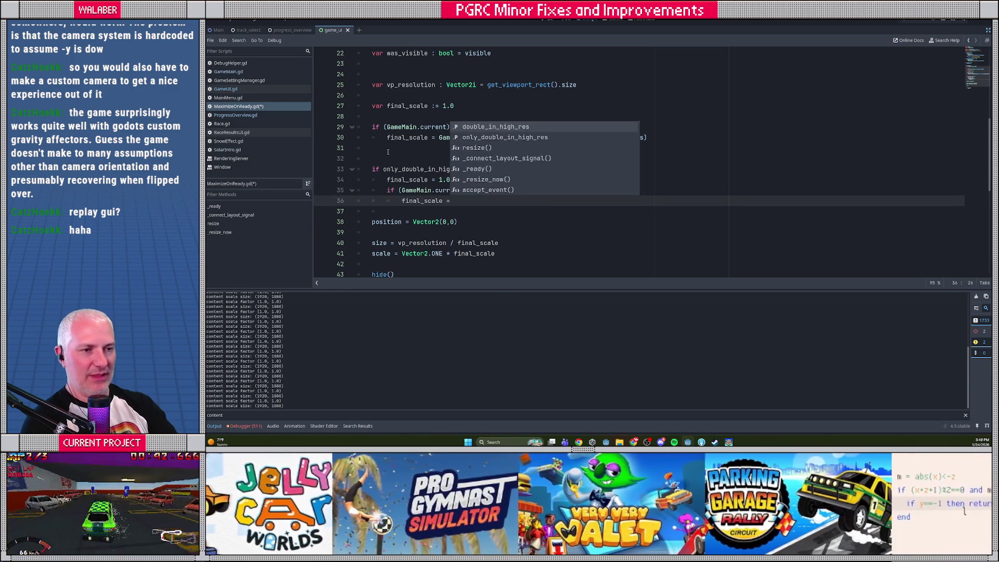
Step: Make the nested condition GameMain.current.is_high_res() with final_scale 2.0, and save the script
key("Up")
type("and GameMA")
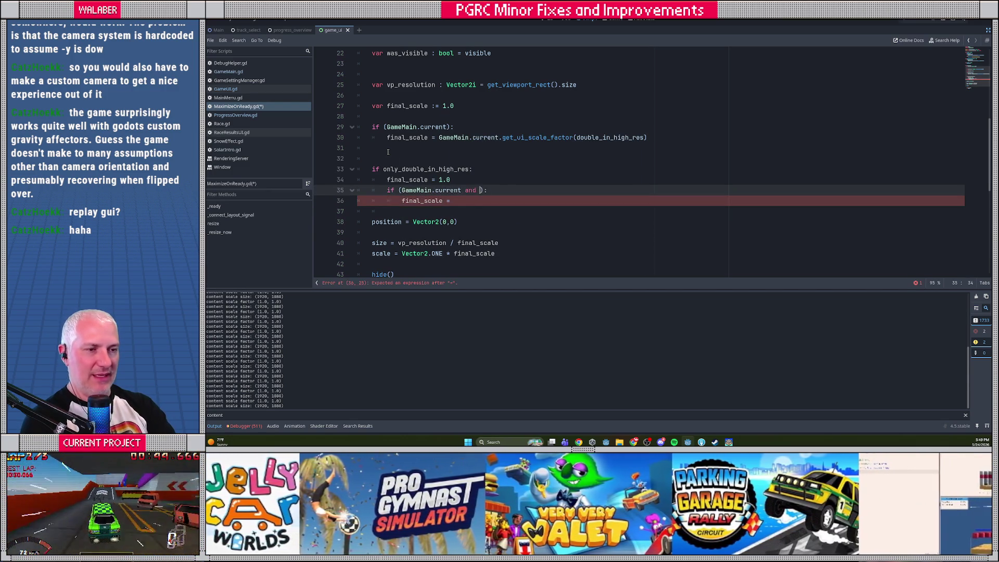
key("Return")
type(".current.is_h")
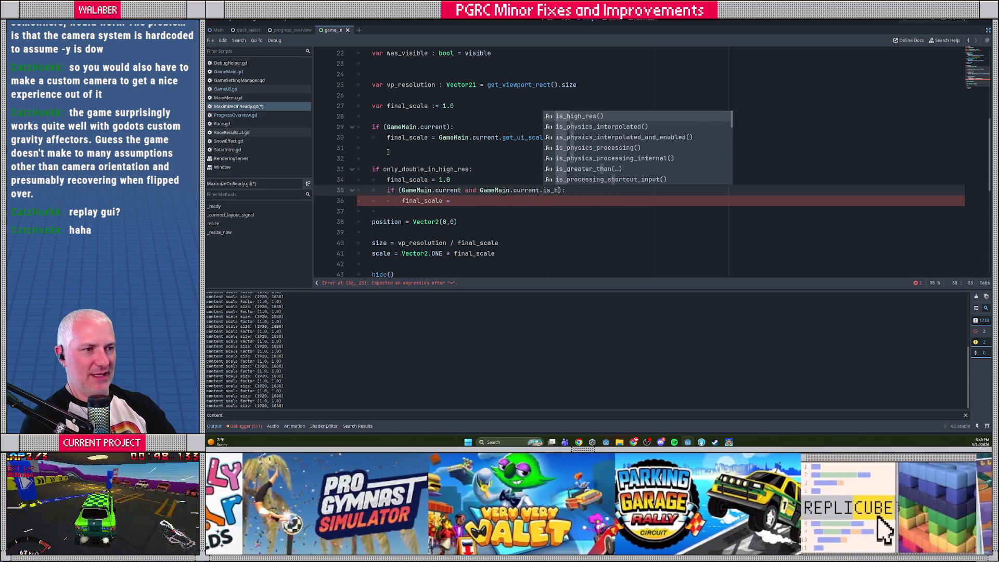
key("Return")
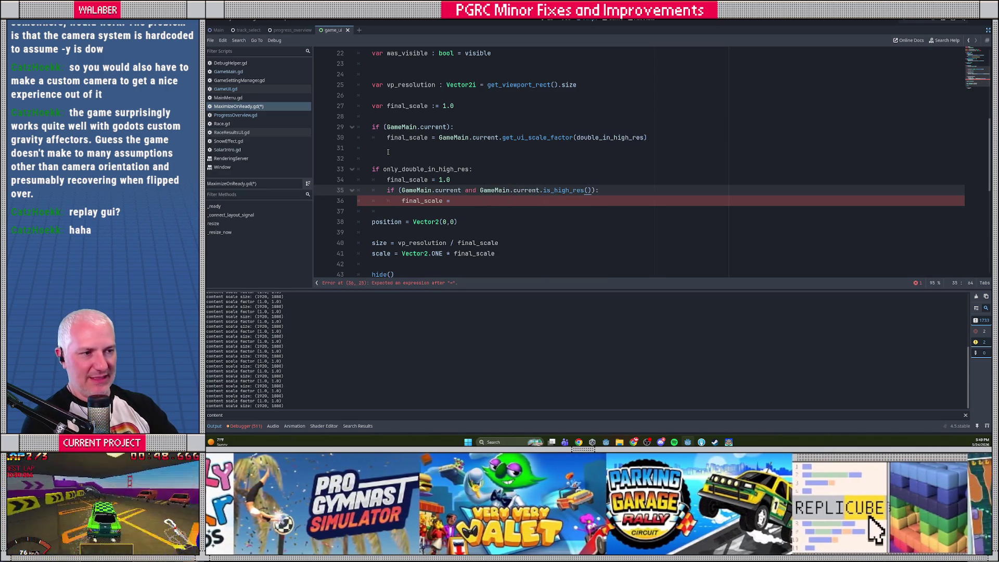
key("Down")
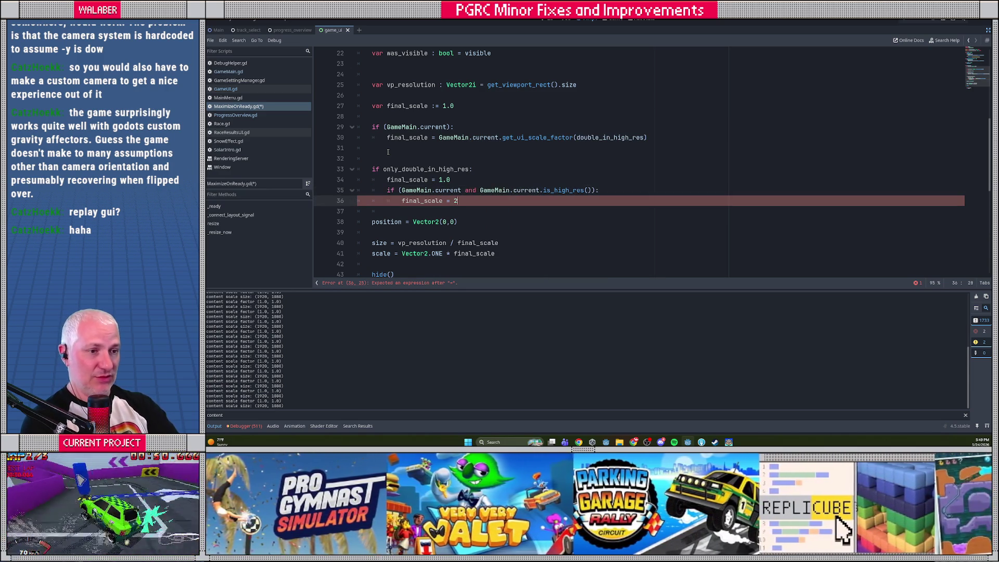
key("ctrl+s")
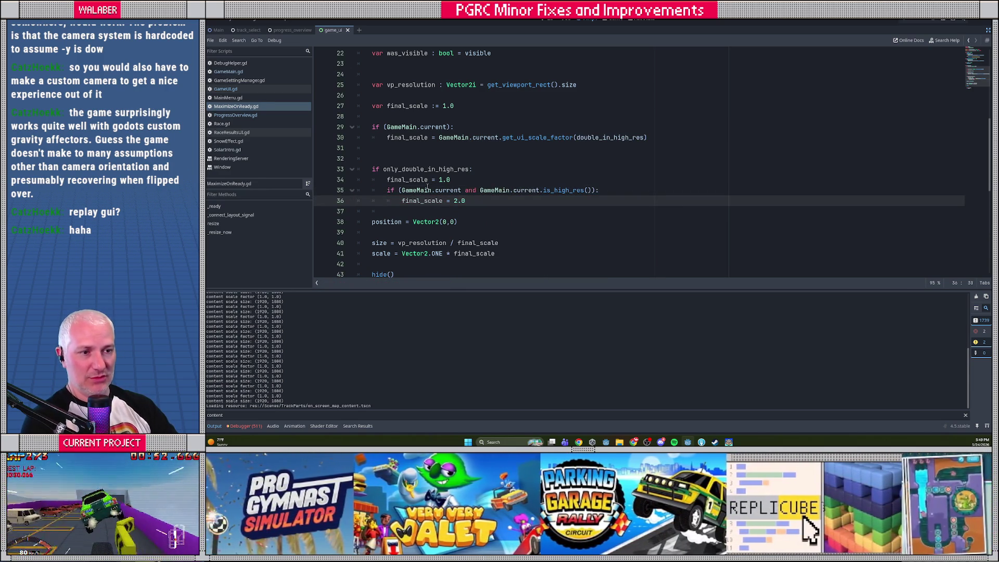
key("alt+Tab")
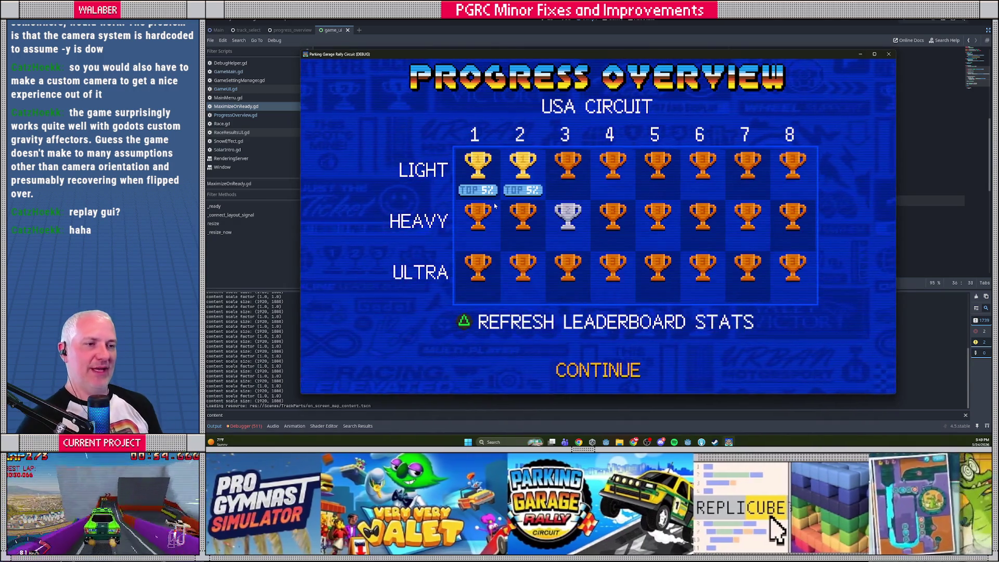
key("Return")
key("Return")
key("Return")
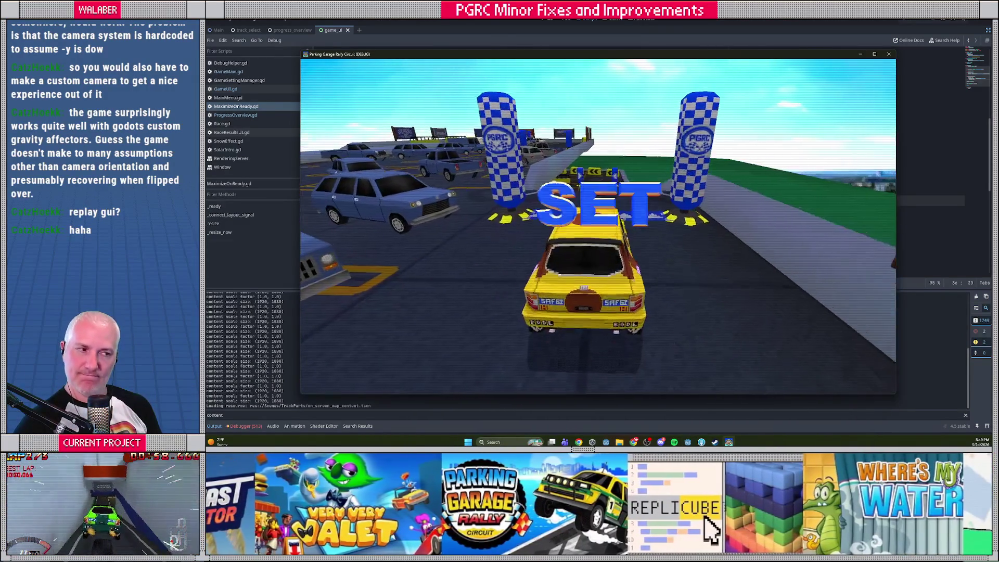
key("Up")
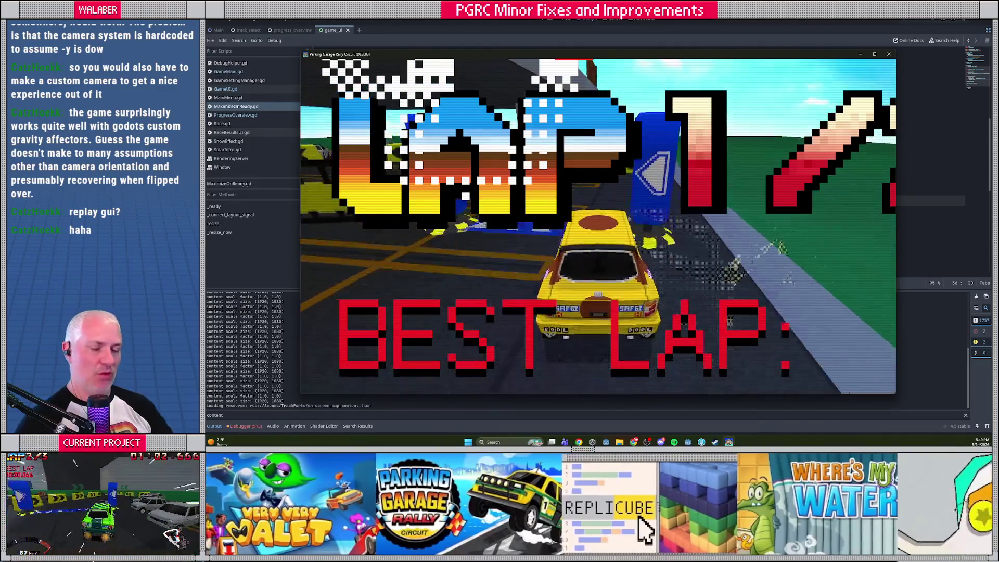
key("alt+F4")
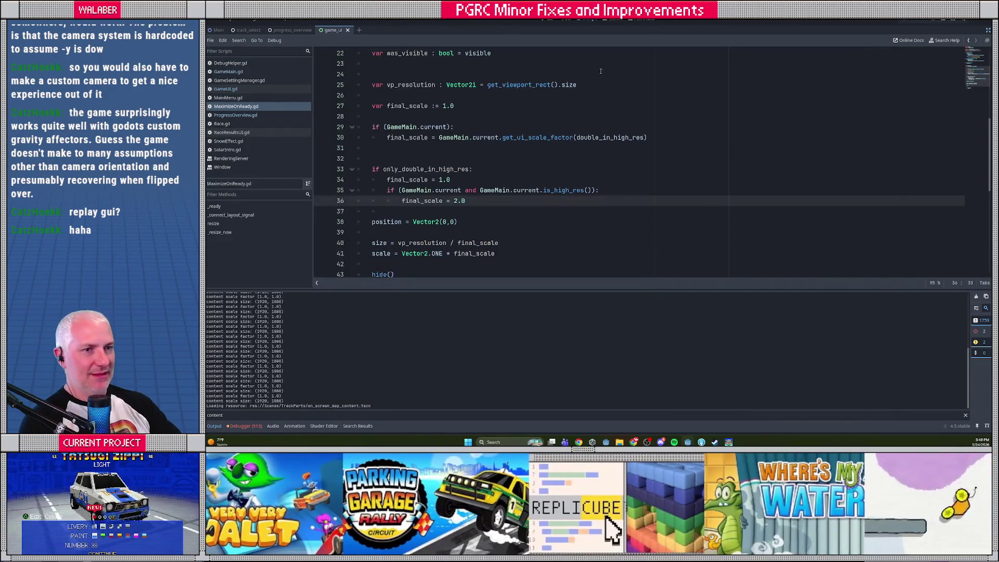
Step: On the HUD node, switch Double in High Res off and Only Double in High Res on, then save game_ui
left_click(988, 32)
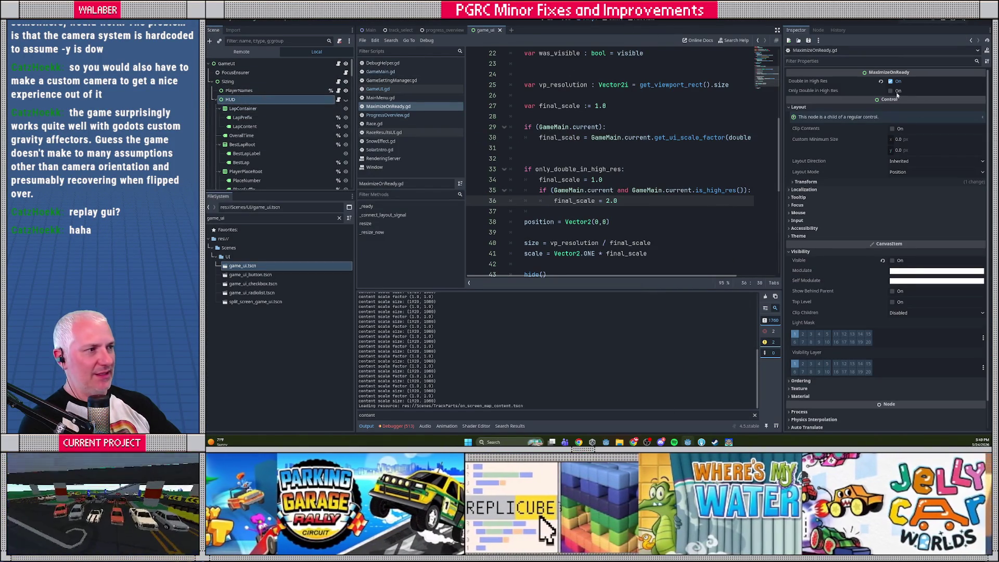
left_click(890, 82)
left_click(890, 91)
key("ctrl+s")
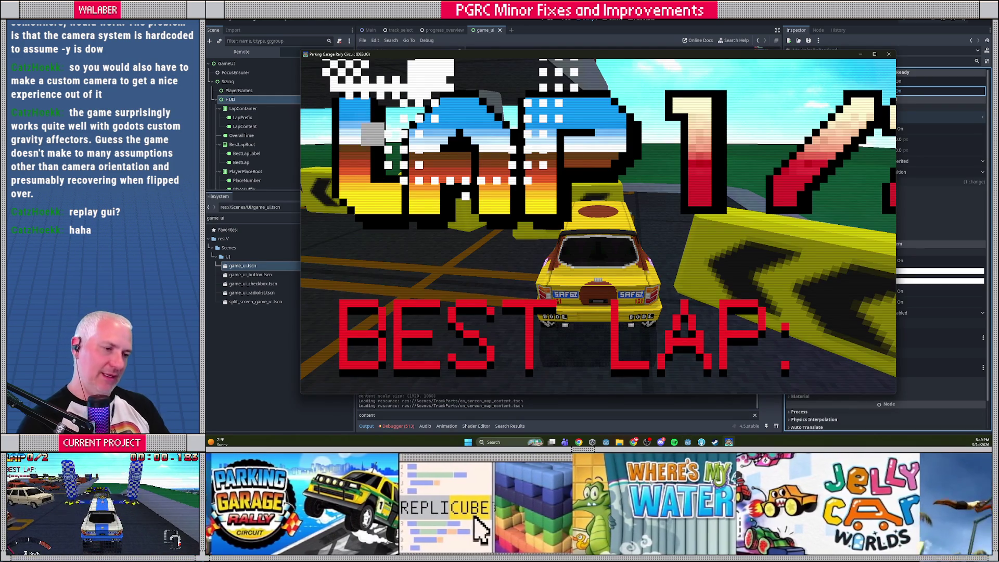
Step: Pause and restart the race in the running game, then close the game window
key("Escape")
key("Return")
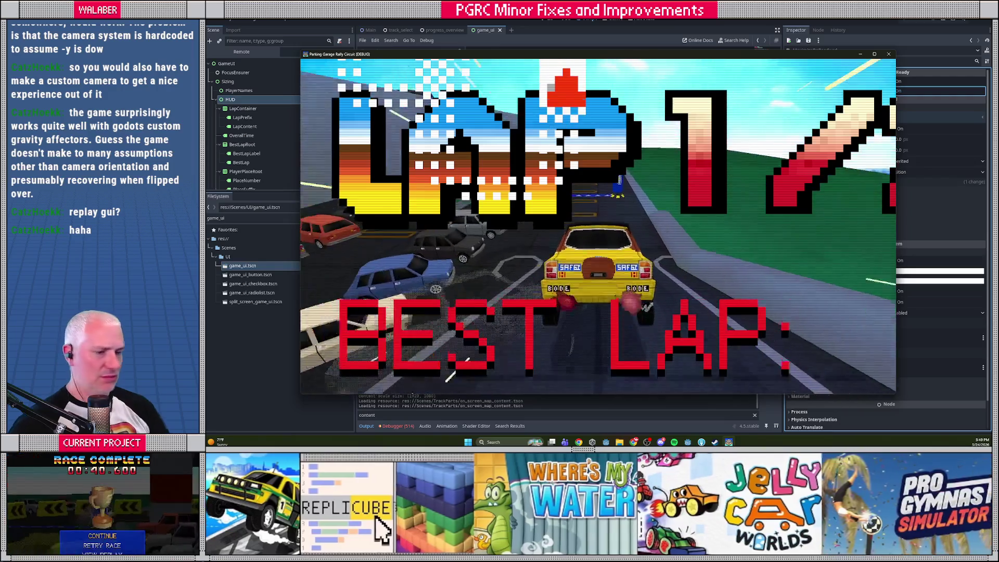
key("alt+F4")
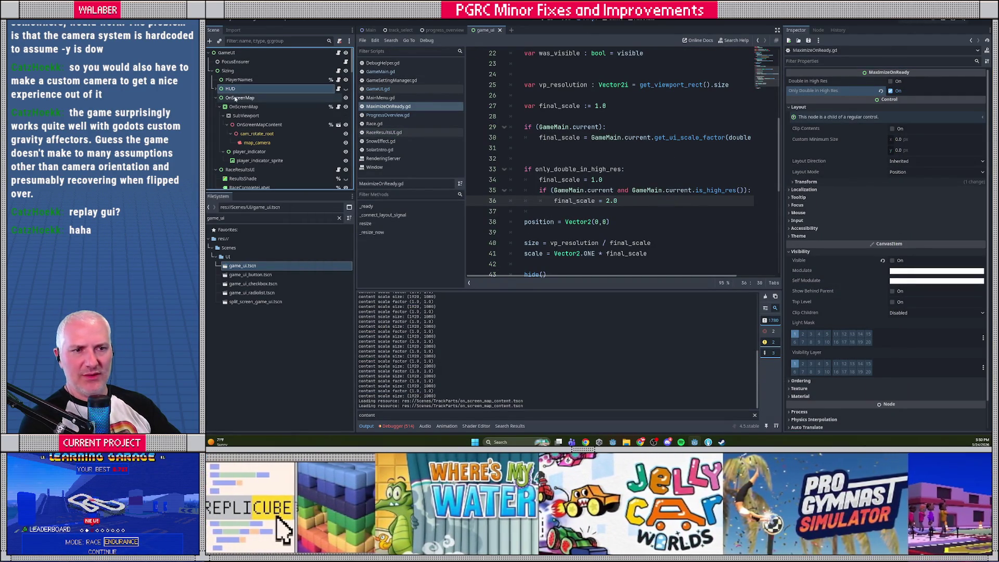
Step: Check the Sizing and HUD nodes, then save and relaunch the game with F5
left_click(237, 71)
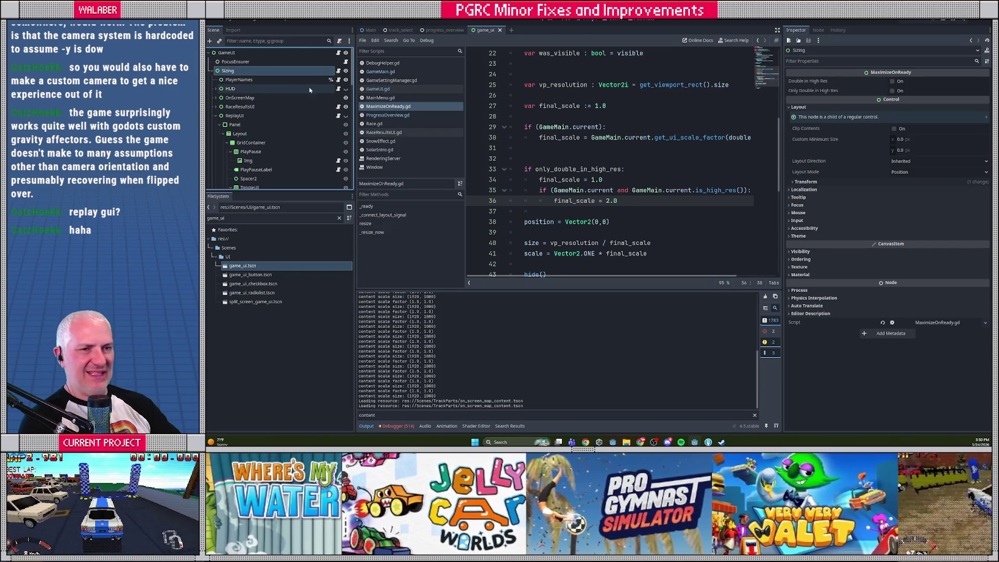
left_click(235, 88)
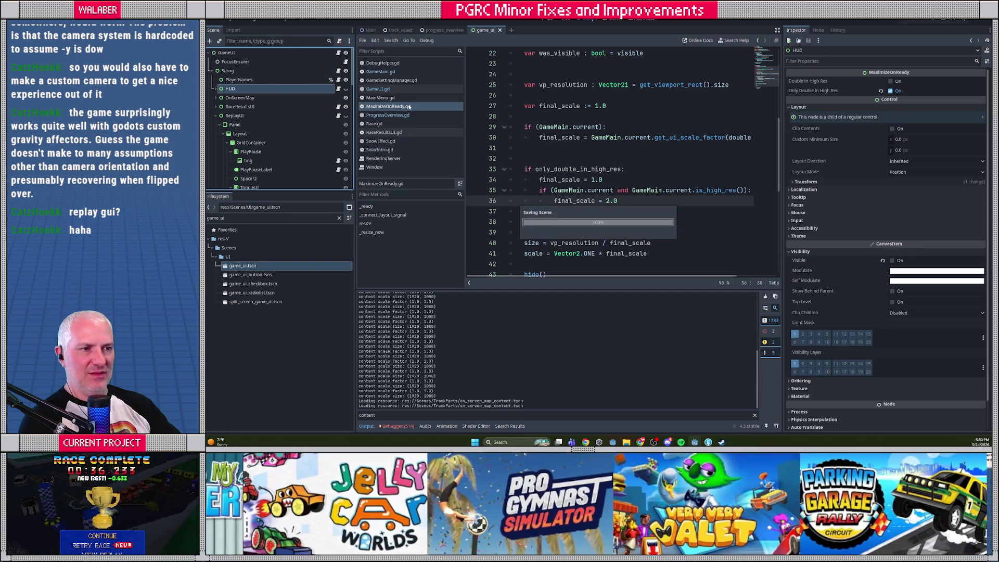
left_click(535, 106)
key("F5")
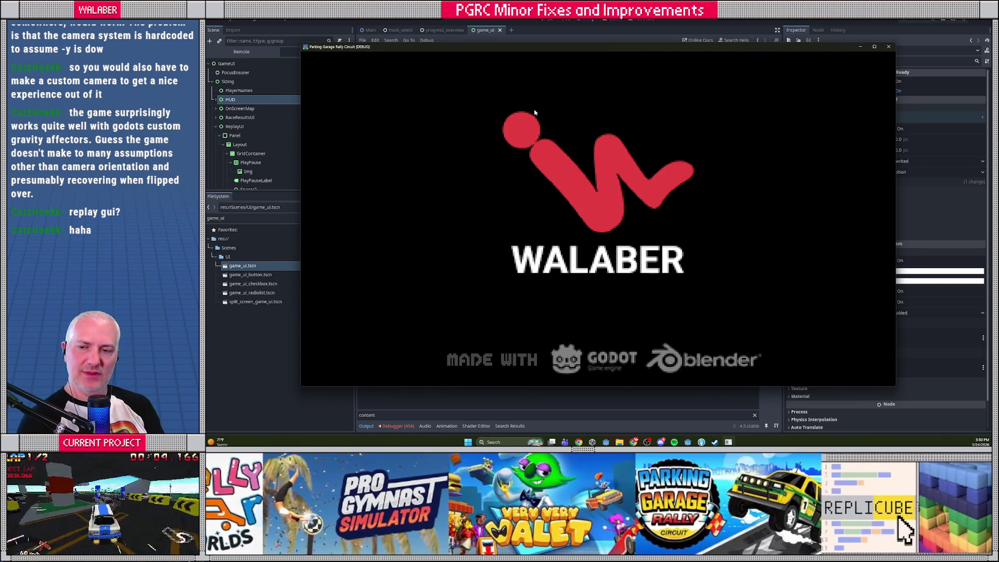
Step: Go through the title and menus into the Learning Garage race, then return to the editor
key("Return")
key("Return")
key("Return")
key("Return")
key("Return")
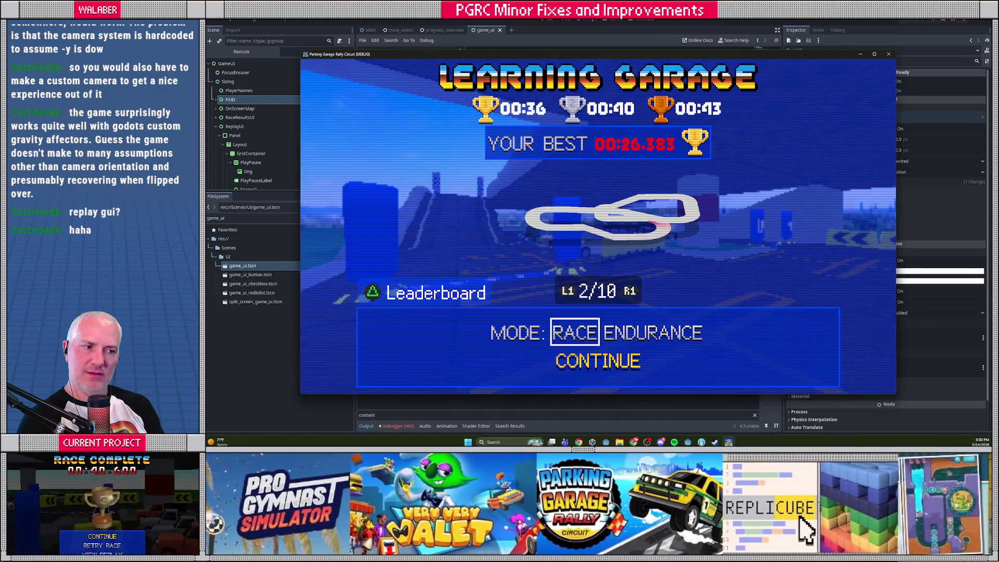
key("Return")
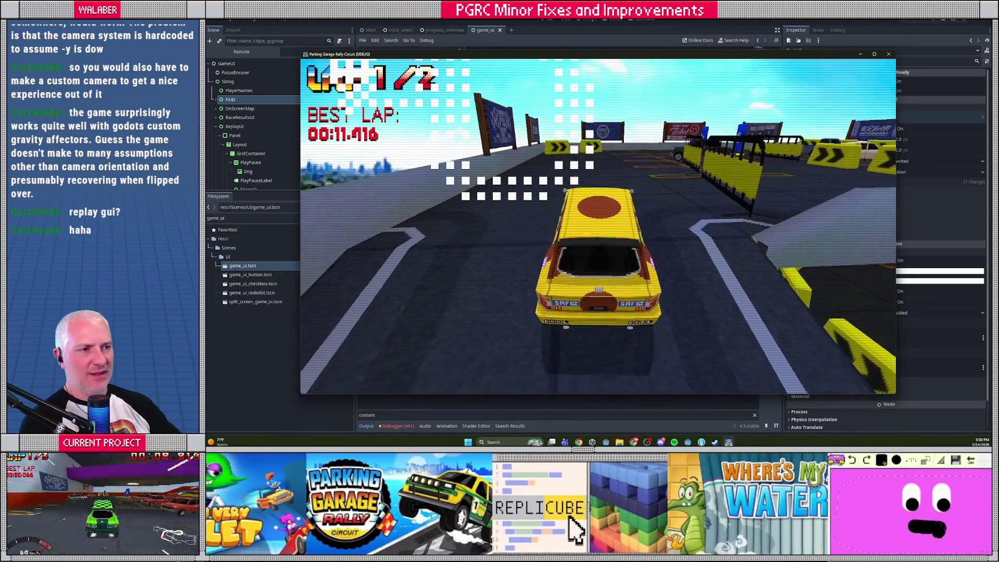
left_click(243, 109)
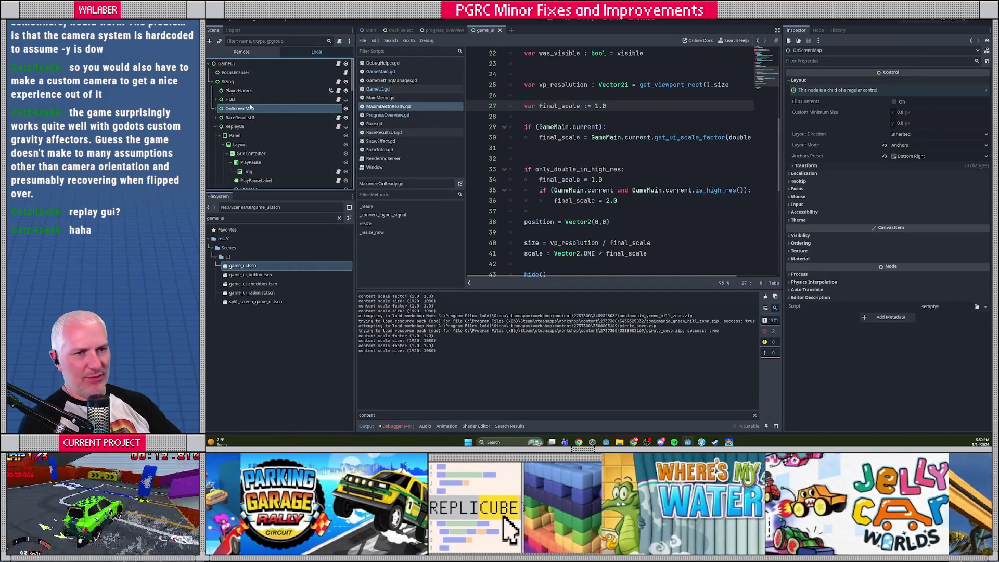
Step: Select the Sizing and HUD nodes, then widen the script editor to review the code
left_click(235, 82)
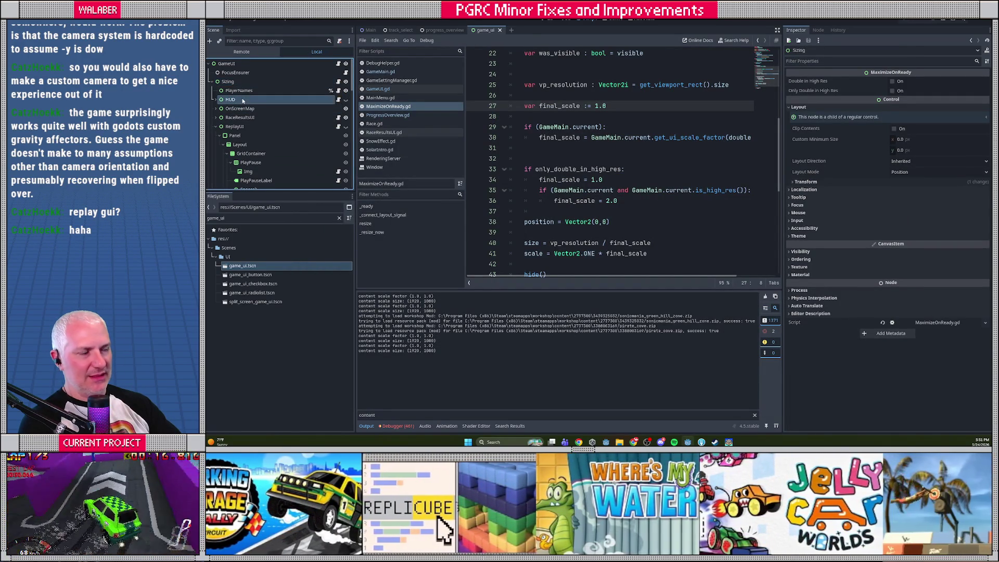
left_click(243, 100)
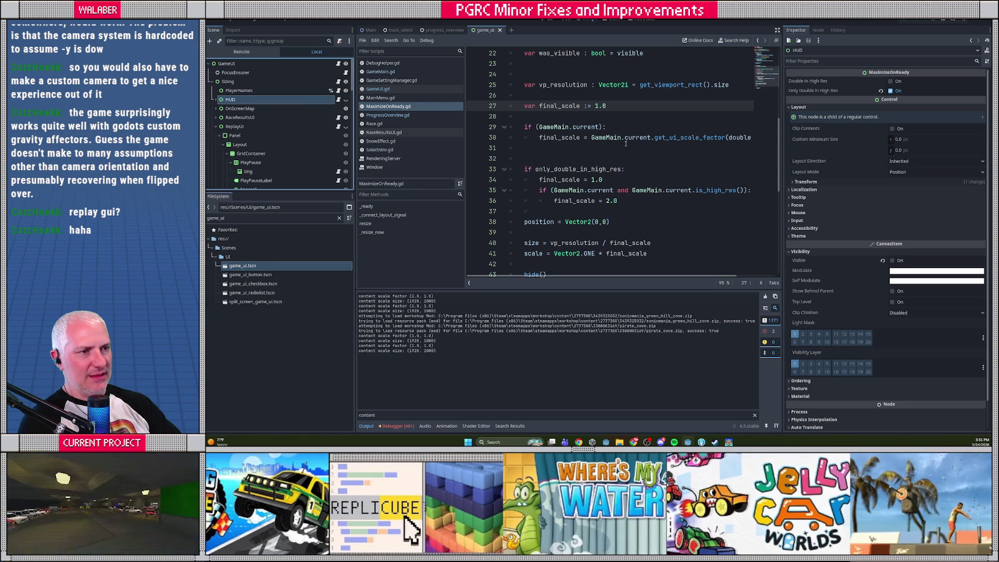
left_click(777, 31)
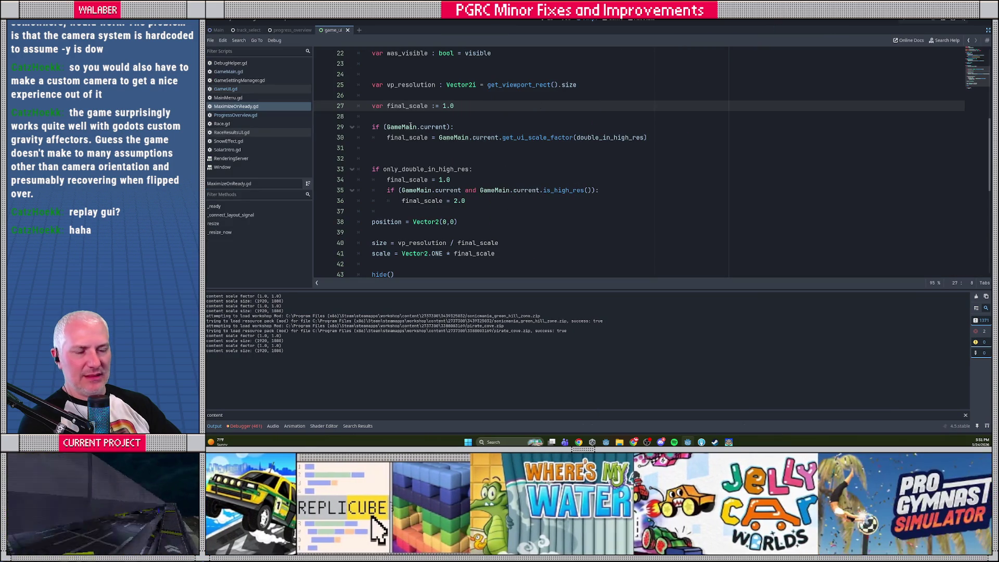
left_click(401, 156)
scroll(411, 171, "up", 1)
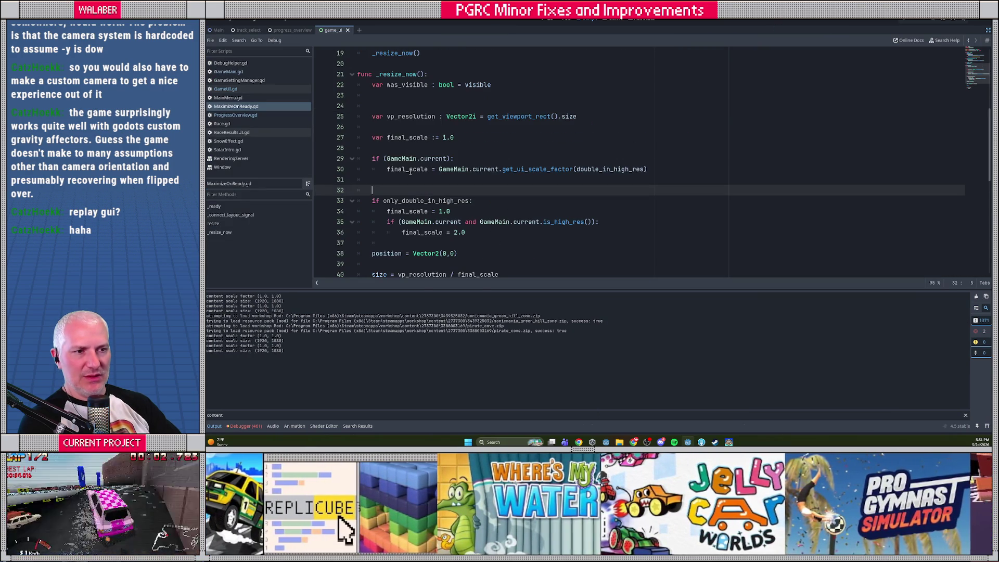
scroll(411, 172, "down", 1)
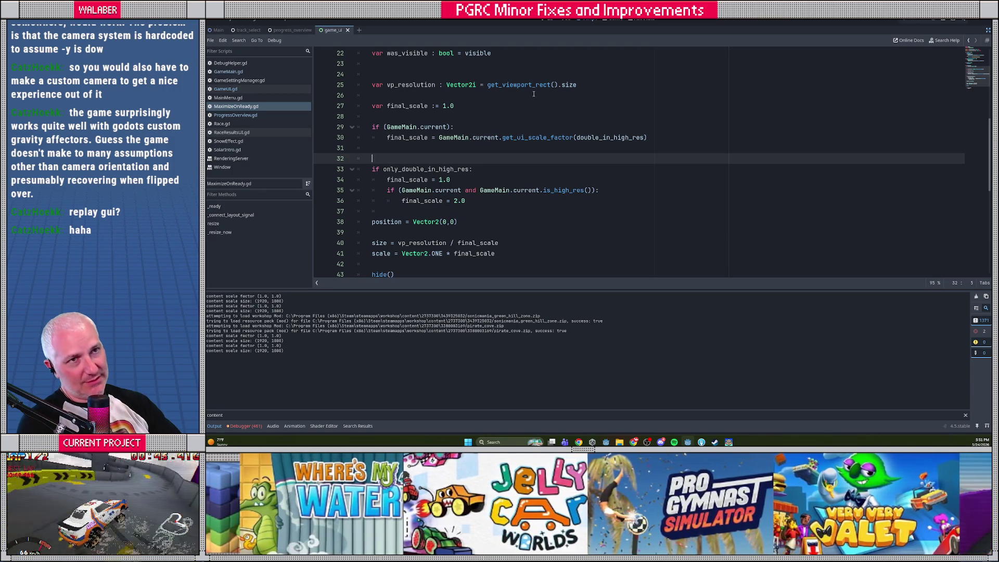
Step: In the Remote tree, expand Main > MainViewport > Race > GameUI > Sizing and select the live HUD
left_click(987, 31)
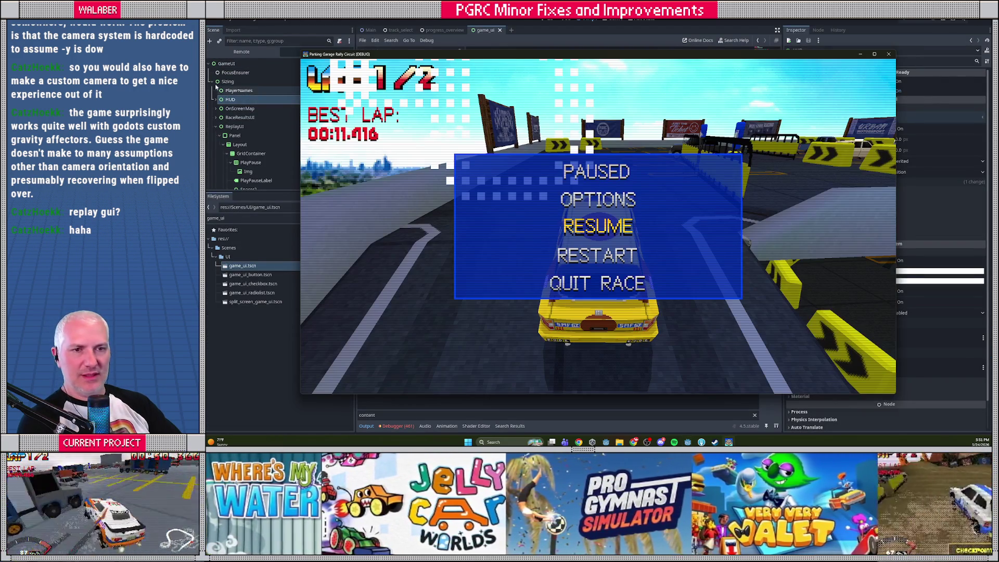
left_click(244, 81)
left_click(240, 52)
left_click(212, 180)
scroll(216, 130, "down", 4)
left_click(216, 85)
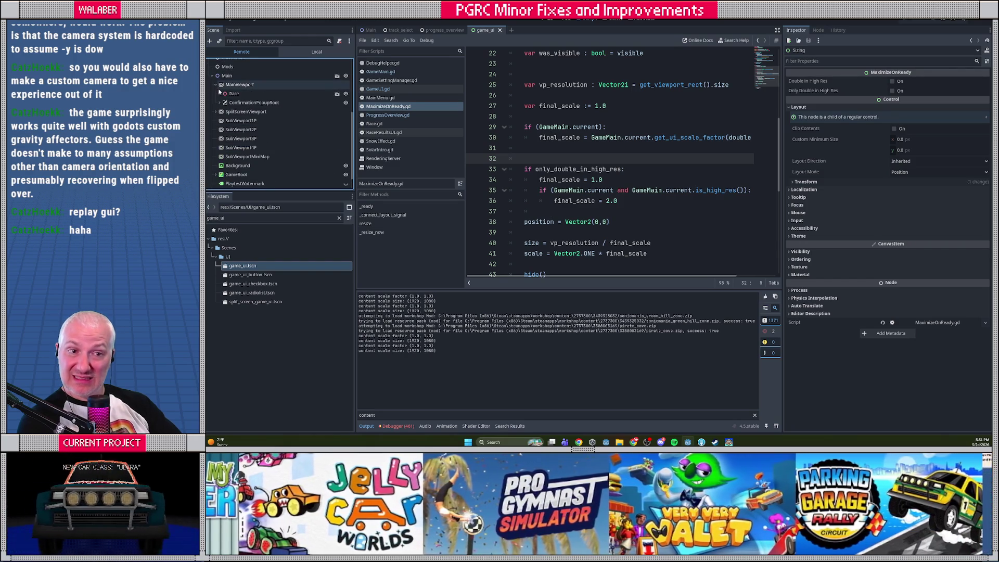
left_click(219, 93)
left_click(223, 111)
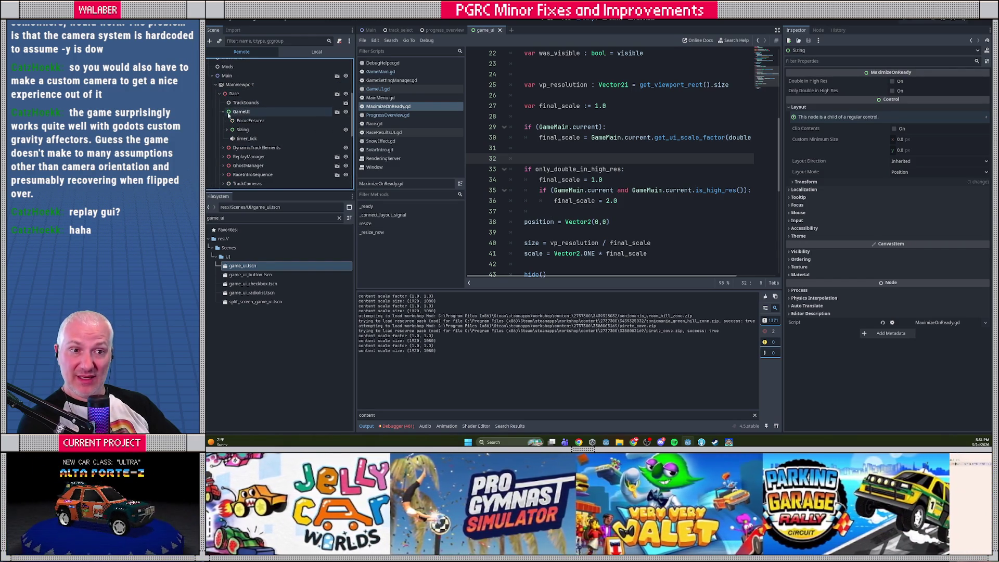
left_click(229, 129)
left_click(245, 130)
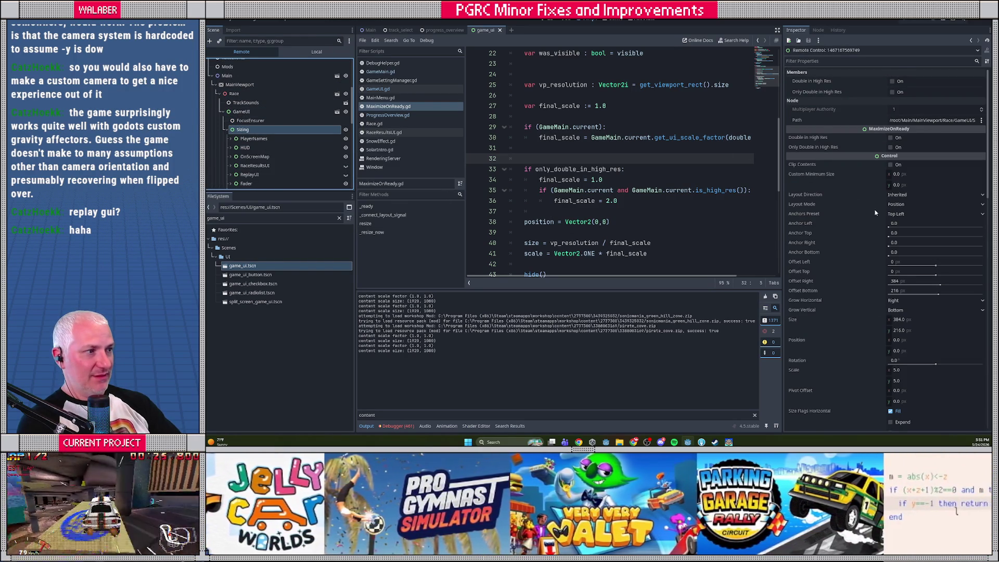
scroll(875, 212, "down", 3)
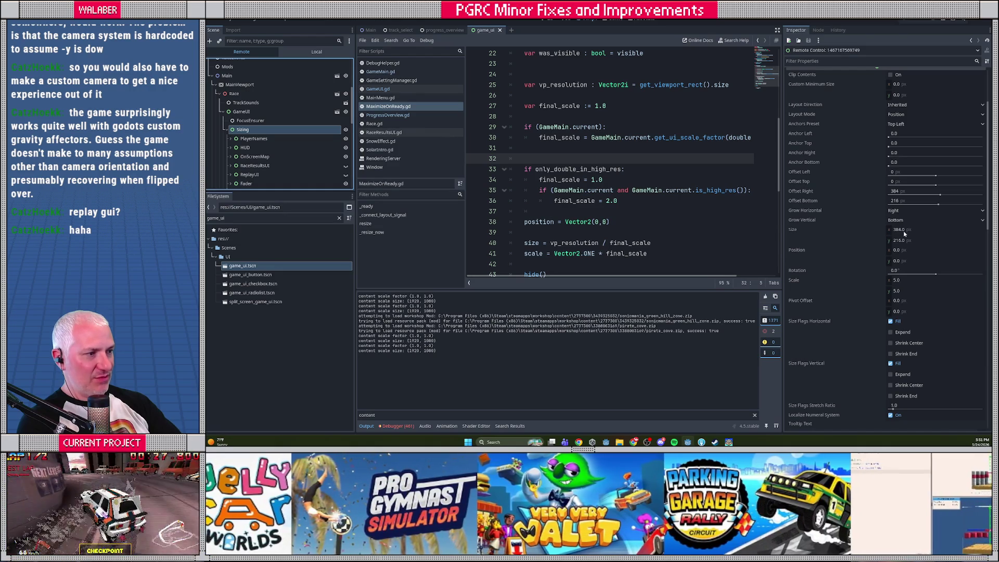
left_click(230, 147)
left_click(244, 147)
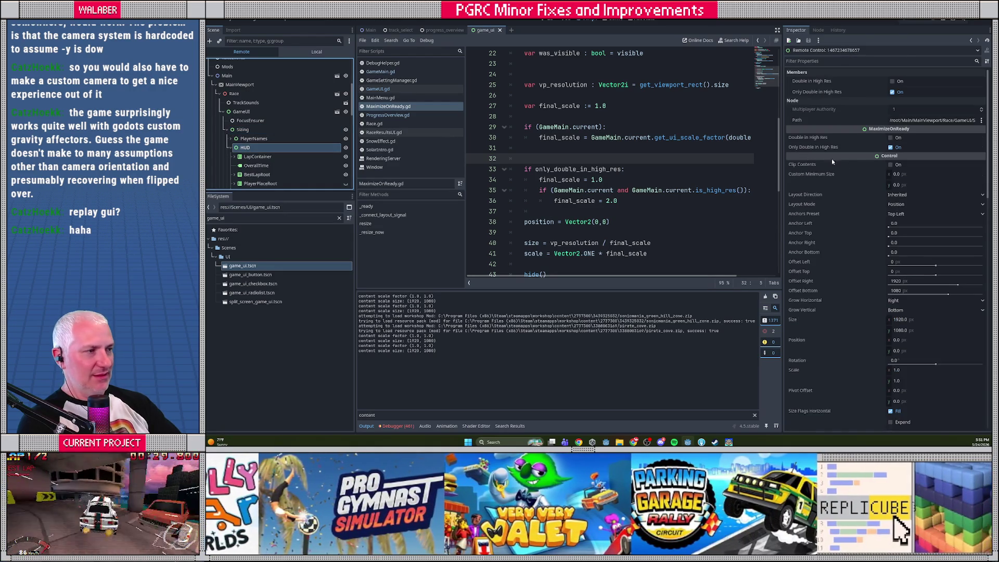
Step: Set the live HUD's size to 384 × 216 and check the result in the paused game
left_click(919, 320)
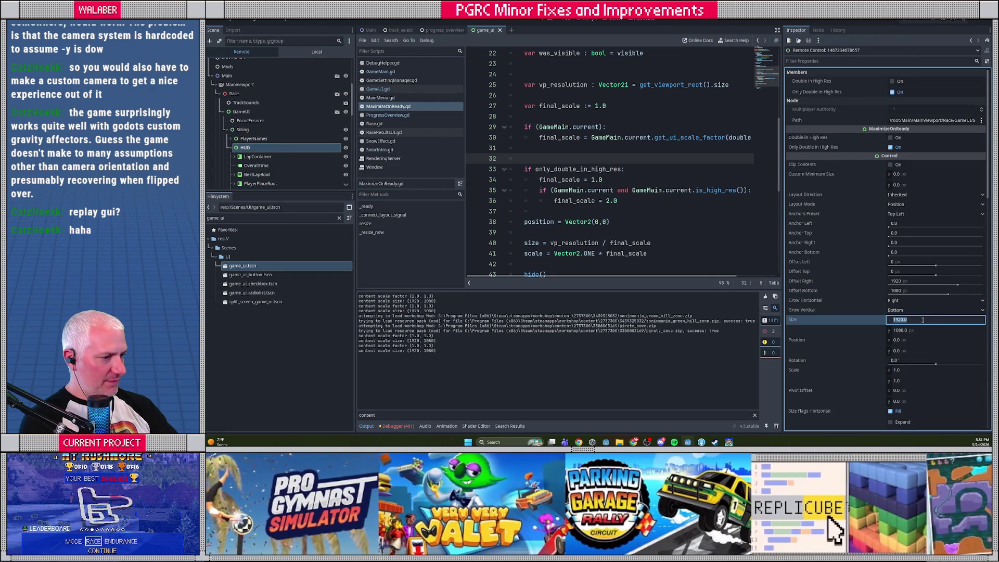
type("384")
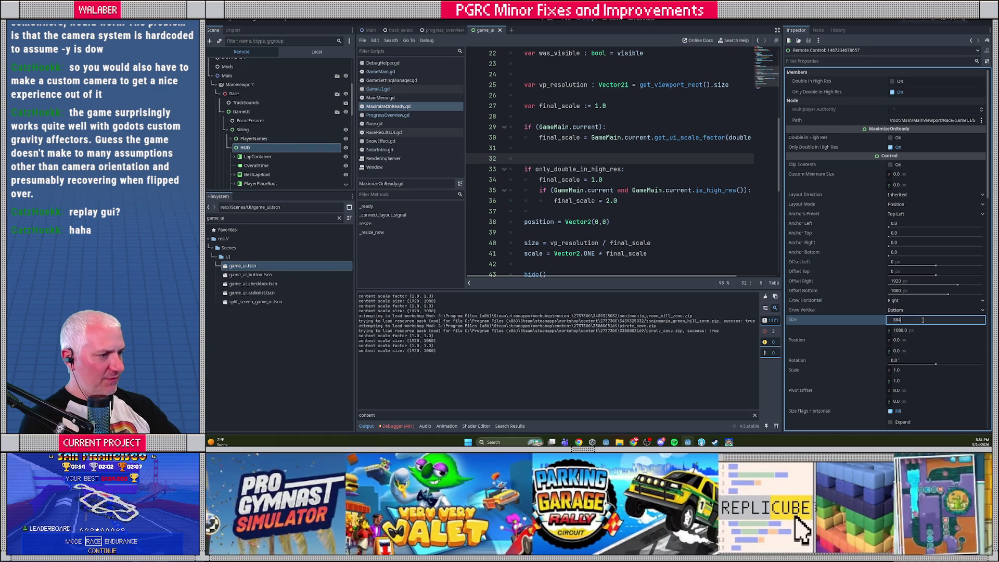
key("Tab")
type("216")
key("Return")
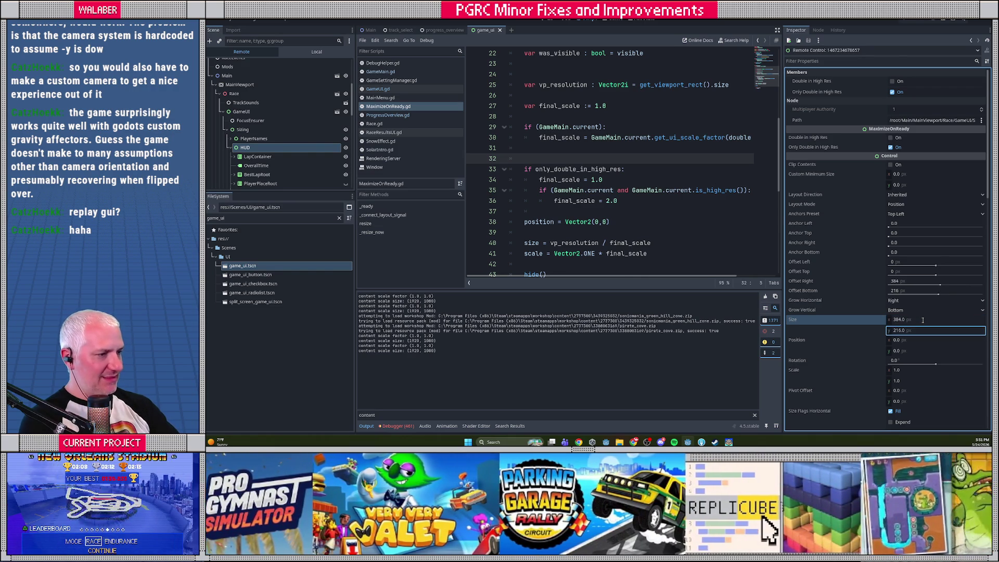
key("alt+Tab")
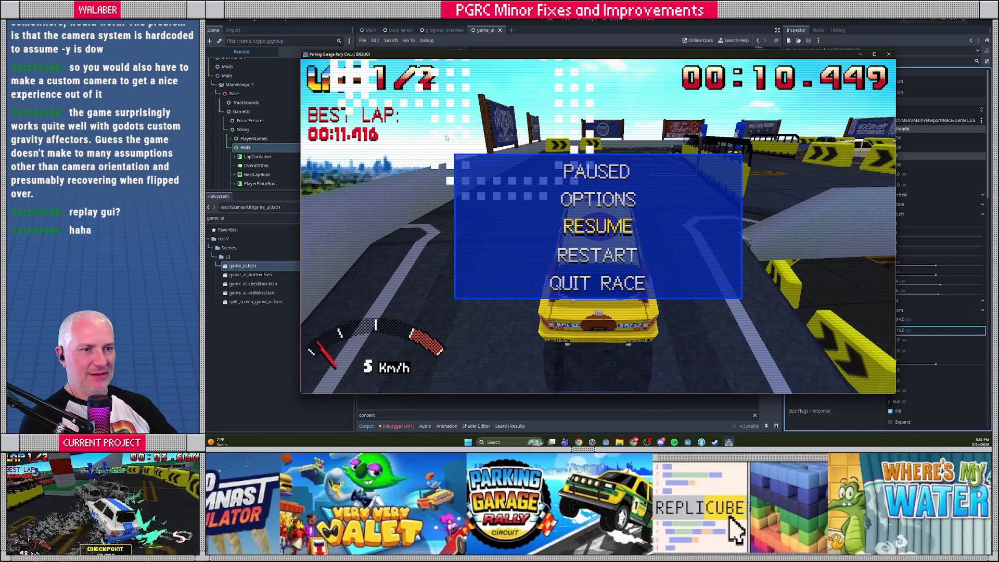
key("alt+Tab")
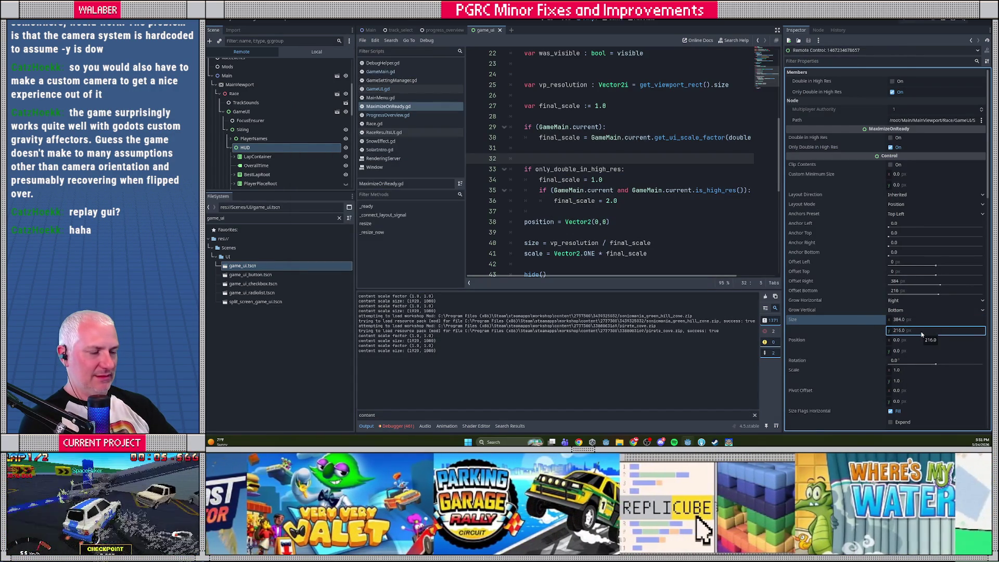
scroll(592, 129, "up", 7)
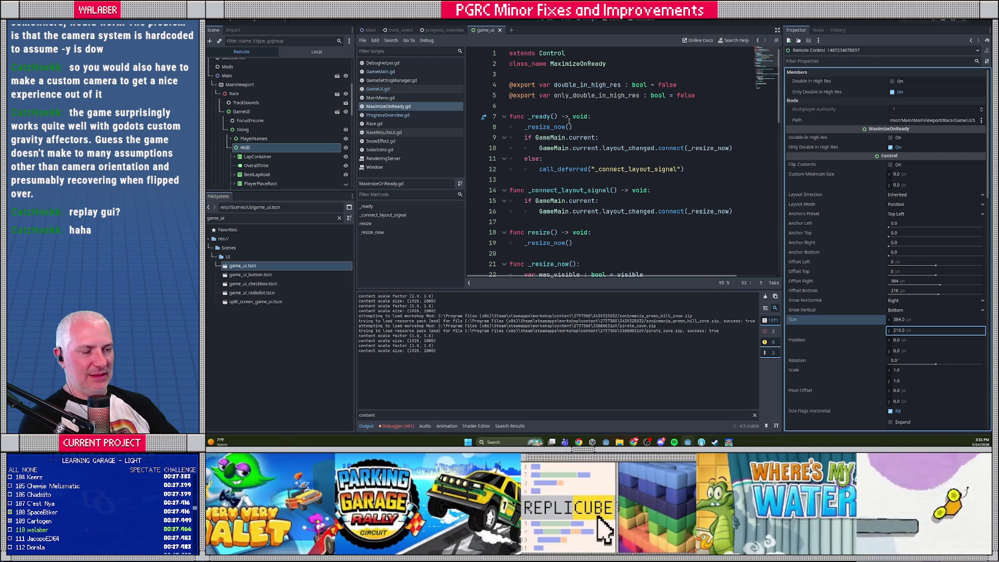
Step: Stop the running game with F8 and select the HUD node
key("alt+Tab")
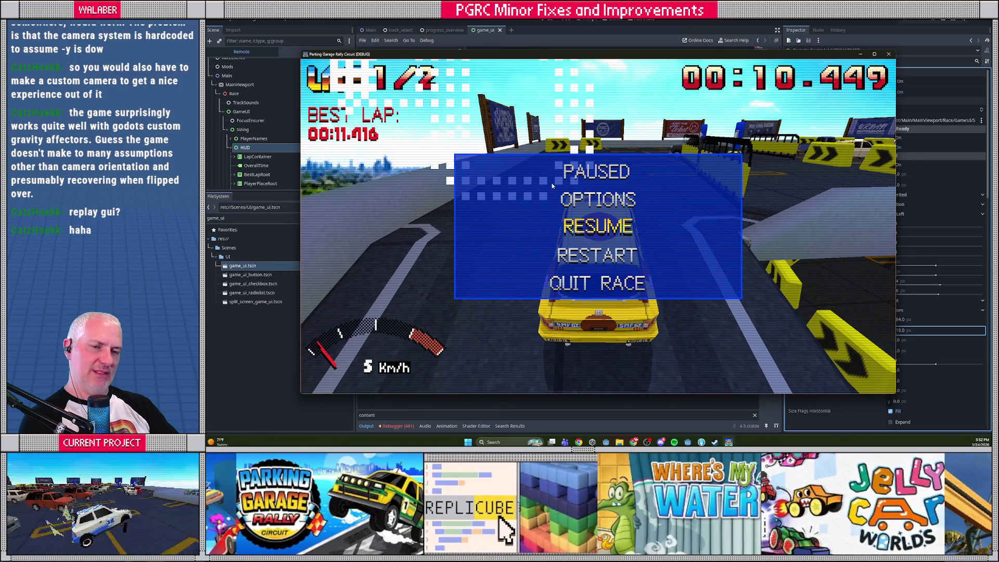
key("F8")
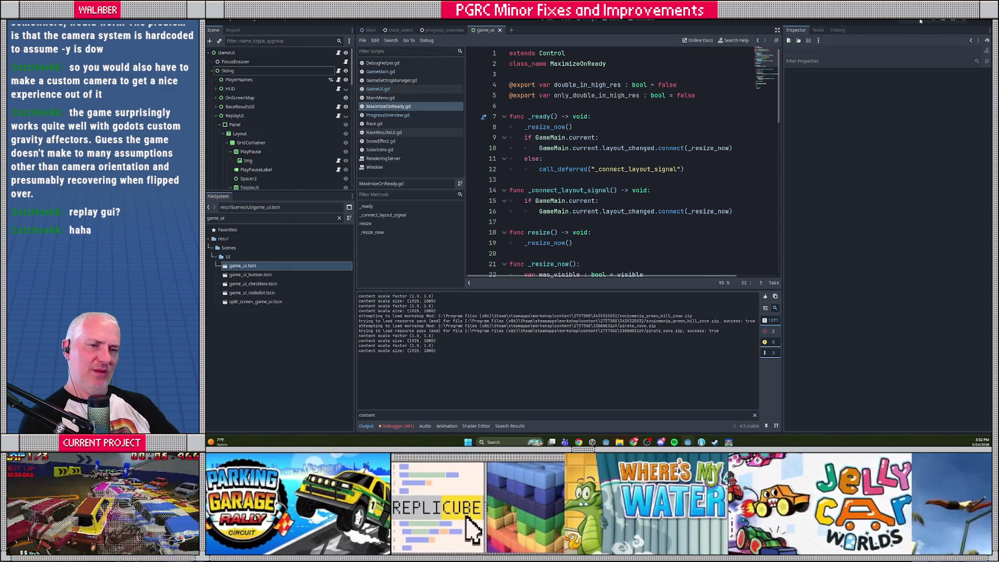
left_click(247, 90)
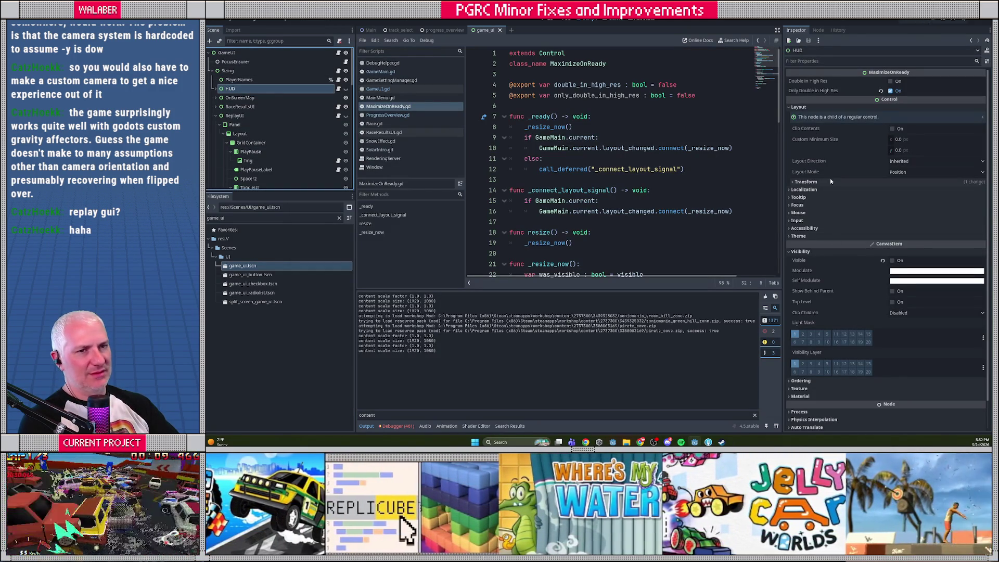
mouse_move(799, 162)
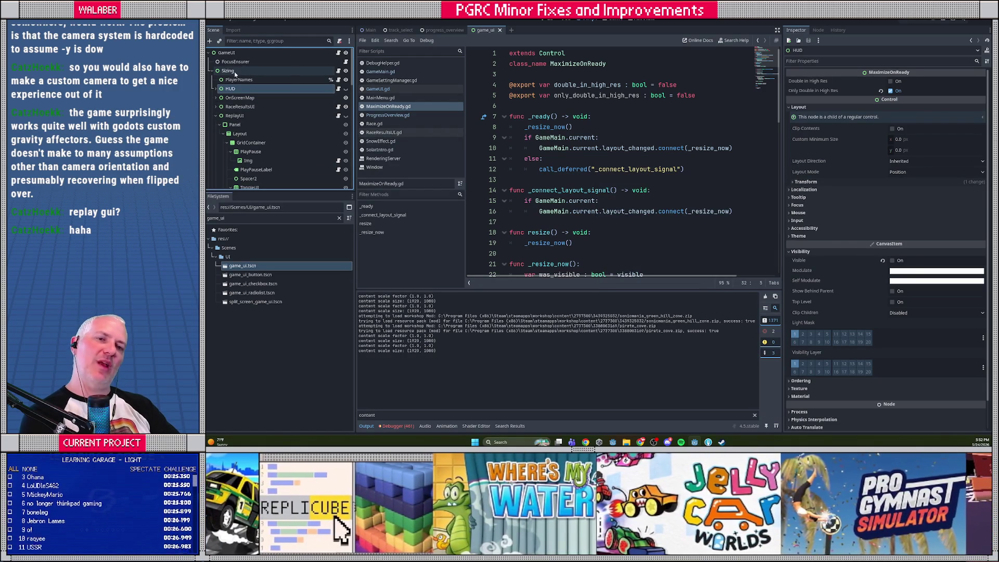
Step: Recheck the Sizing and HUD nodes, then hide the side panels to show _resize_now
left_click(235, 72)
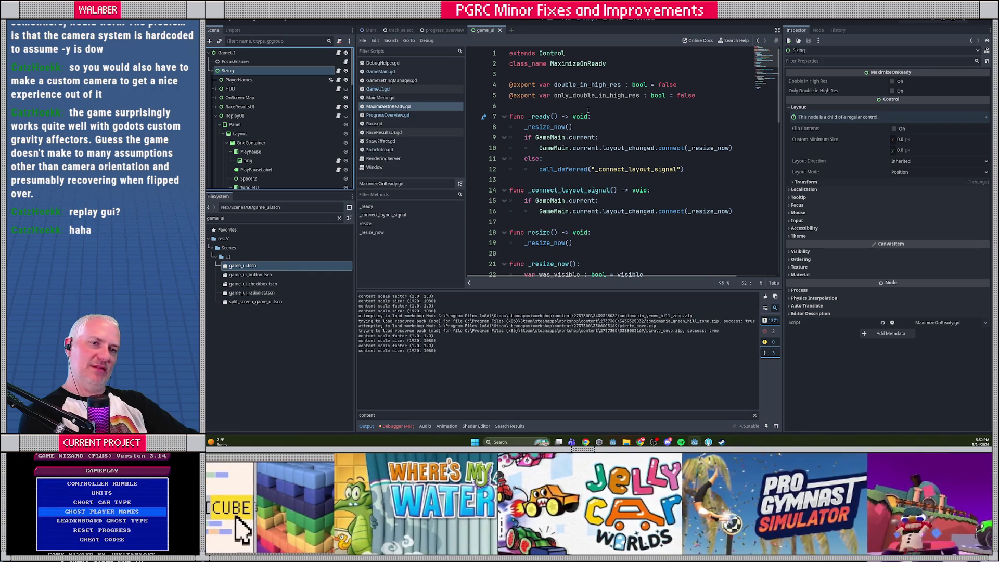
left_click(231, 90)
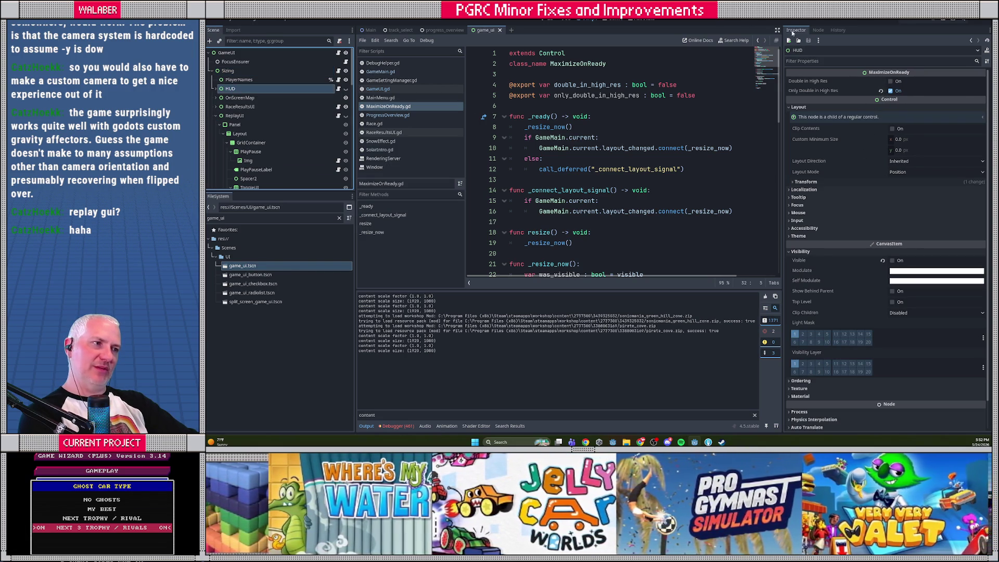
left_click(777, 31)
scroll(520, 130, "down", 3)
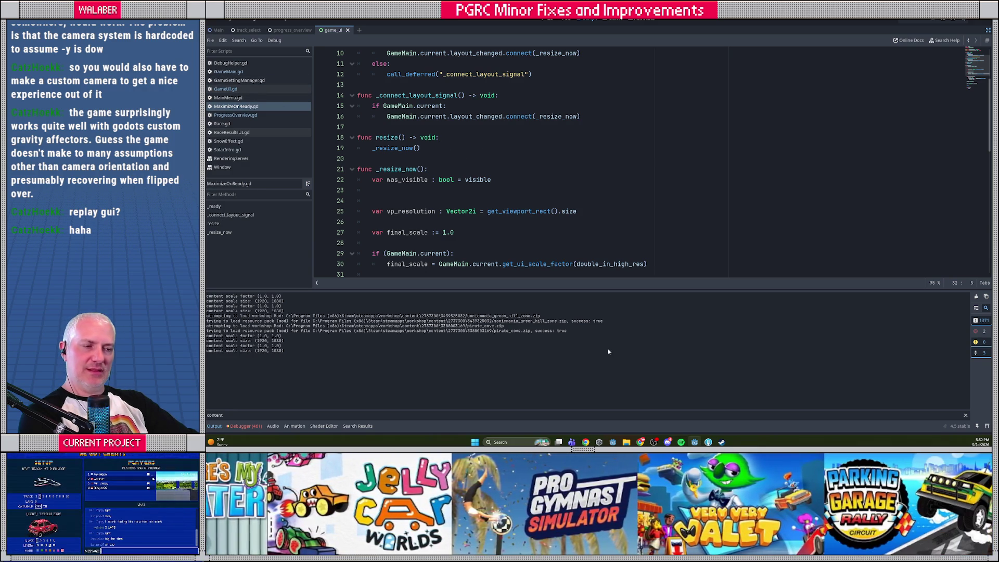
Step: Add 'vp_resolution = get_parent_control().size' at line 34, then save and run with F5
left_click_drag(591, 294, 591, 357)
scroll(427, 244, "down", 1)
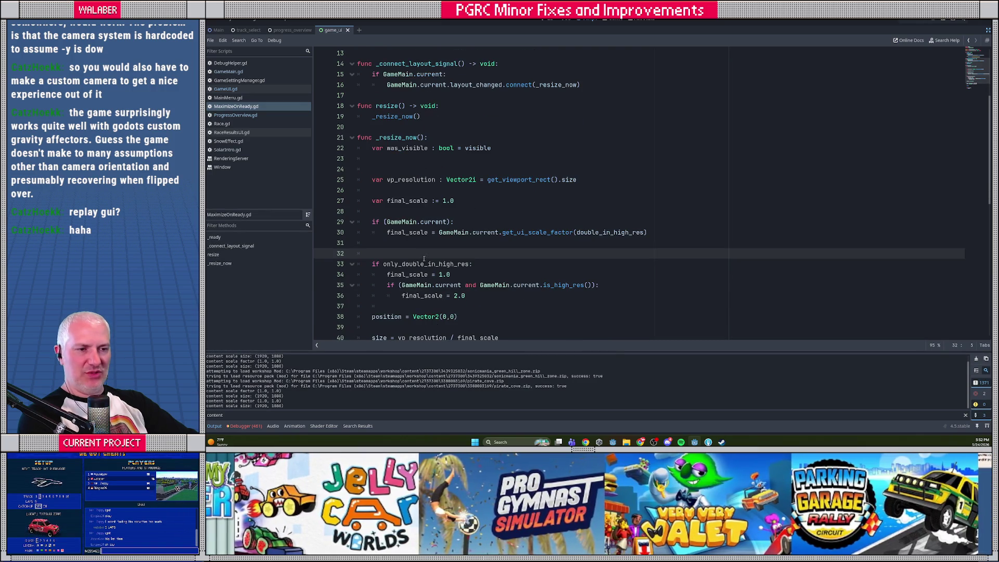
scroll(427, 244, "down", 2)
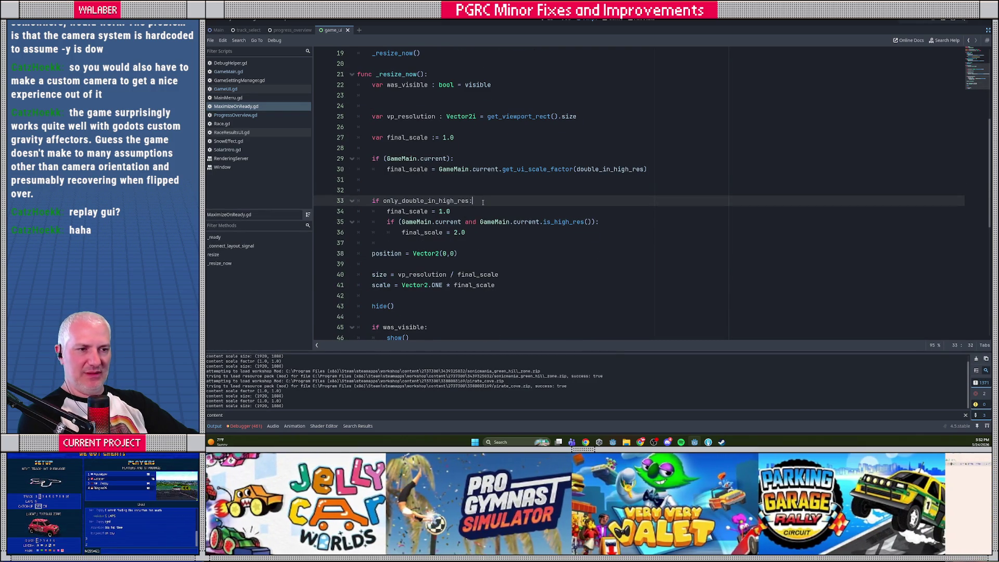
left_click(483, 202)
key("Return")
type("vp_")
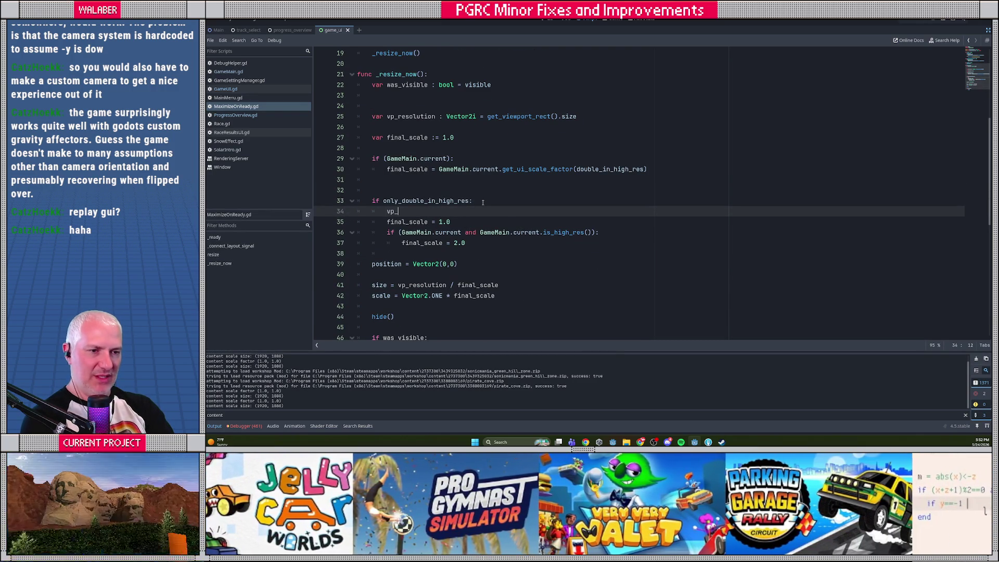
key("Return")
type("= ")
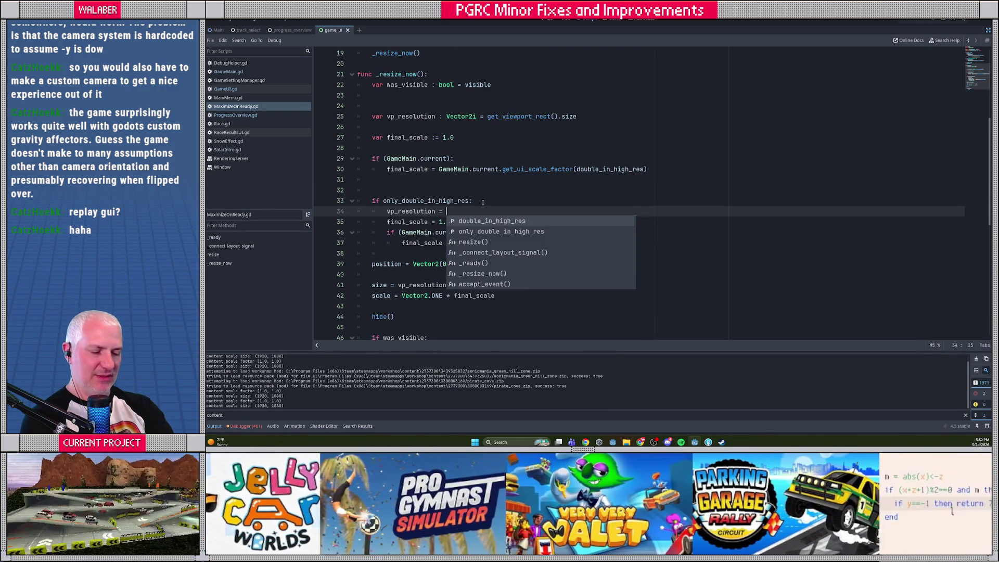
type("get_p")
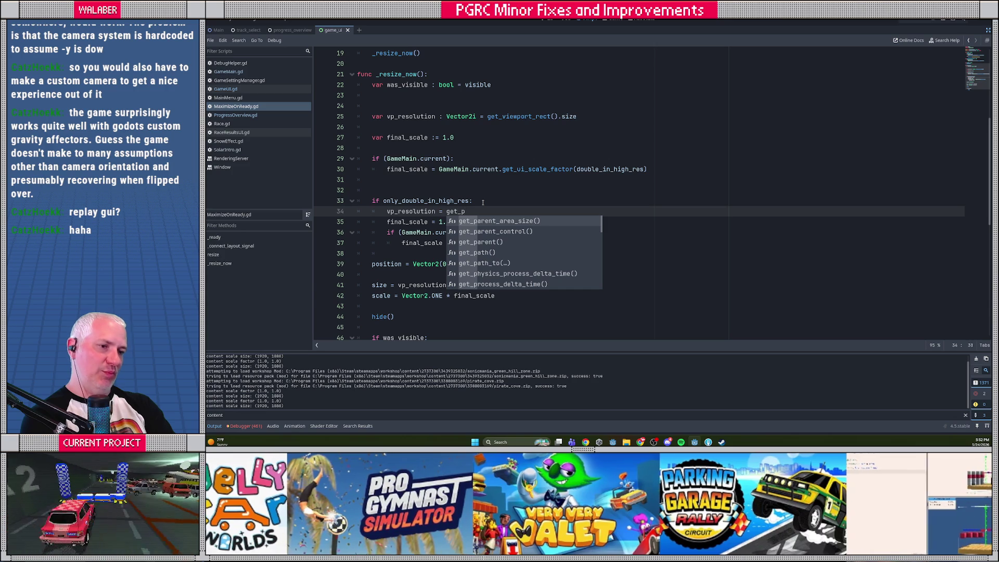
key("Down")
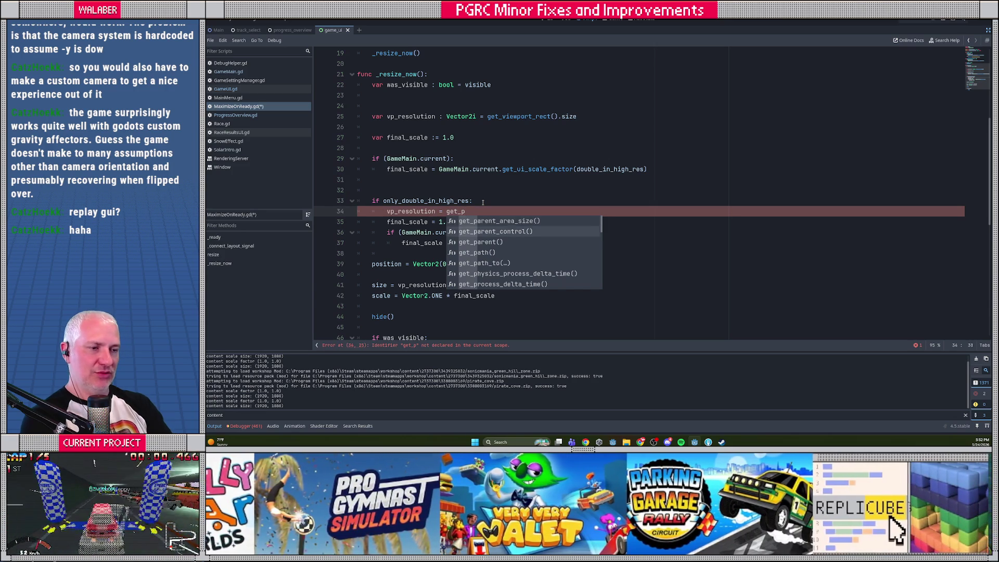
key("Return")
type(".size")
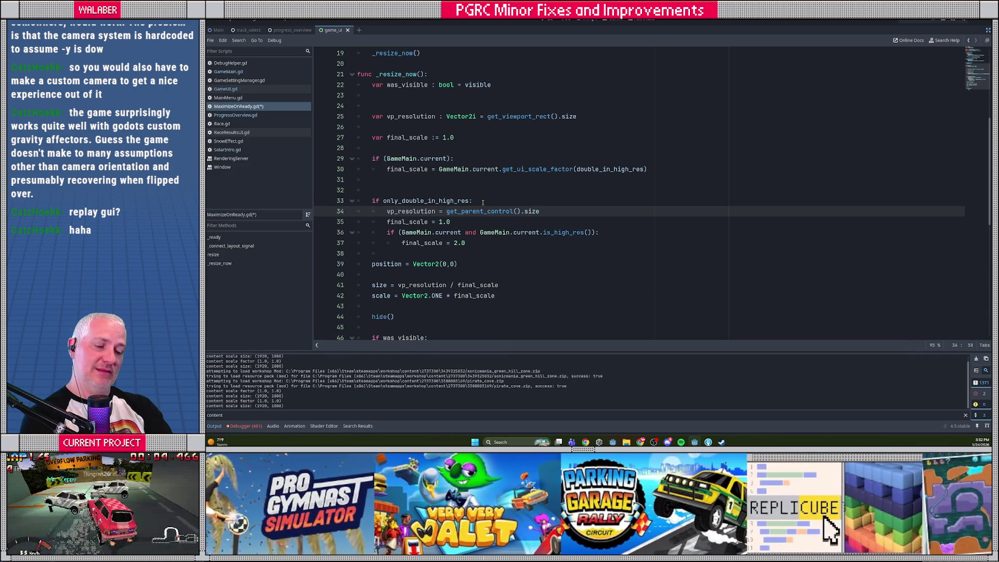
key("F5")
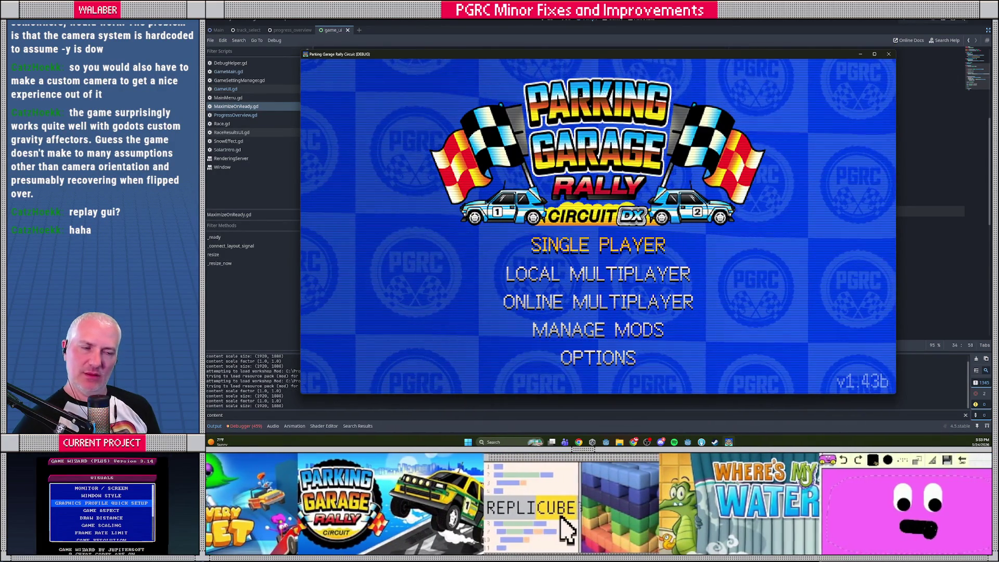
Step: Start a single-player USA Circuit race, steer through the garage corner, then stop the game
key("Return")
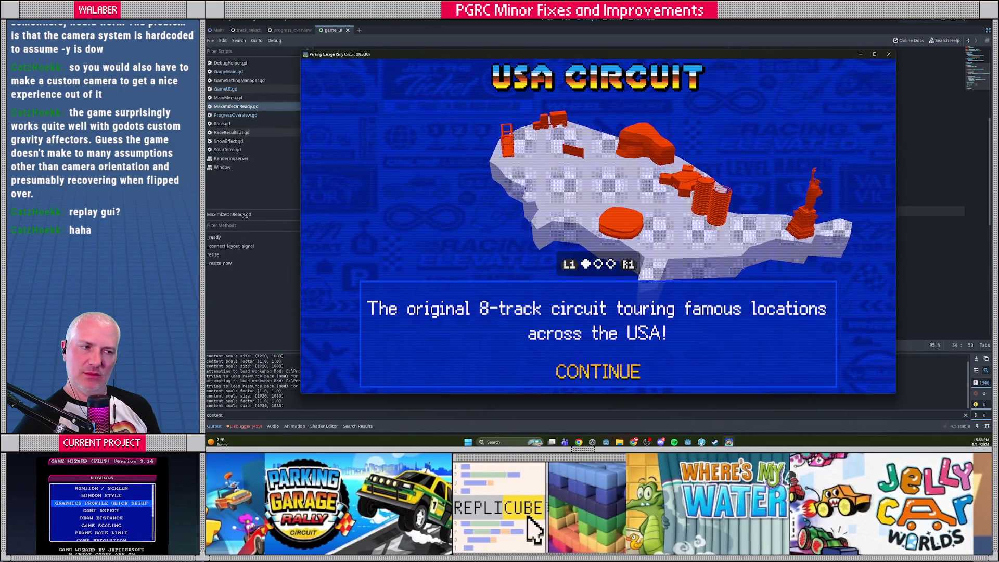
key("Return")
key("Return")
key("Return")
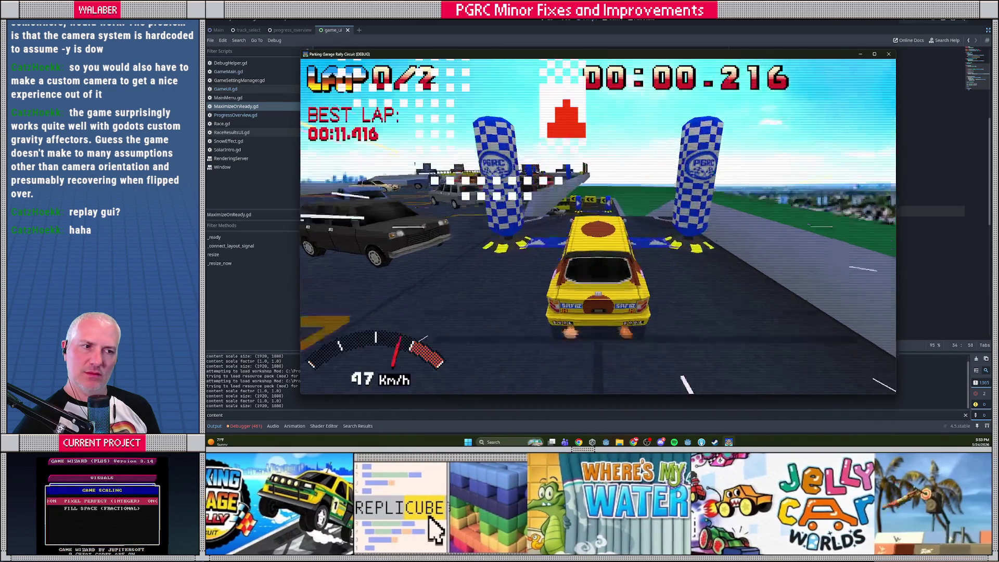
key("Left")
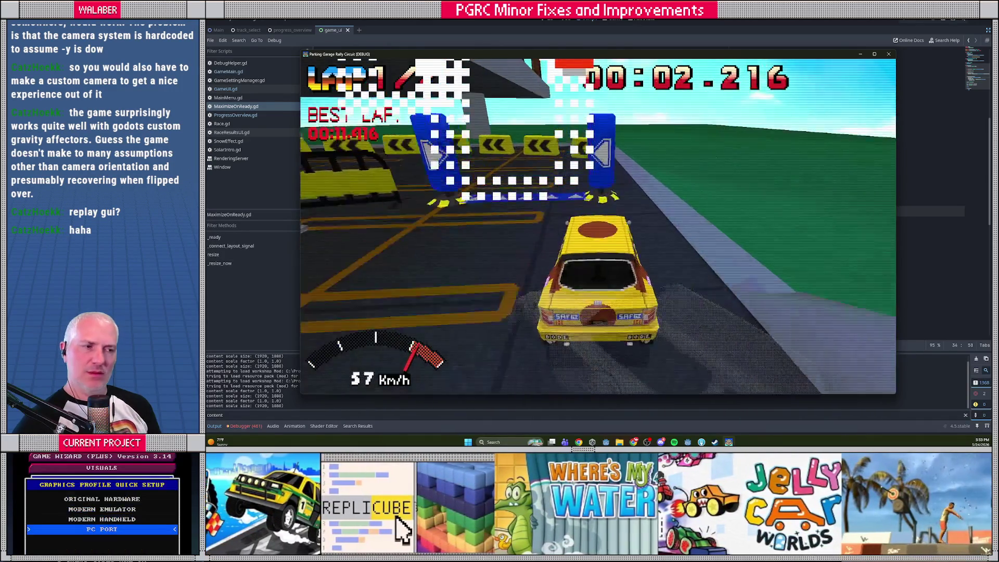
key("Left")
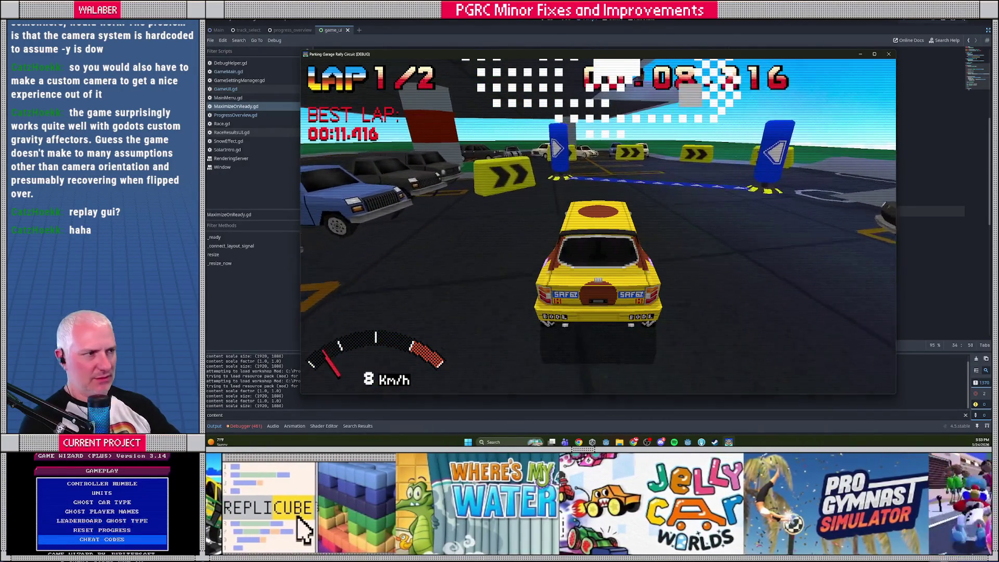
key("F8")
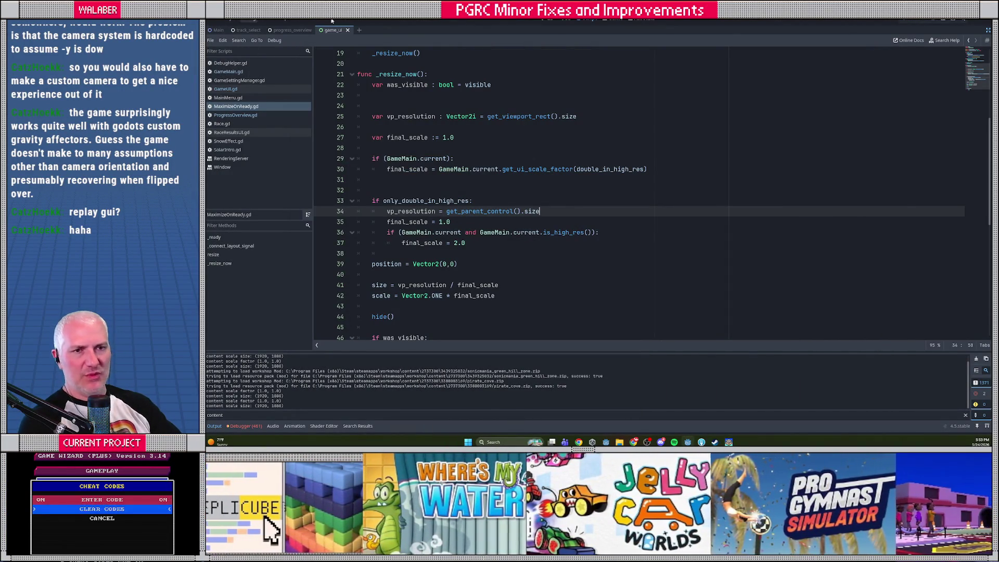
Step: In the Remote scene tree, compare the live Sizing and HUD nodes' sizes under GameUI
left_click(987, 30)
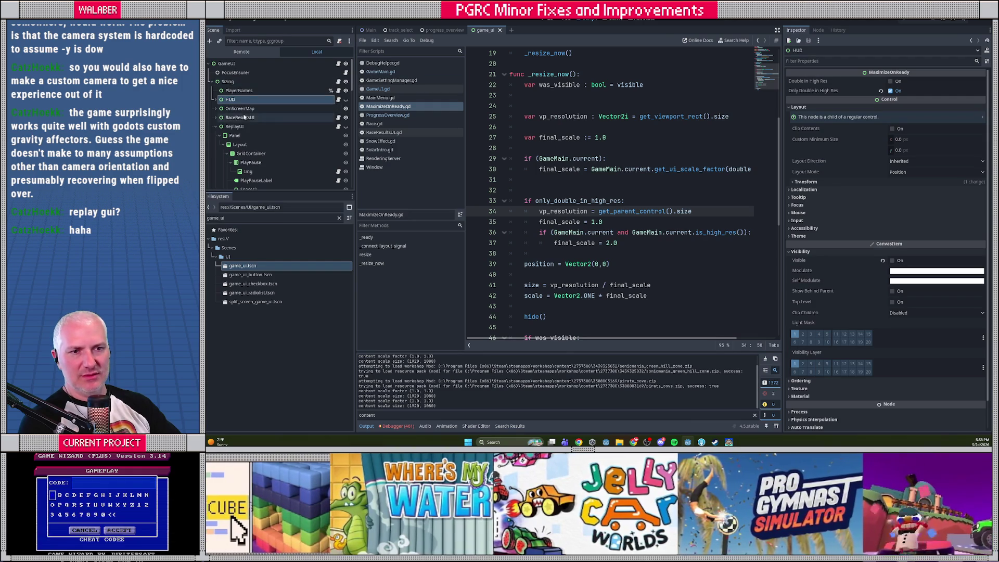
left_click(241, 52)
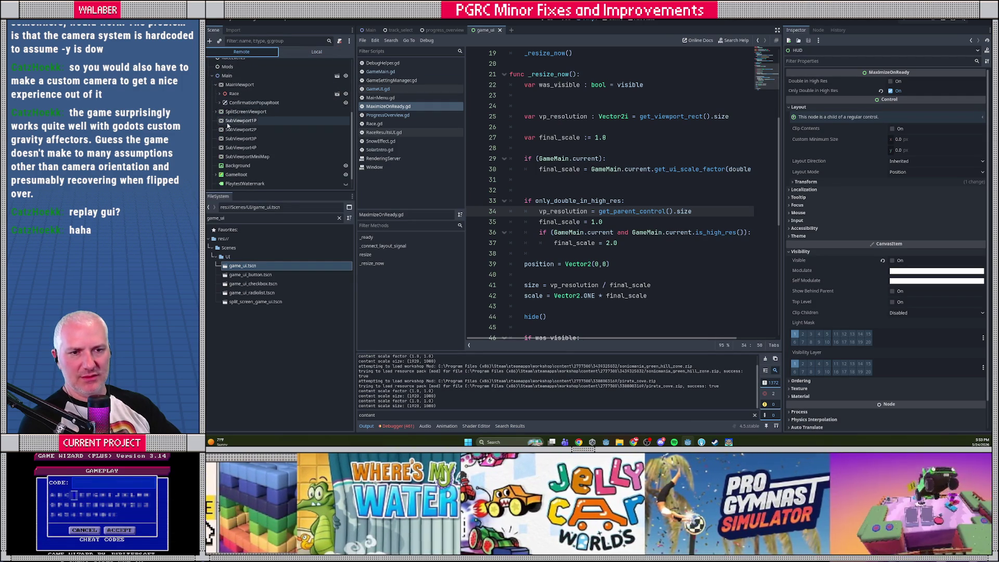
left_click(223, 112)
left_click(243, 129)
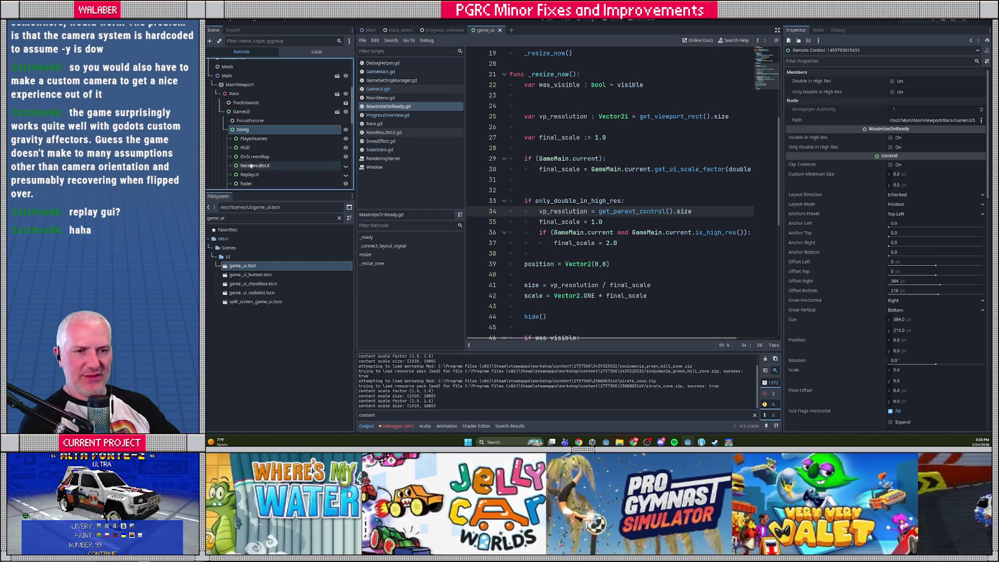
left_click(245, 148)
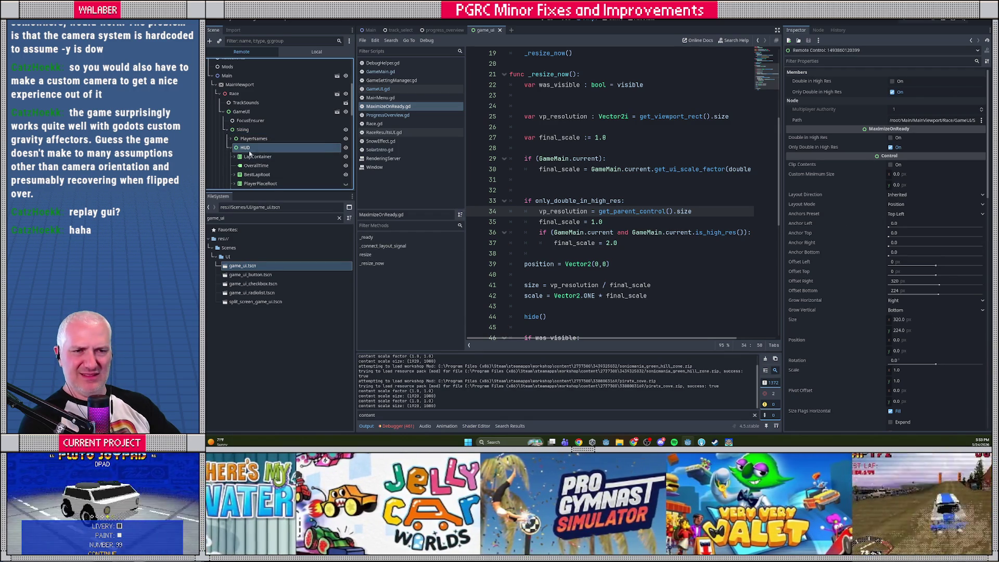
left_click(243, 130)
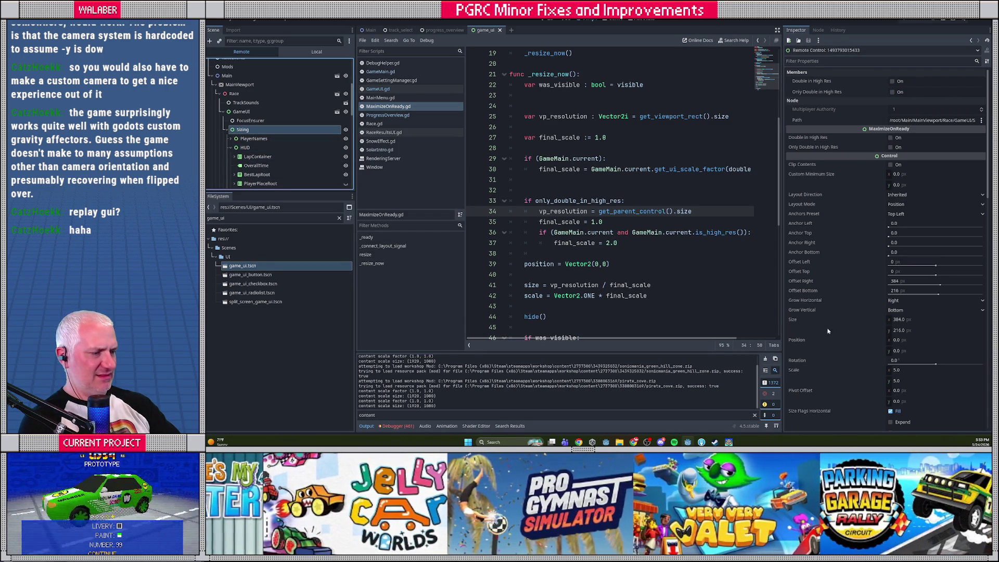
left_click(246, 149)
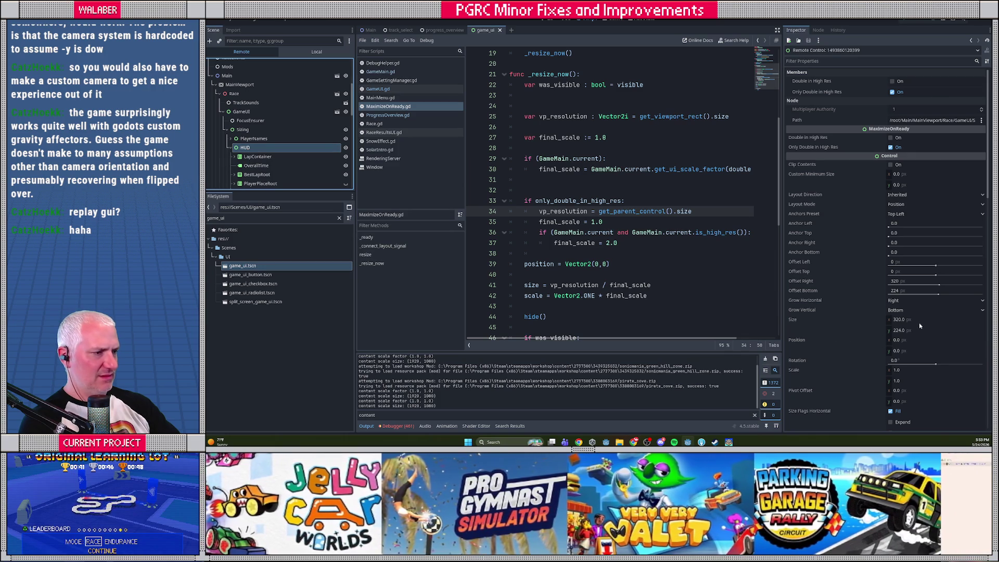
Step: Change the live HUD's size from 320 × 224 to 384 × 216
left_click(922, 320)
type("384")
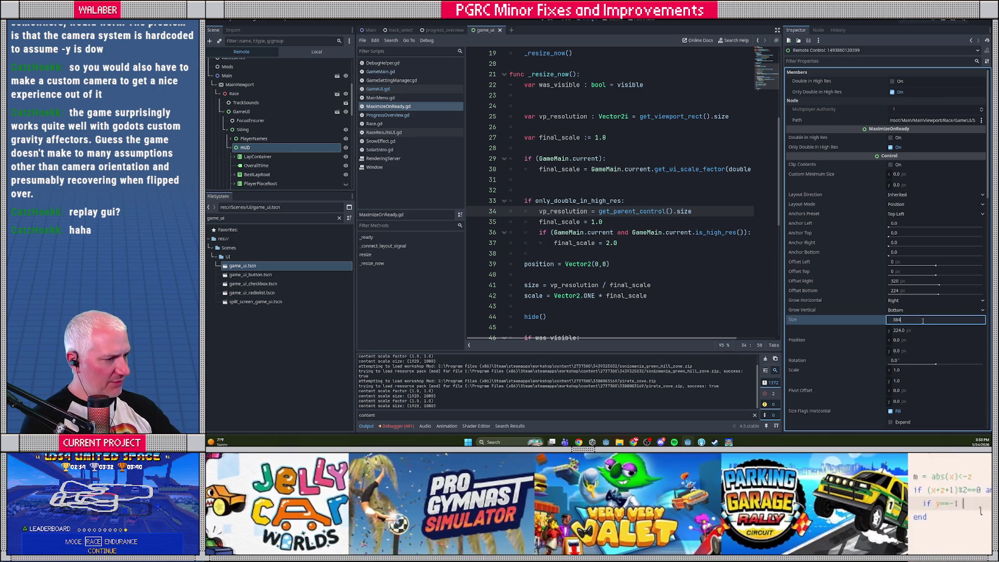
key("Tab")
type("216")
key("Return")
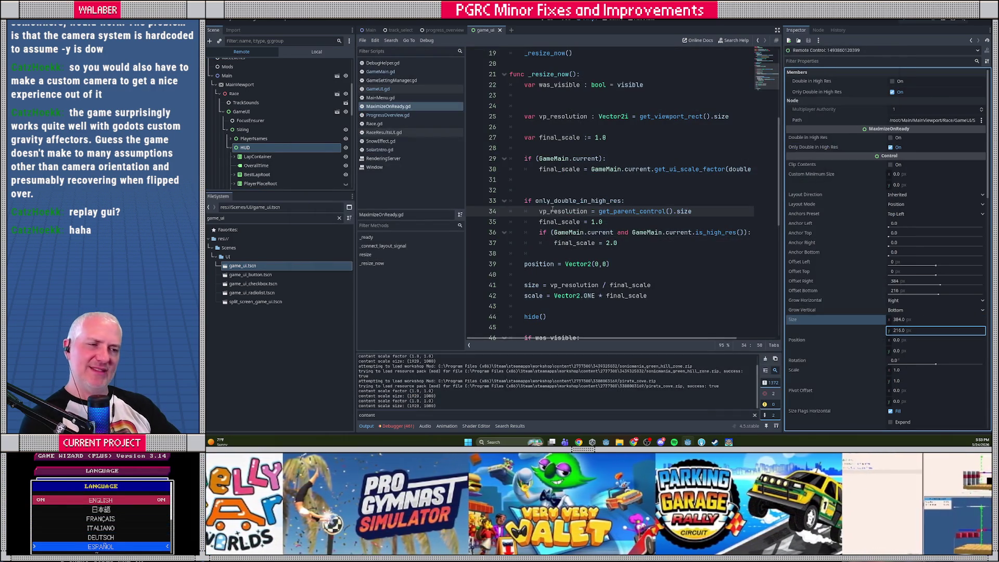
left_click(563, 186)
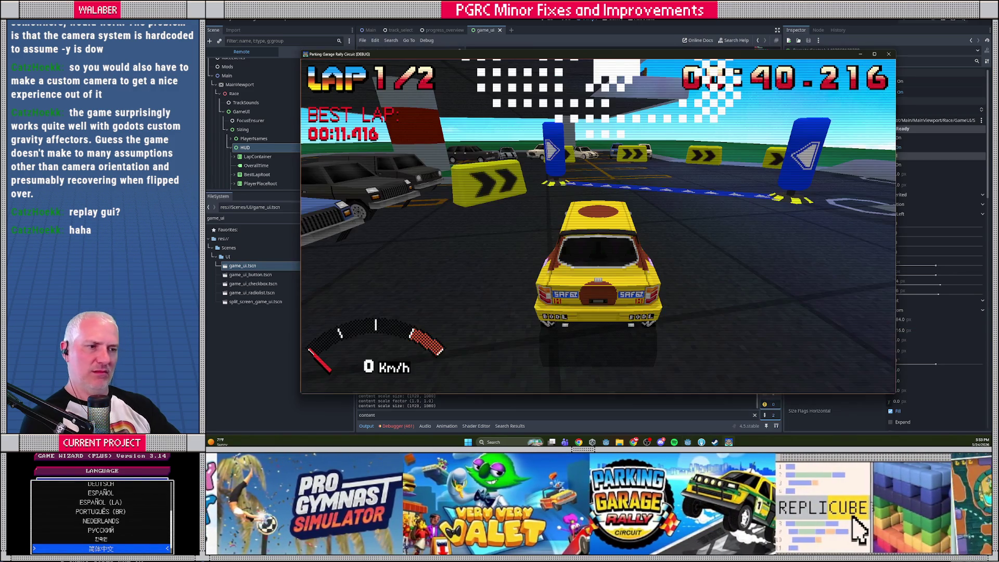
Step: Restart the race to hit the line 34 breakpoint, step once, and read vp_resolution (320, 224)
key("Escape")
key("Down")
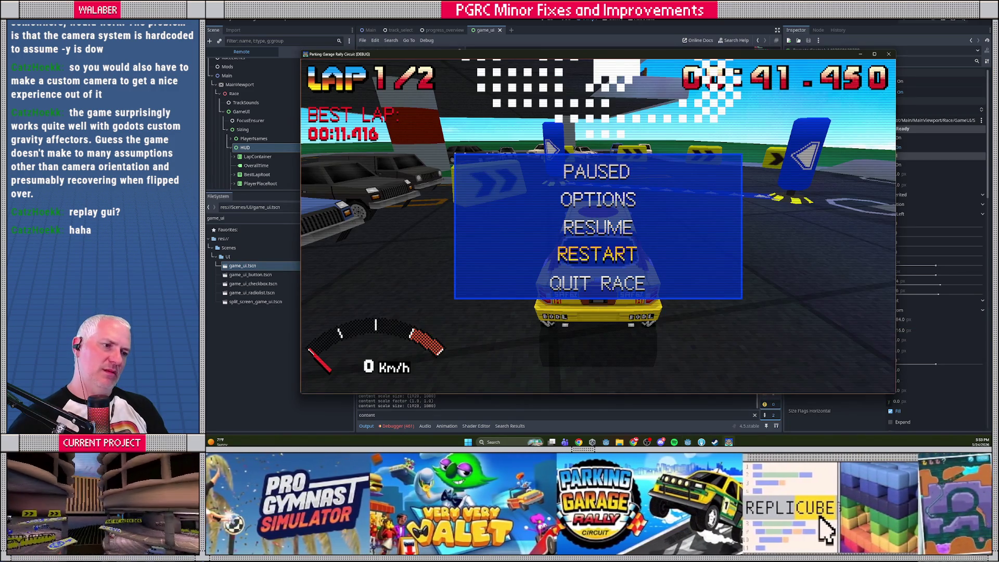
key("Return")
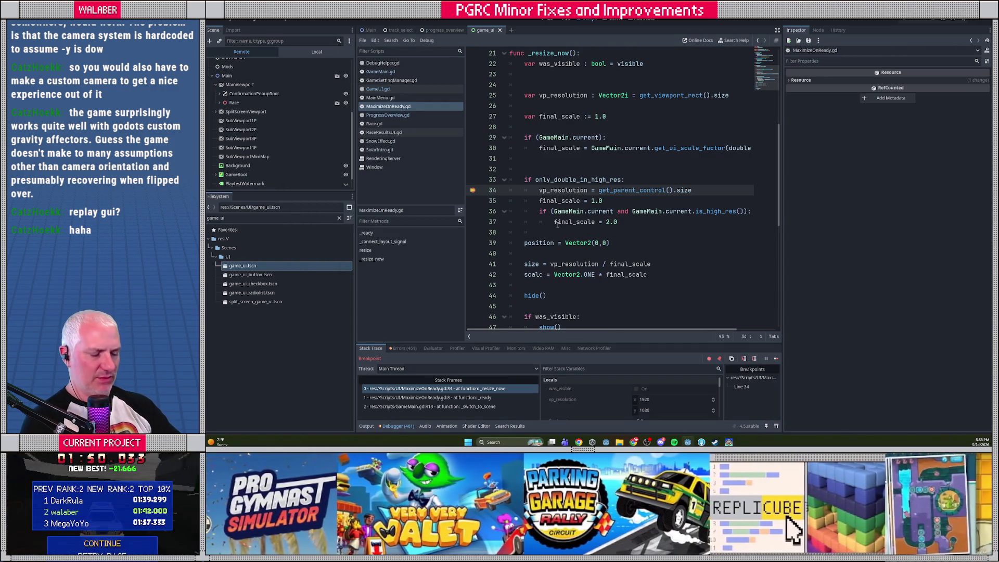
key("F10")
mouse_move(579, 181)
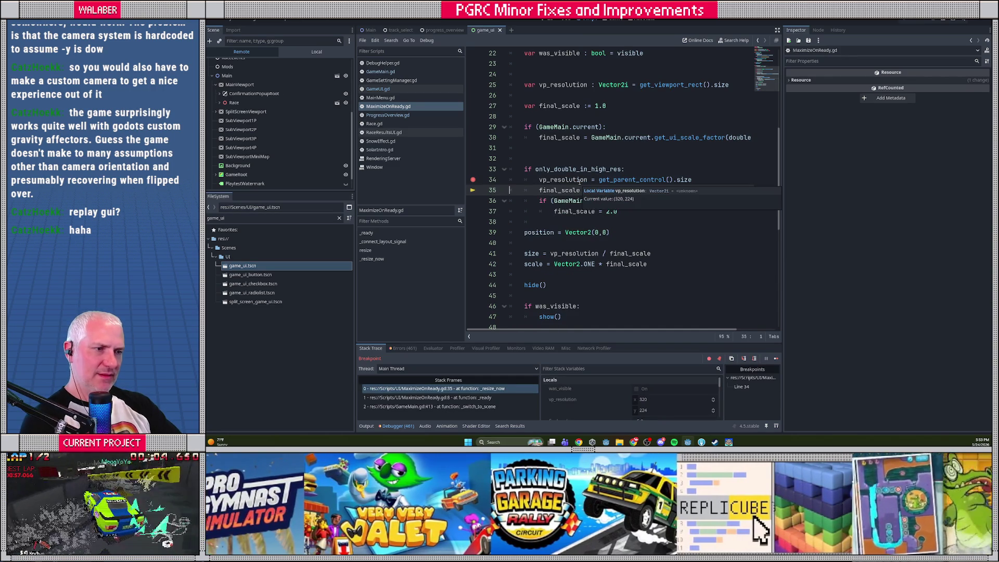
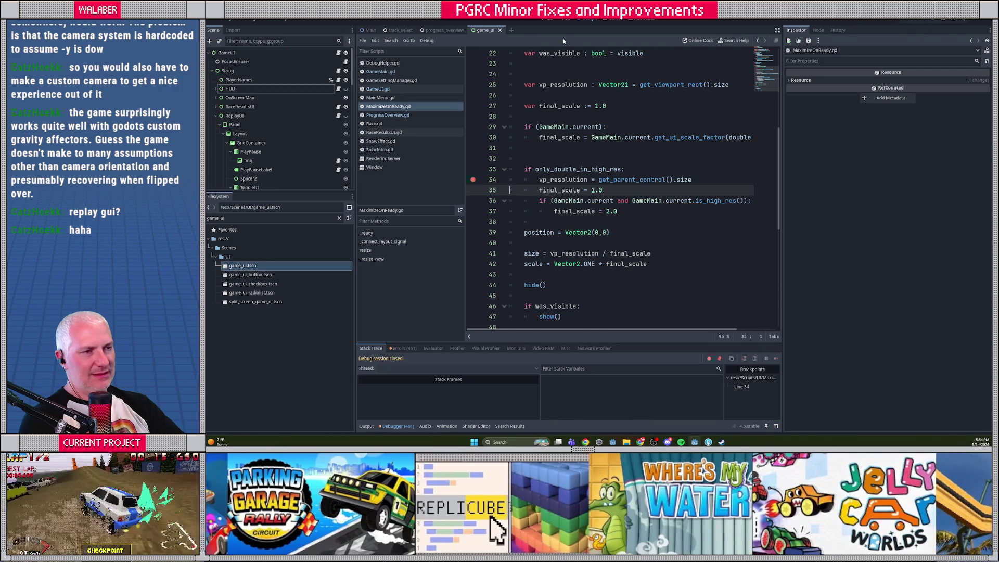
Step: Detach the MaximizeOnReady.gd script from the HUD node in the Inspector
left_click(777, 31)
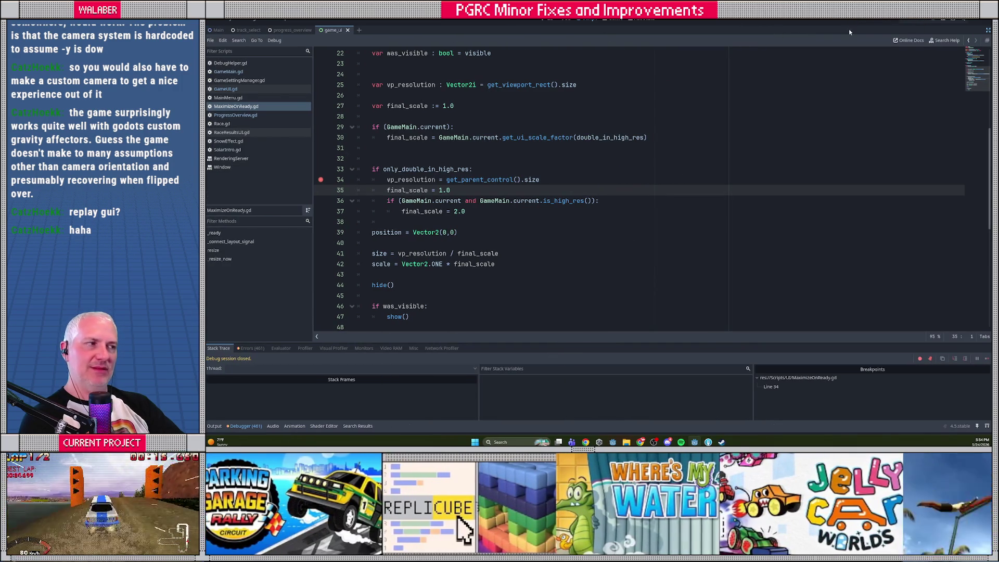
left_click(987, 31)
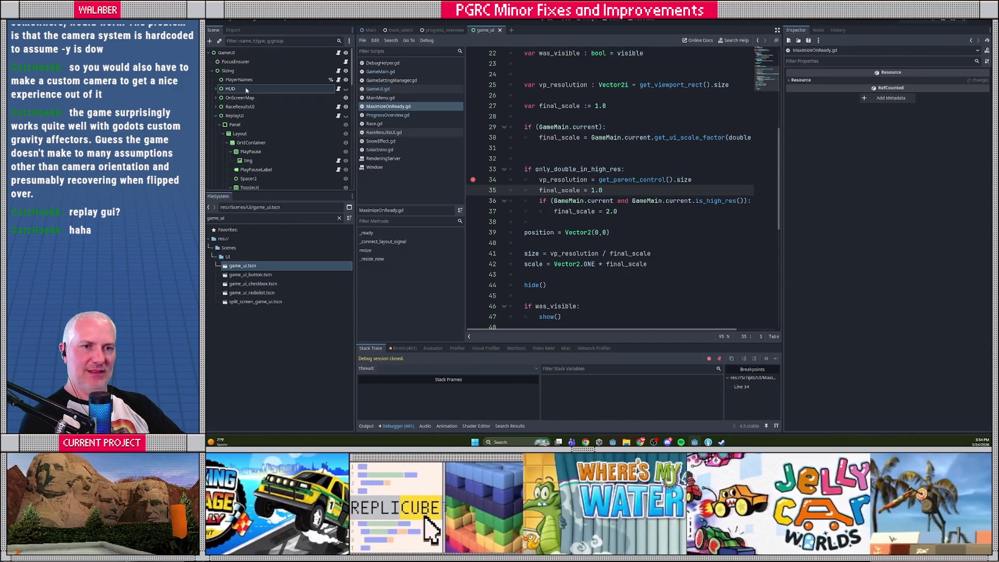
left_click(247, 89)
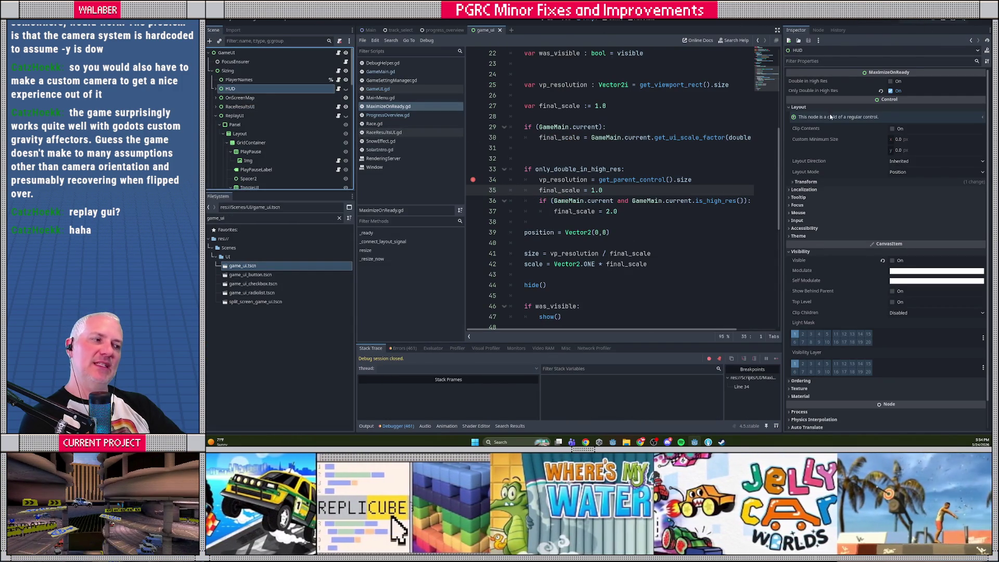
scroll(843, 234, "down", 2)
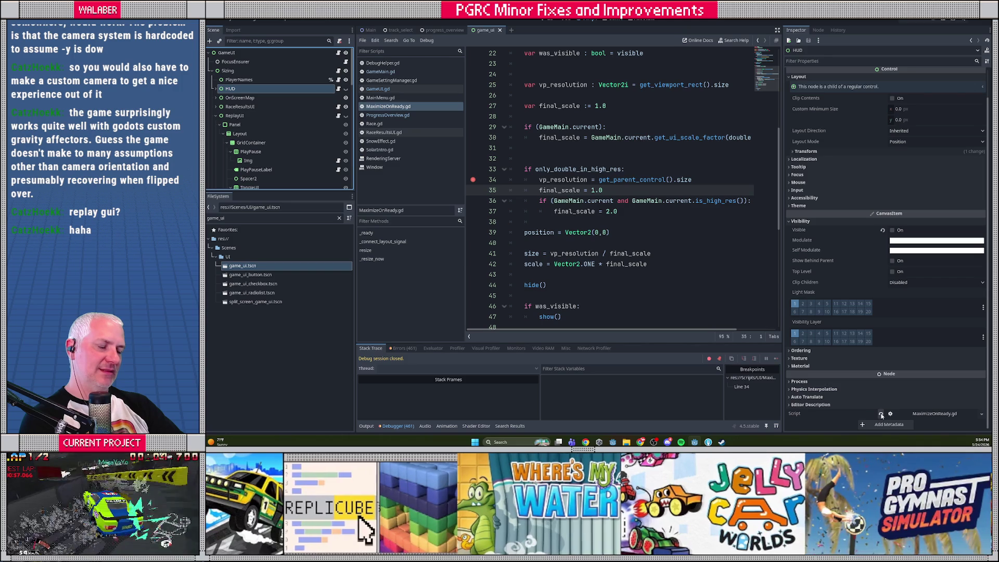
left_click(881, 414)
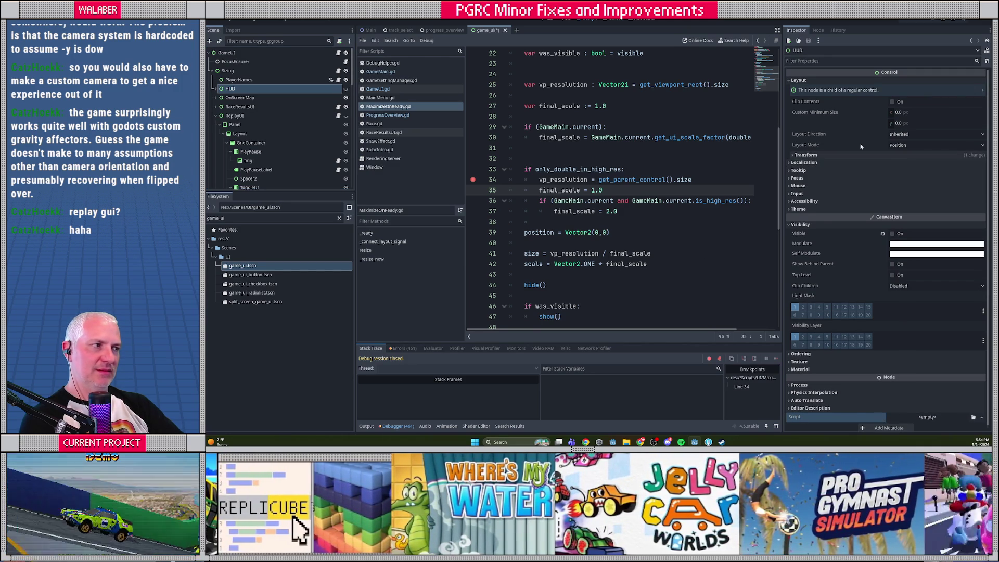
left_click(565, 20)
Step: In the 2D view, anchor the HUD node with the Full Rect preset
left_click(546, 19)
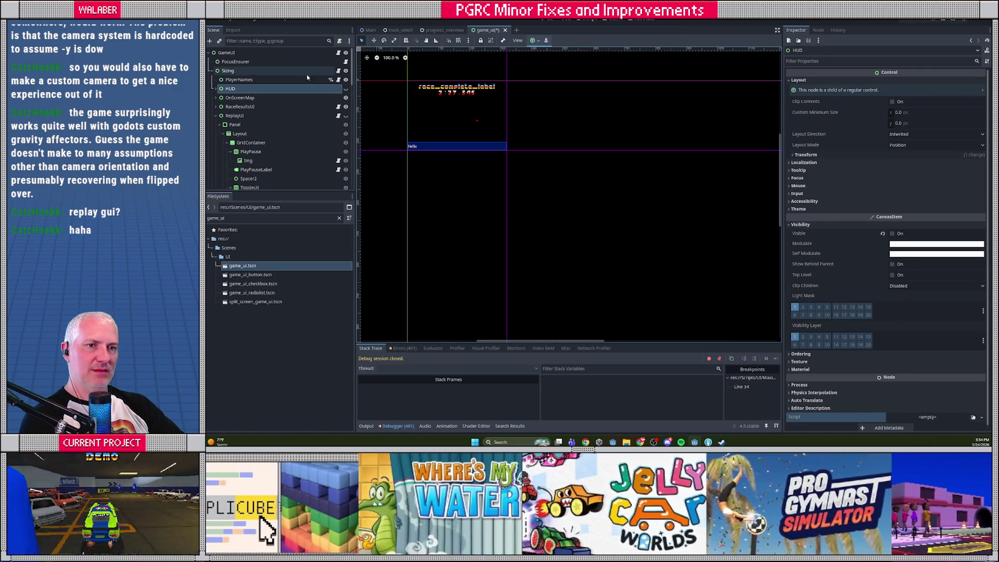
left_click(258, 96)
left_click(252, 89)
scroll(560, 177, "down", 7)
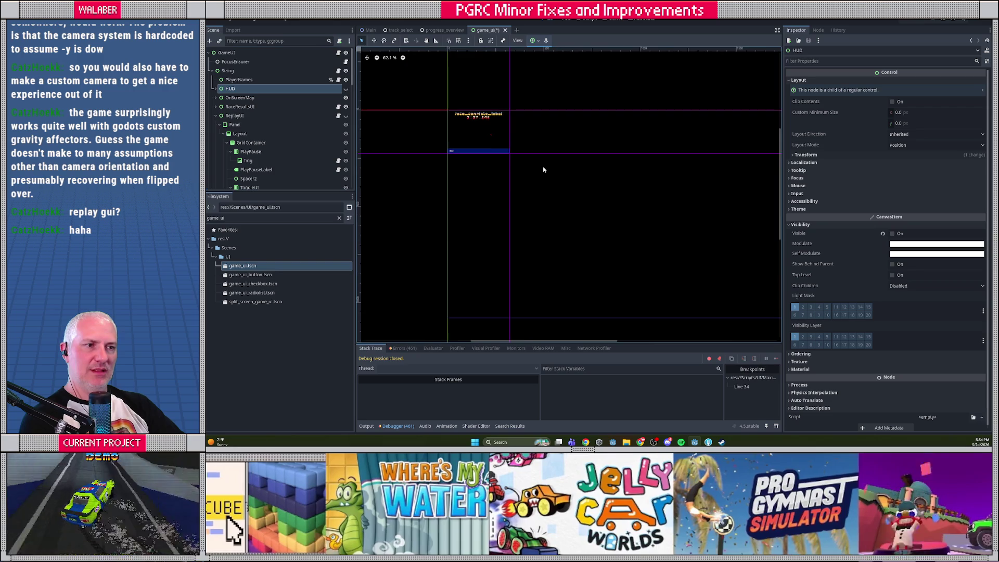
scroll(676, 168, "up", 4)
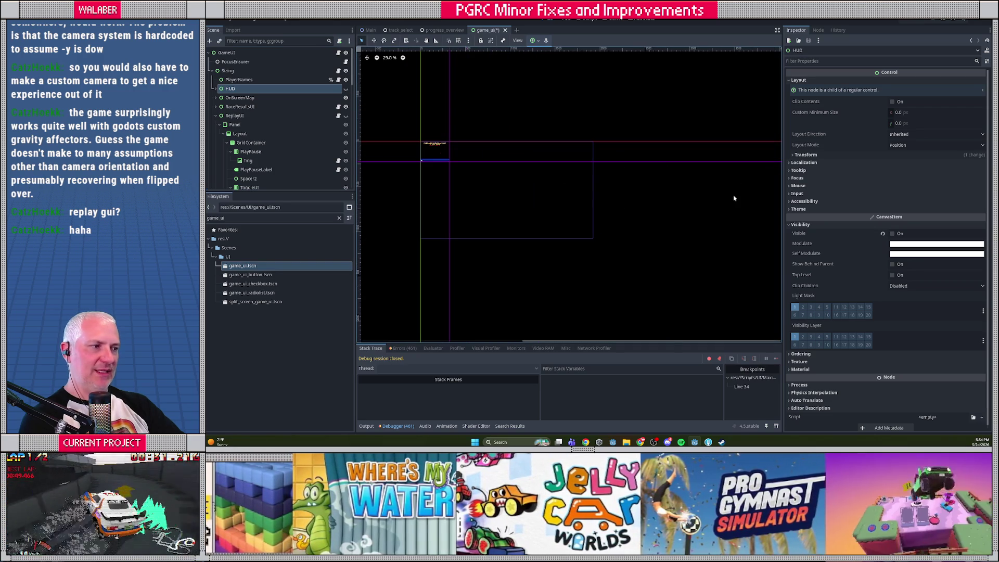
left_click(805, 155)
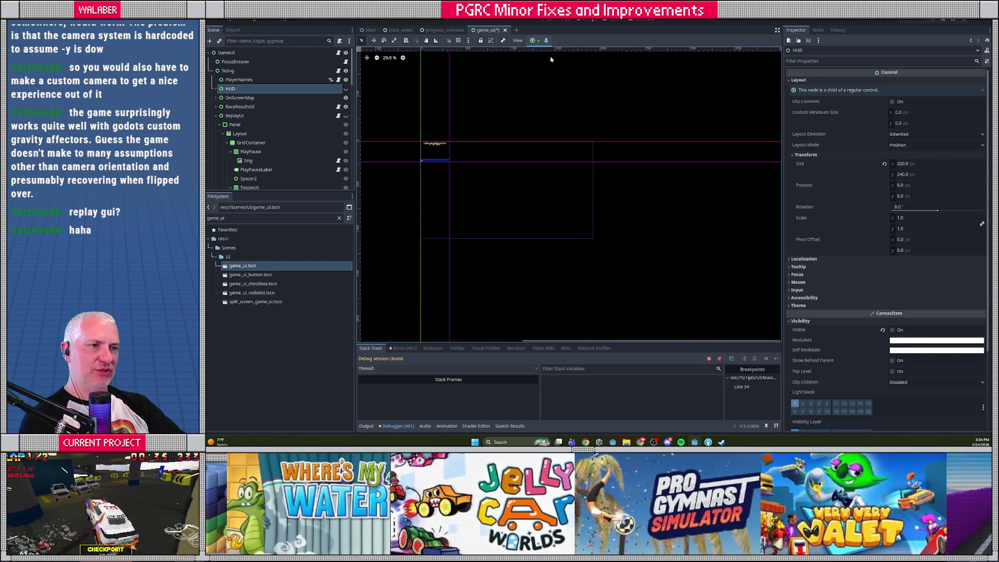
left_click(534, 40)
left_click(570, 98)
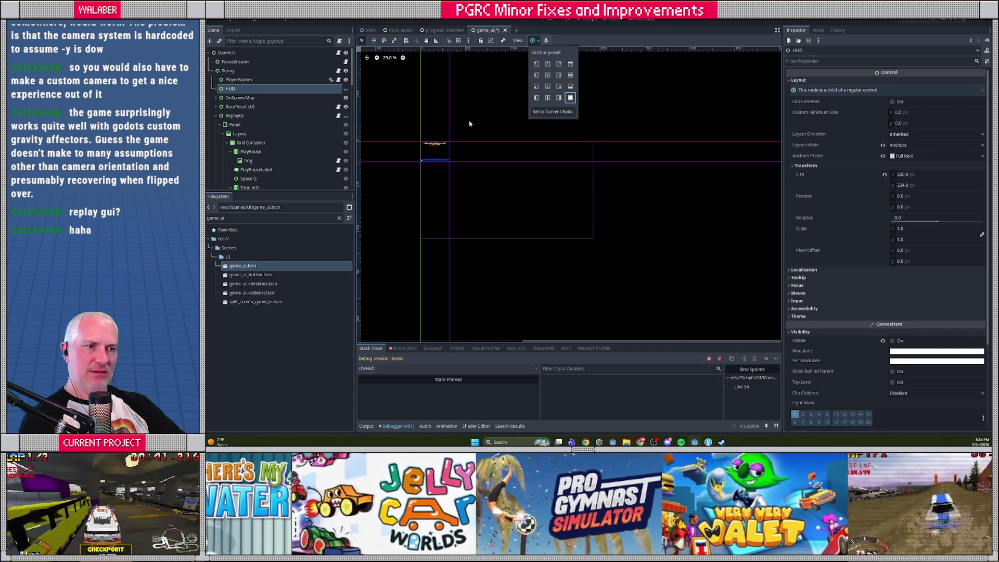
Step: Save the game_ui scene and return to the script editor
left_click(269, 98)
key("ctrl+s")
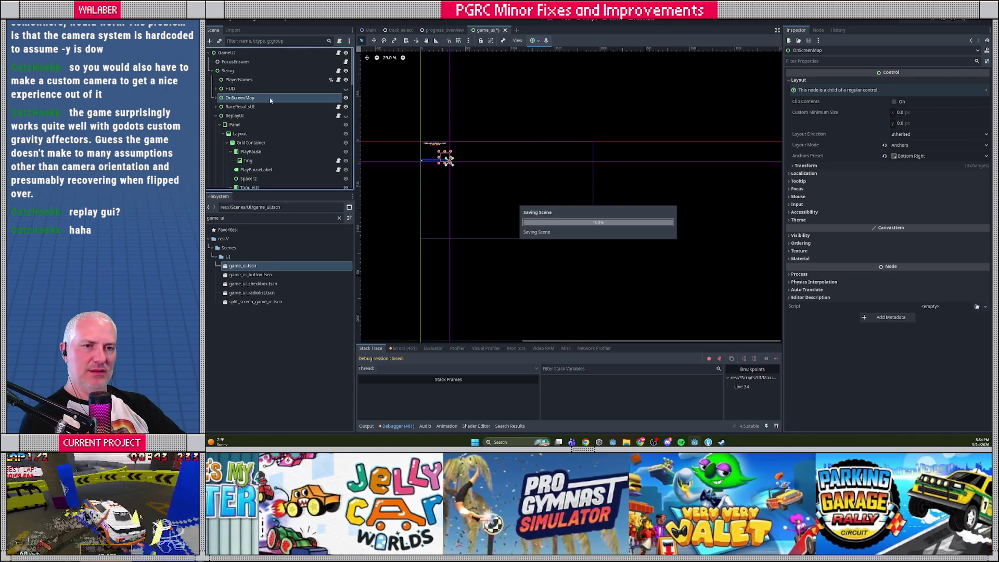
scroll(417, 146, "up", 5)
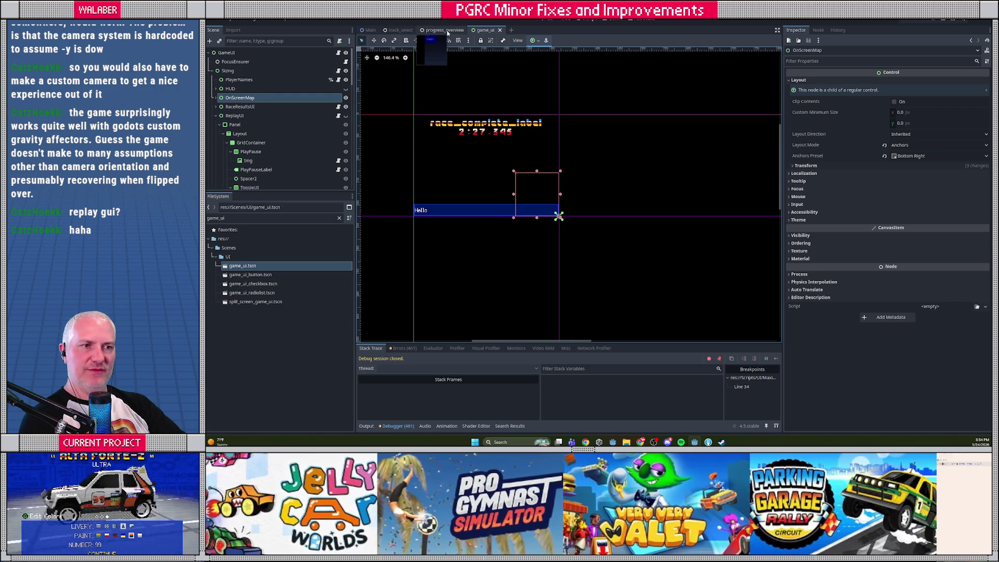
key("ctrl+F3")
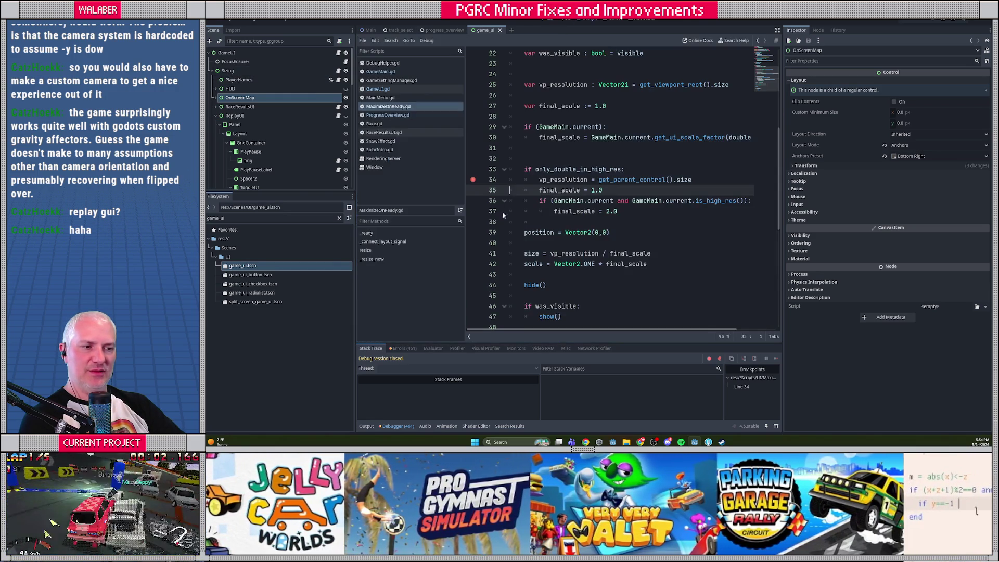
Step: Search all project files for 'on_screen_' and open the minimap scale line in GameUI.gd
key("ctrl+shift+f")
type("on_scree")
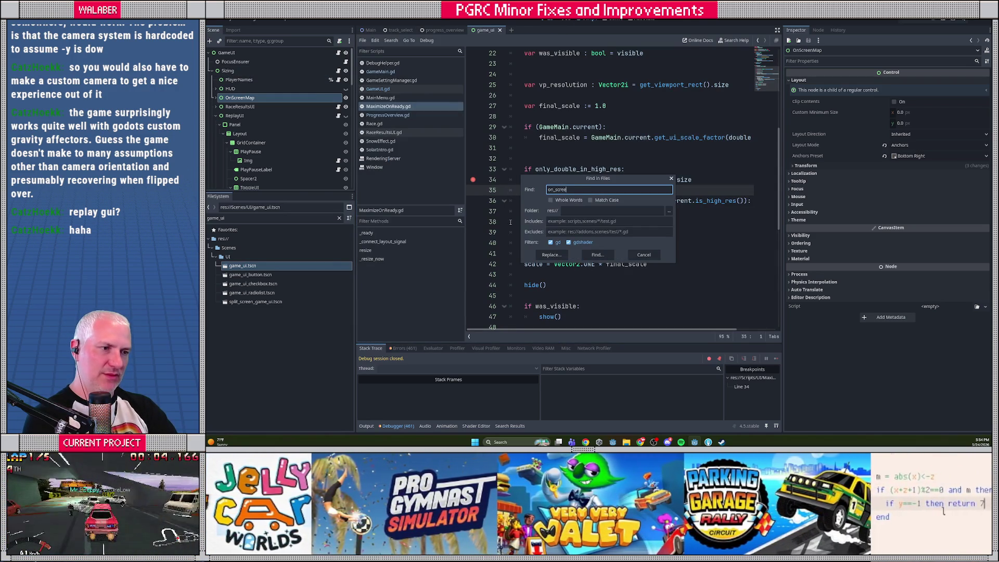
type("n_")
key("Return")
scroll(533, 395, "up", 10)
scroll(533, 410, "down", 5)
left_click(528, 387)
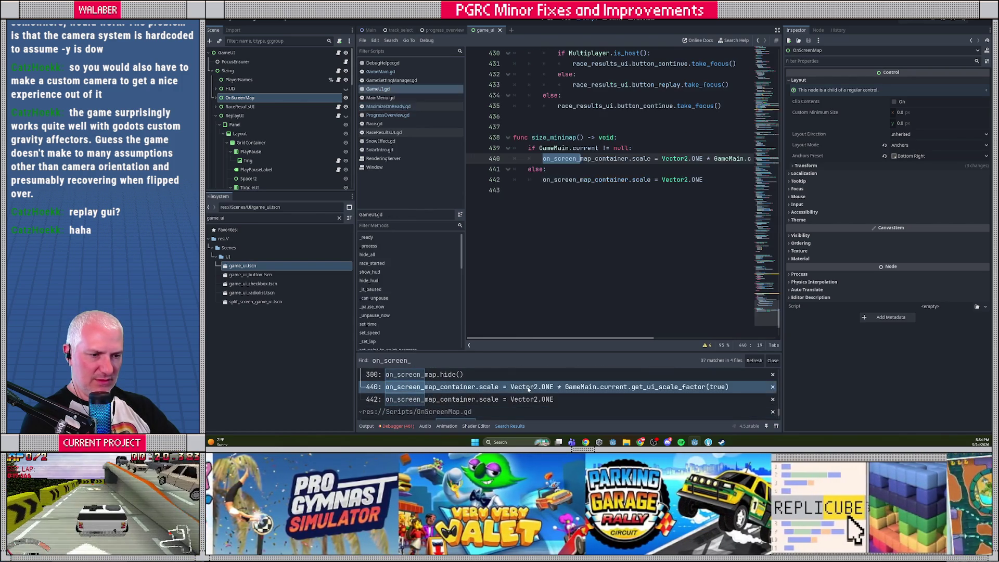
Step: Insert # after Vector2.ONE on line 440 to disable the scale factor, then run the game
left_click(776, 30)
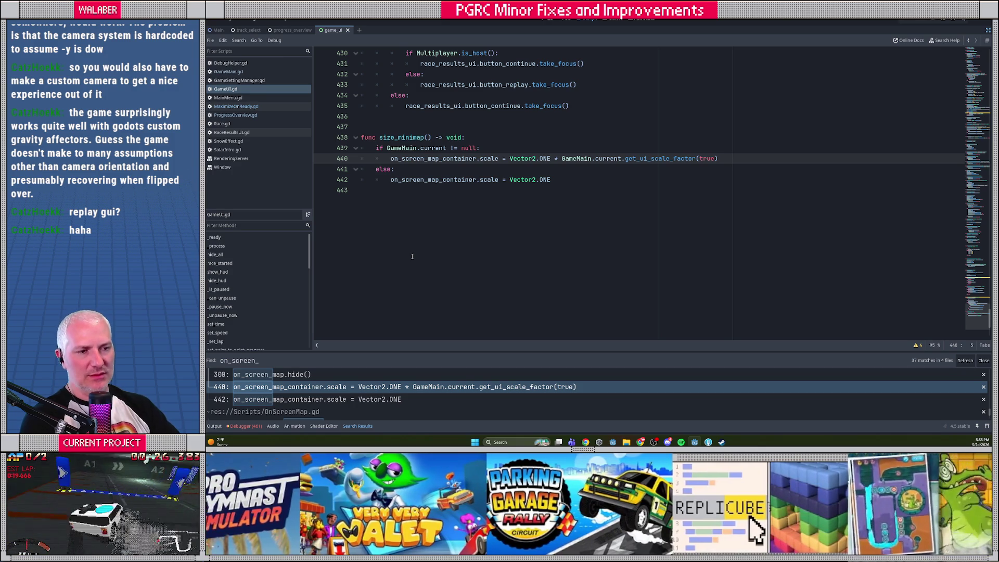
left_click(550, 159)
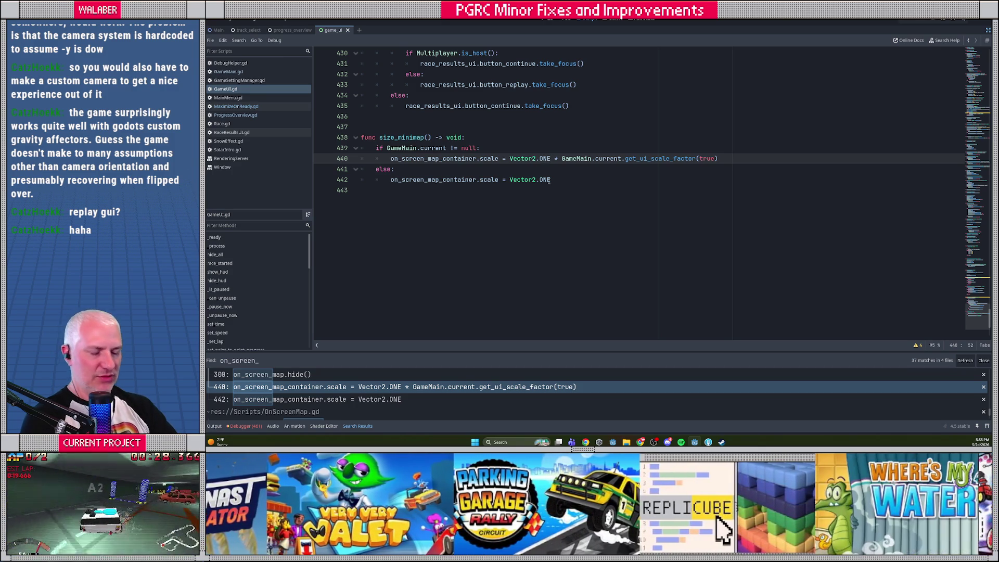
type("#")
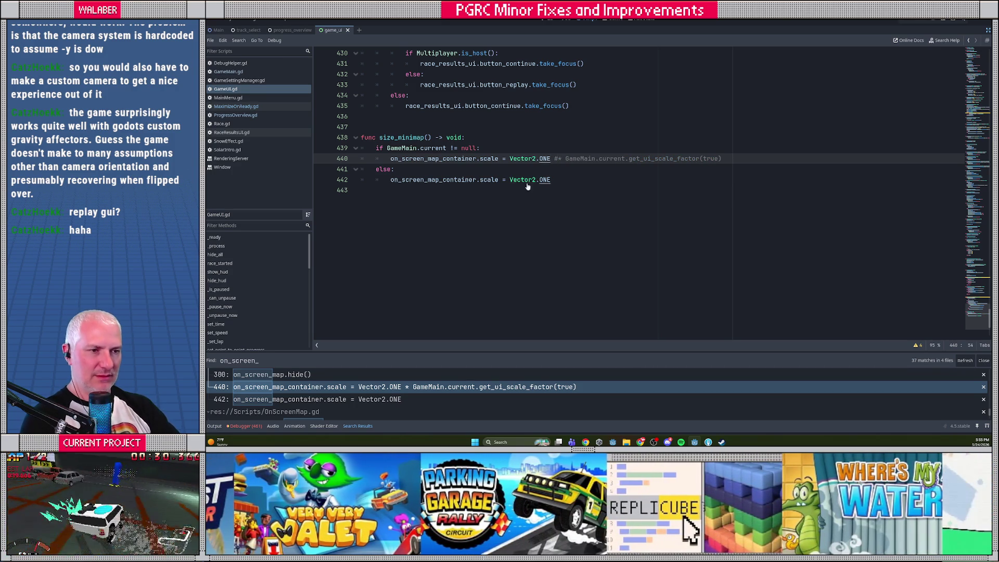
left_click(434, 126)
key("F5")
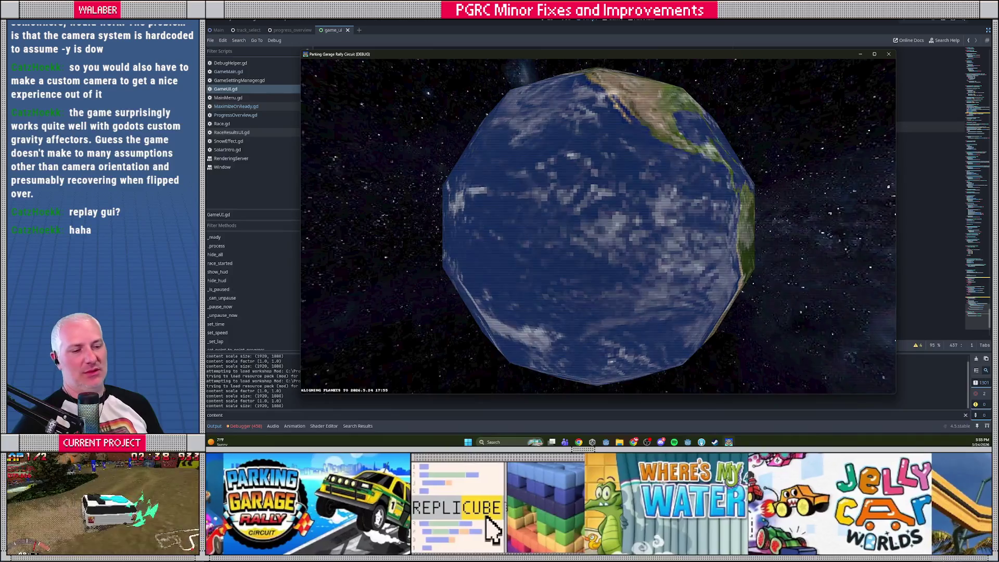
Step: Skip the demo, start a race on Learning Garage and steer left through the gate
key("Return")
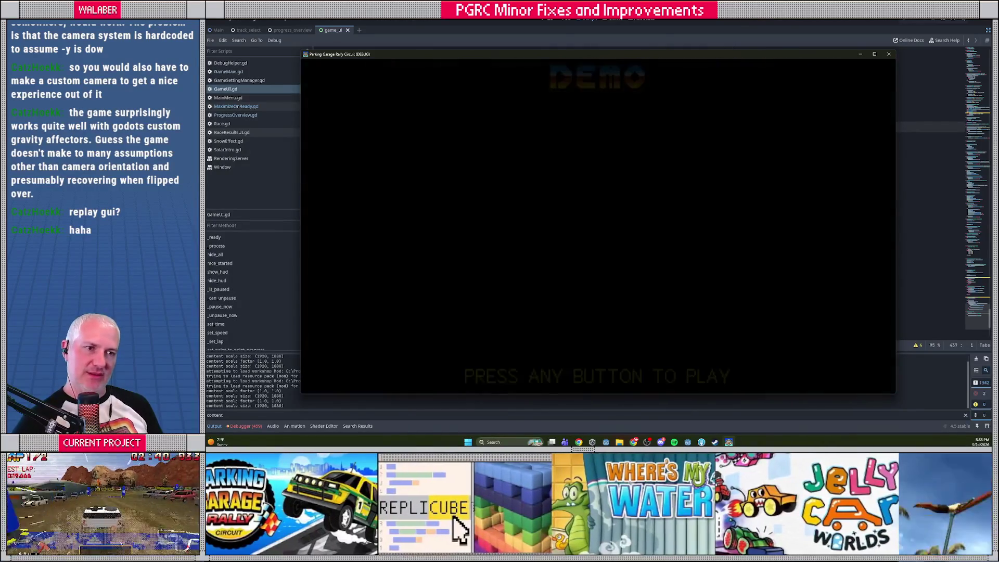
key("Return")
key("Return")
key("Return")
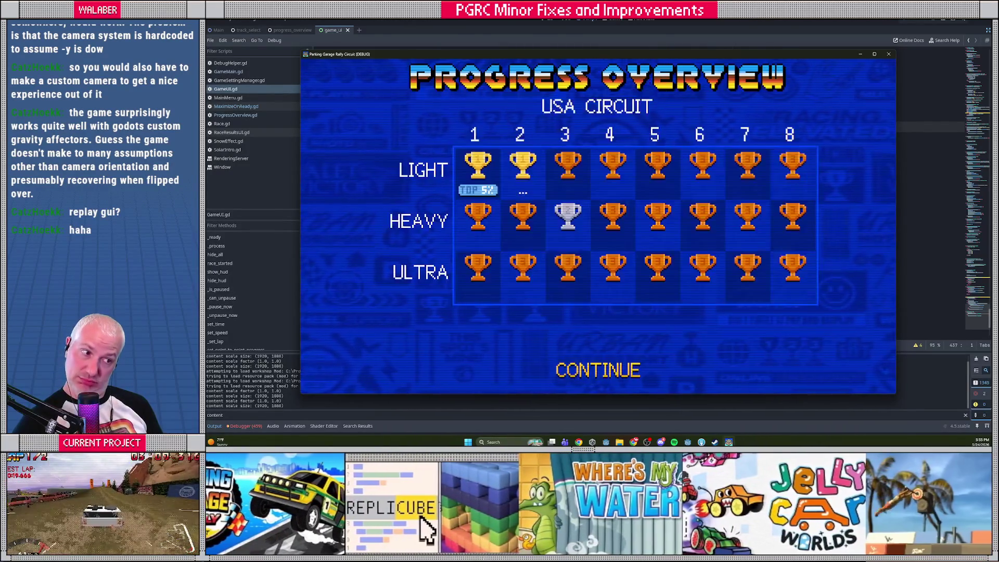
key("Return")
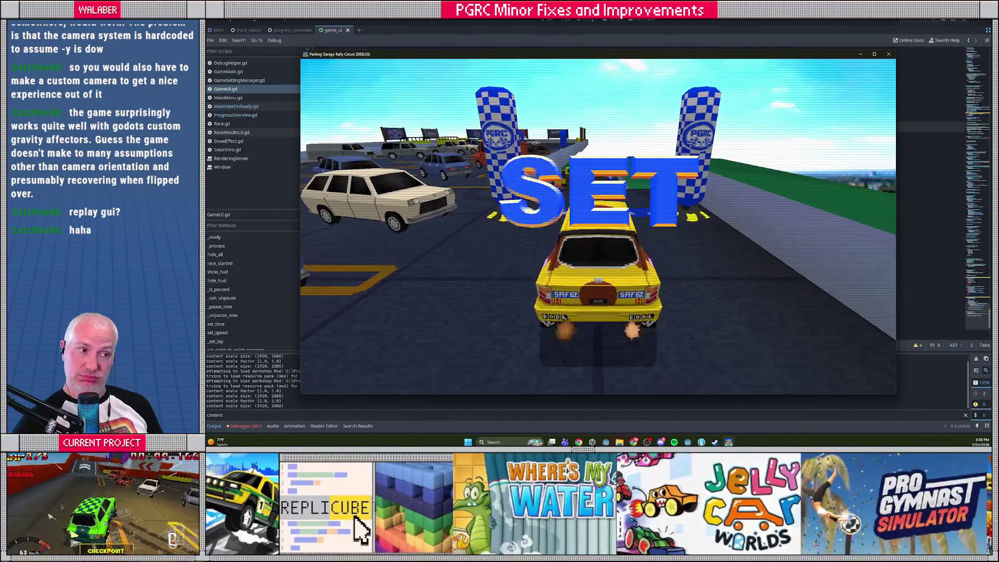
key("Left")
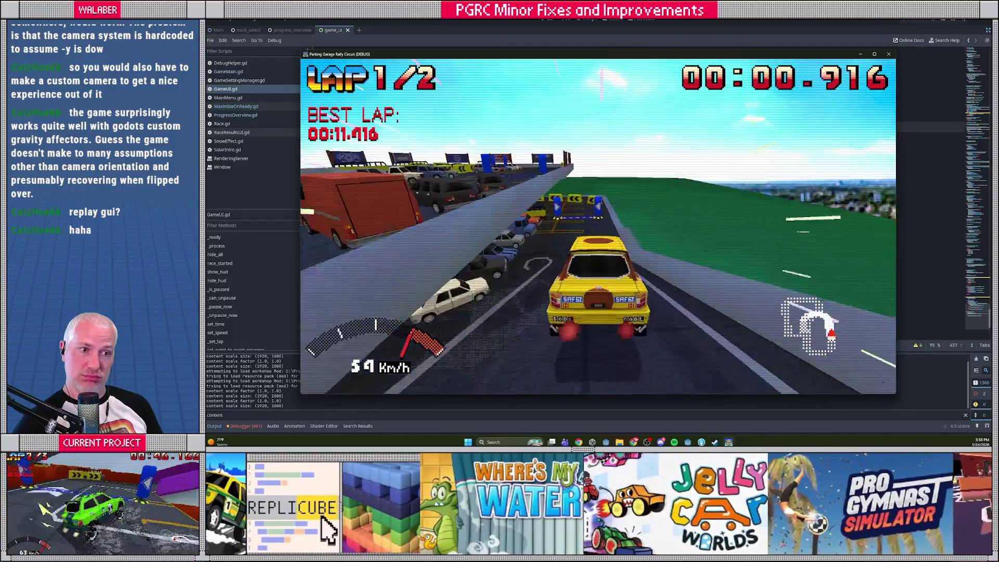
key("Left")
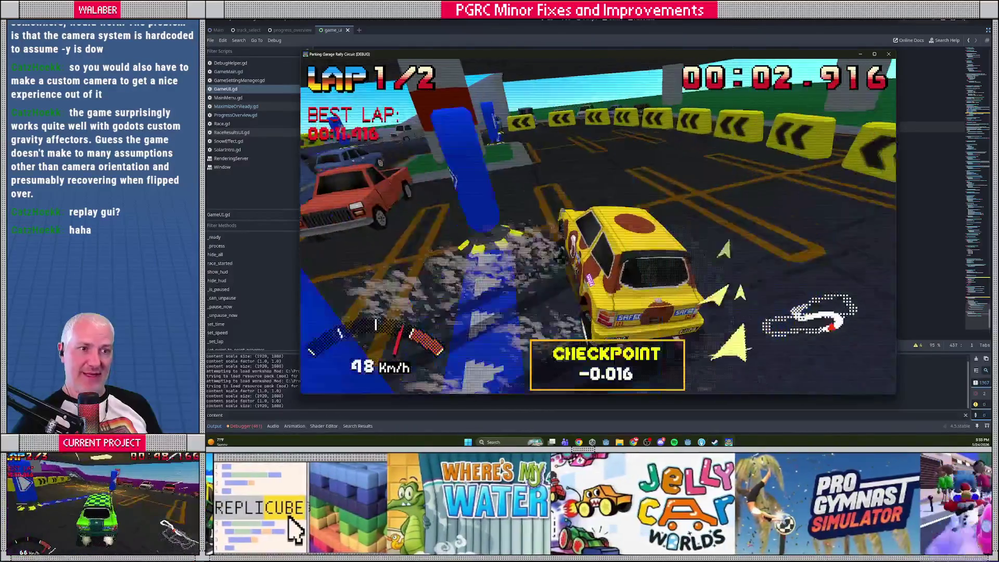
Step: Pause the race, choose Quit Race, and back out to the title menu
key("Escape")
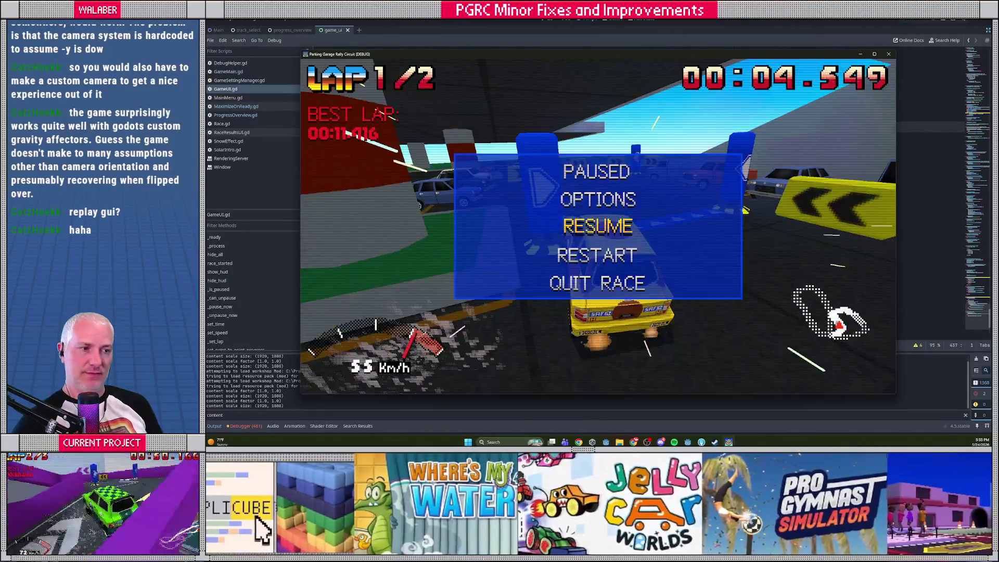
key("Return")
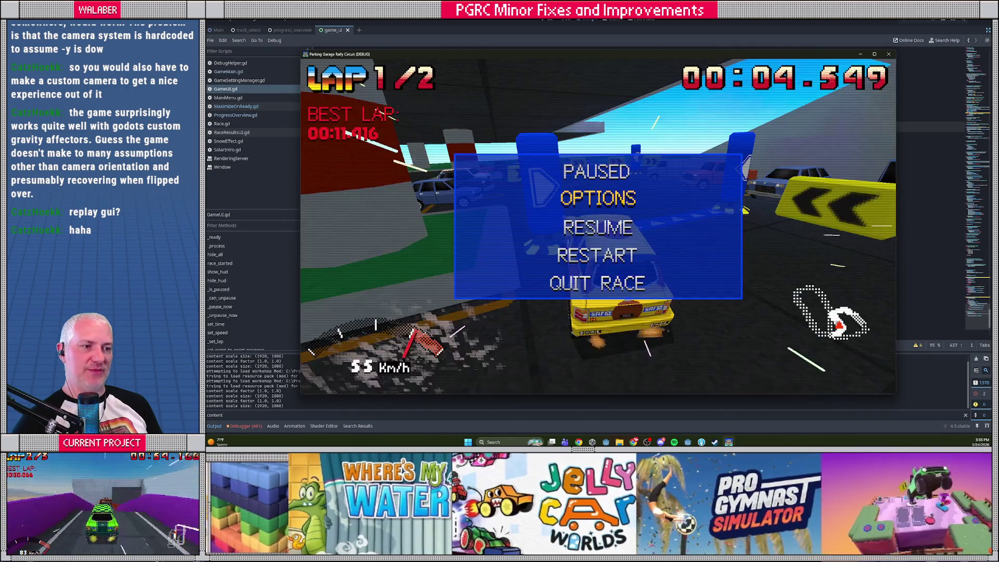
key("Down")
key("Down")
key("Down")
key("Return")
key("Escape")
key("Escape")
key("Escape")
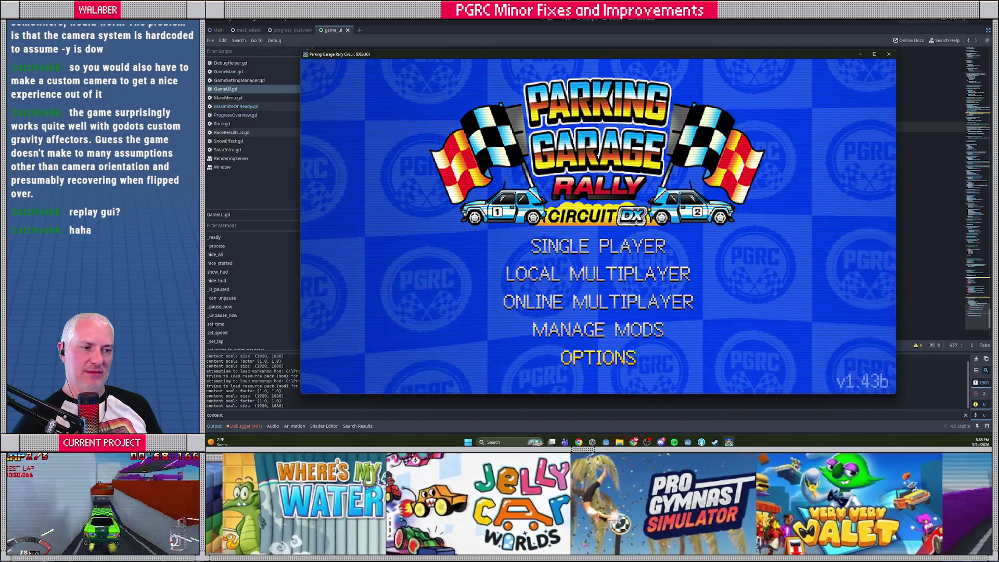
Step: Set Visuals > Game Resolution to Default (1x), then return to the title menu
key("Escape")
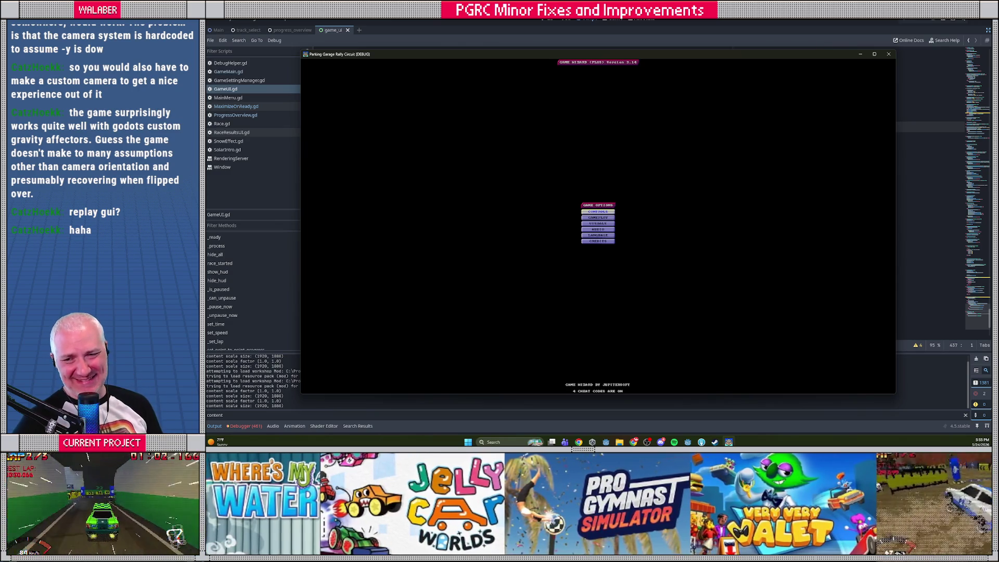
key("Down")
key("Down")
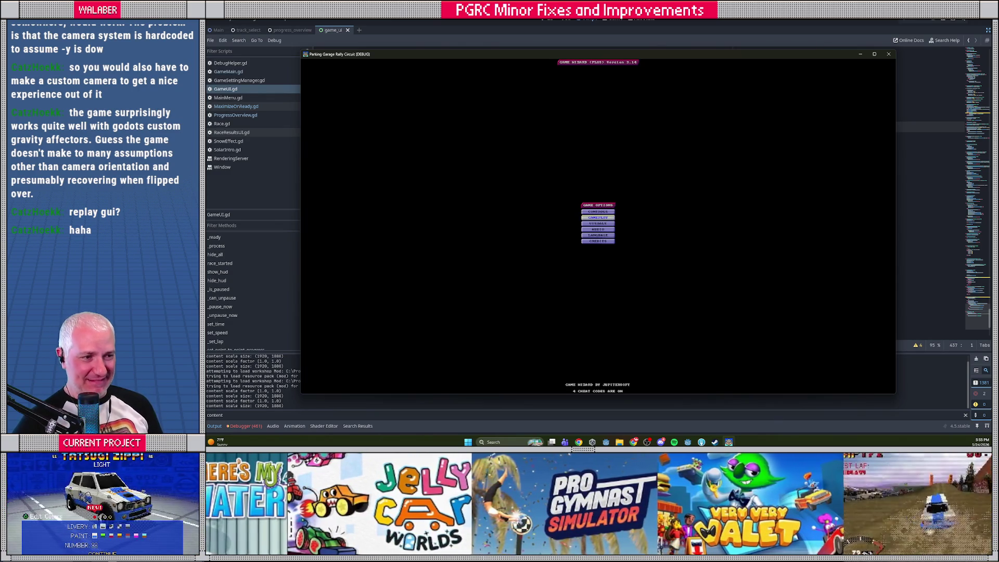
key("Return")
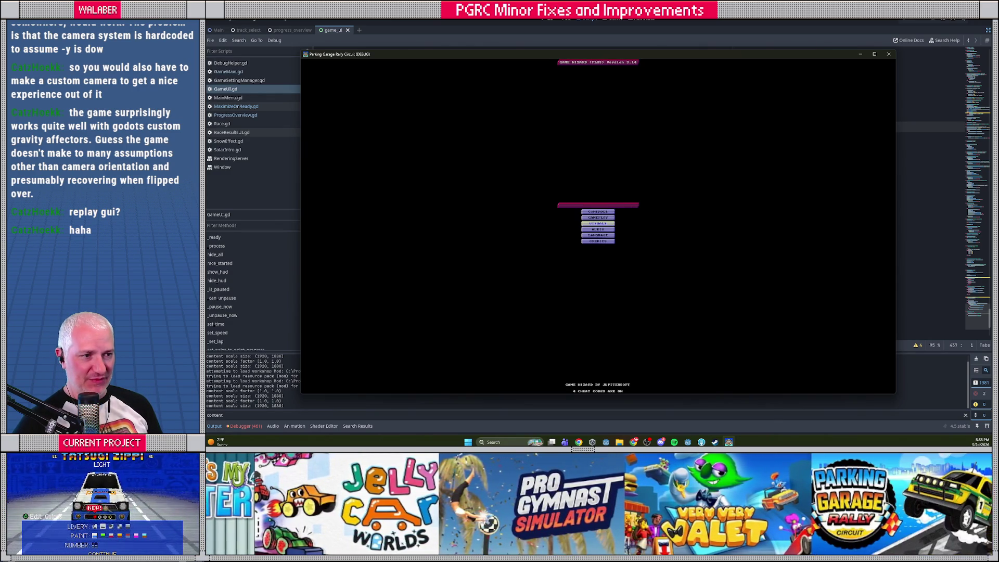
key("Down")
key("Down")
key("Down")
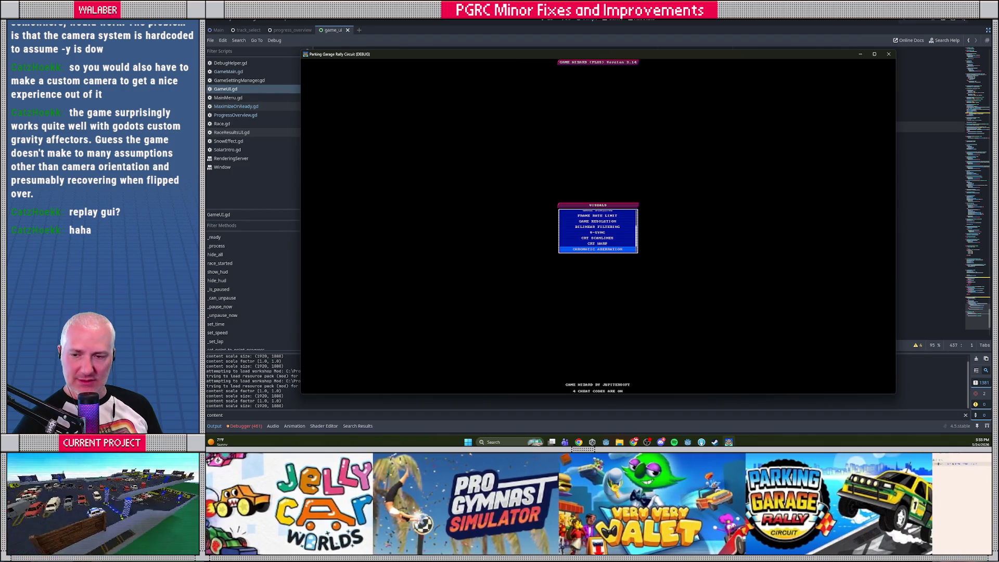
key("Down")
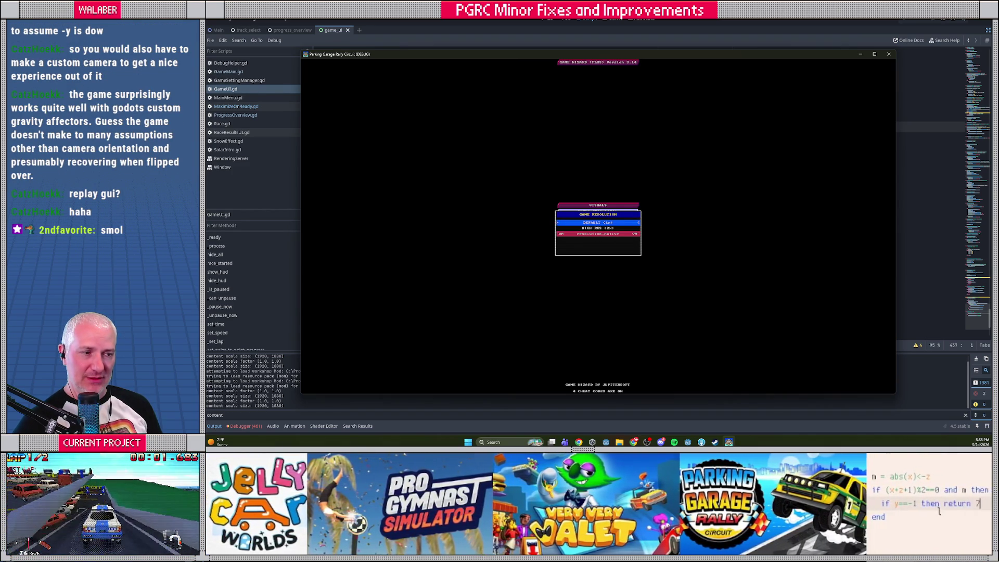
key("Return")
key("Escape")
key("Escape")
key("Escape")
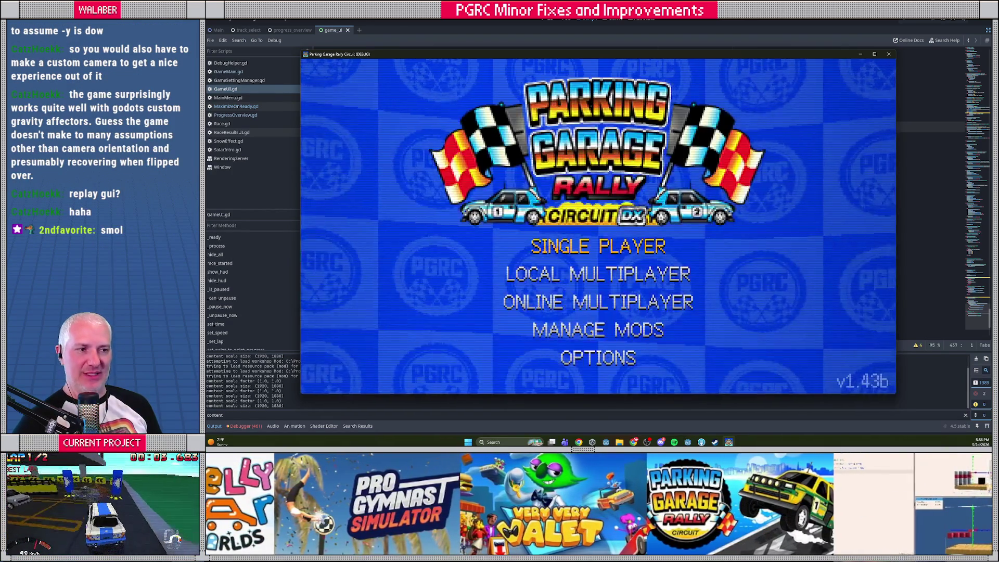
Step: Start a Learning Garage race, accelerate briefly, pause, and open the pause menu's Options
key("Return")
key("Return")
key("Return")
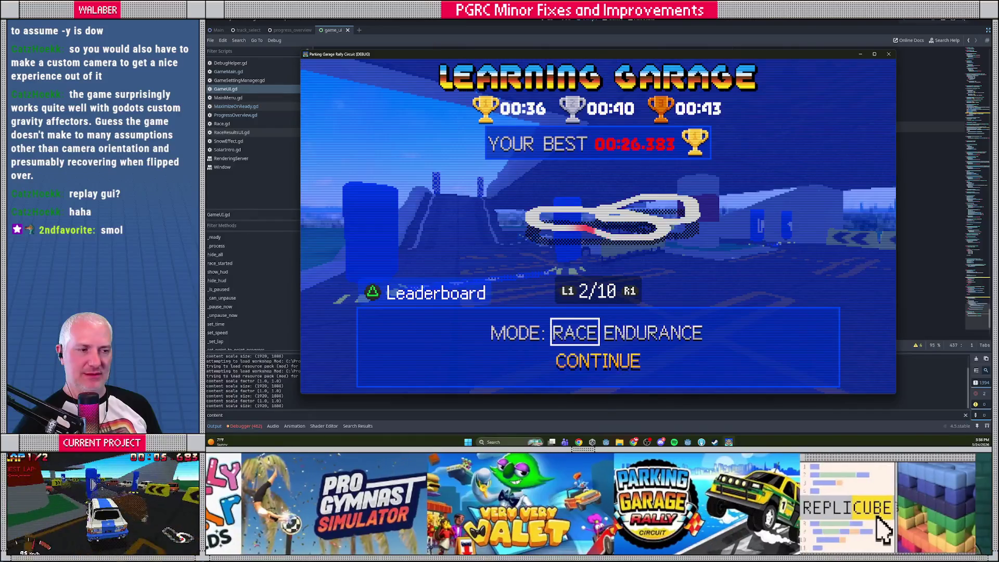
key("Return")
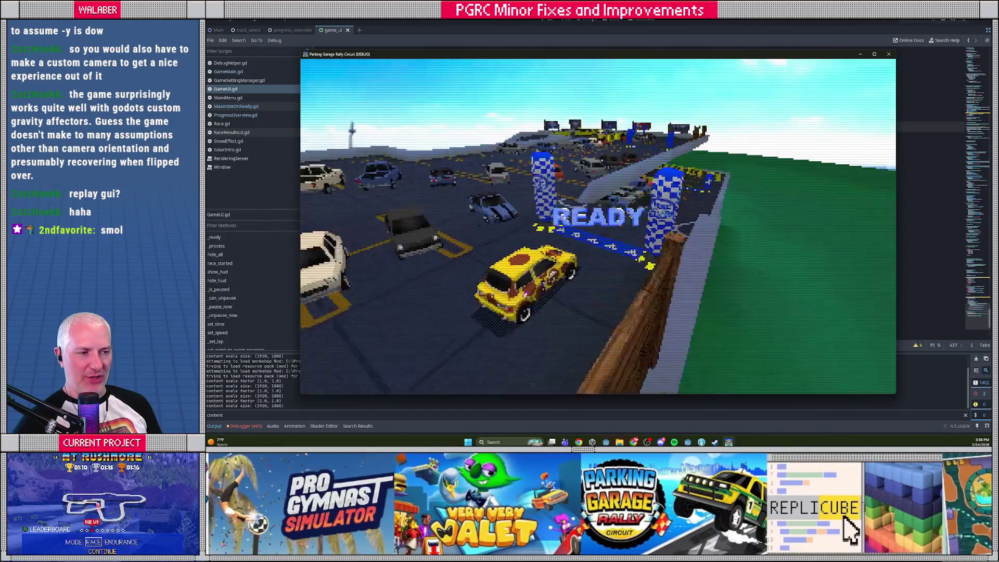
key("Up")
key("Escape")
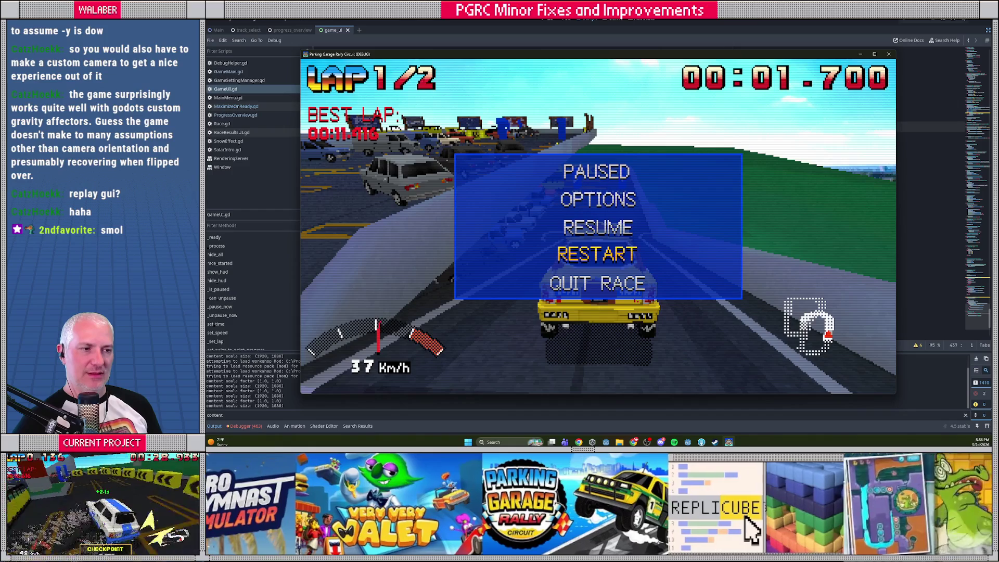
key("Return")
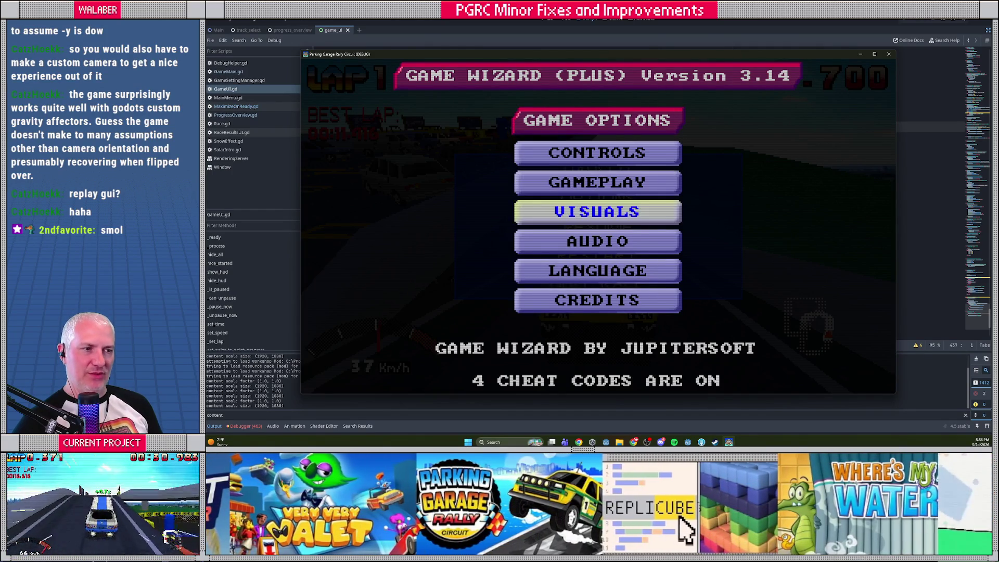
Step: Look at the Visuals > Game Resolution choices, then close the options
key("Return")
key("Down")
key("Down")
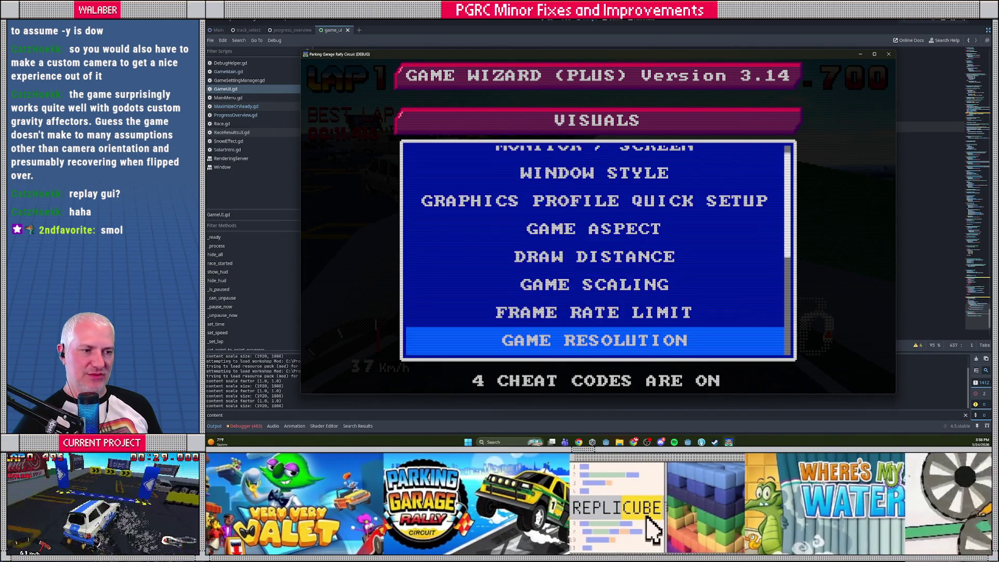
key("Return")
key("Return")
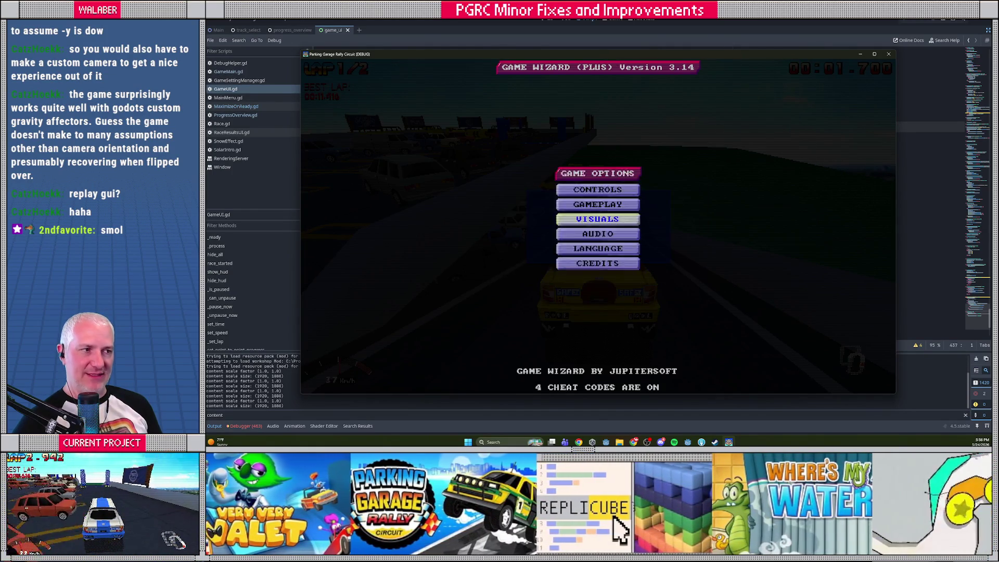
key("Escape")
key("Escape")
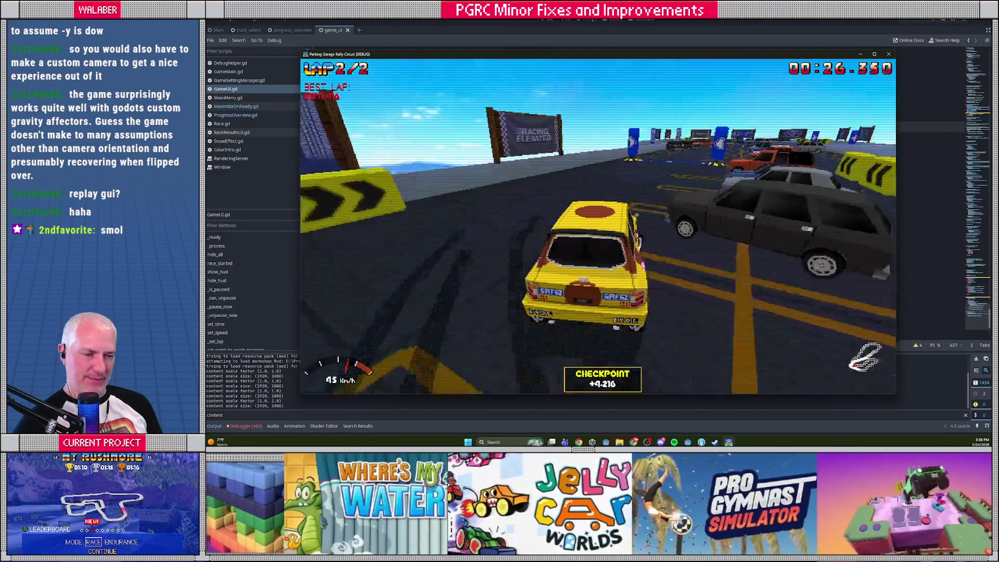
Step: Pause again and recheck Game Resolution, looking at High Res (2x)
key("Escape")
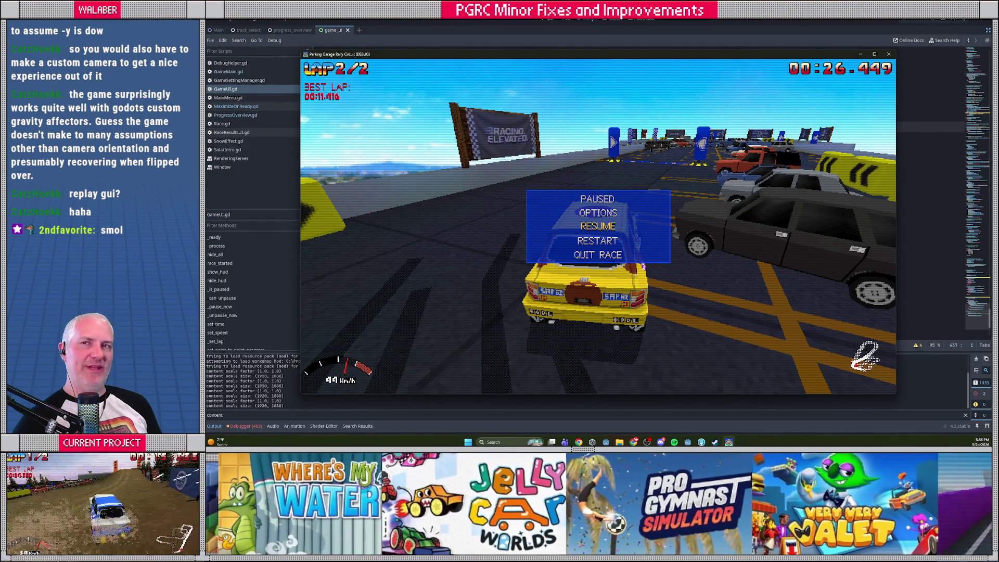
key("Return")
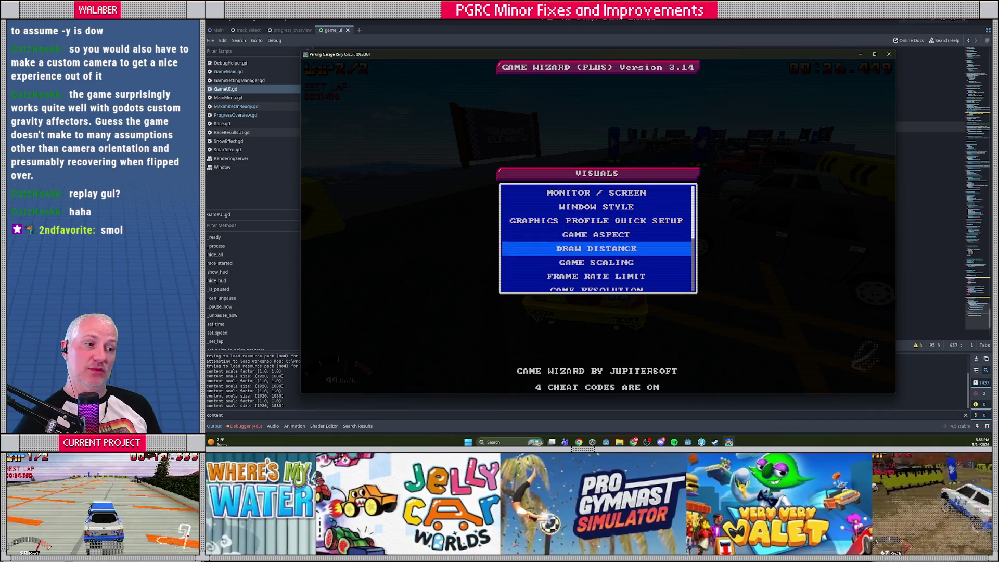
key("Down")
key("Down")
key("Down")
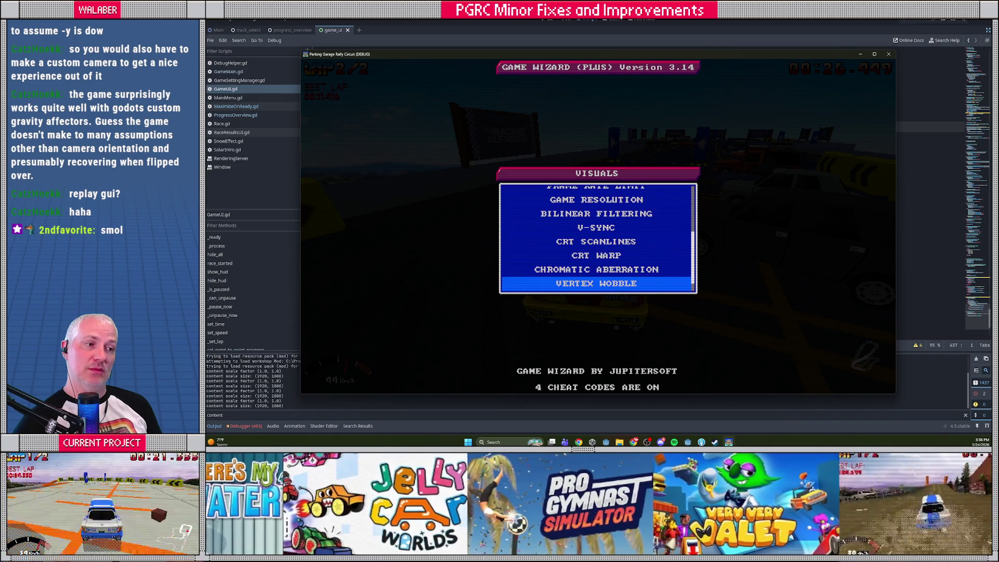
key("Up")
key("Up")
key("Up")
key("Up")
key("Return")
key("Down")
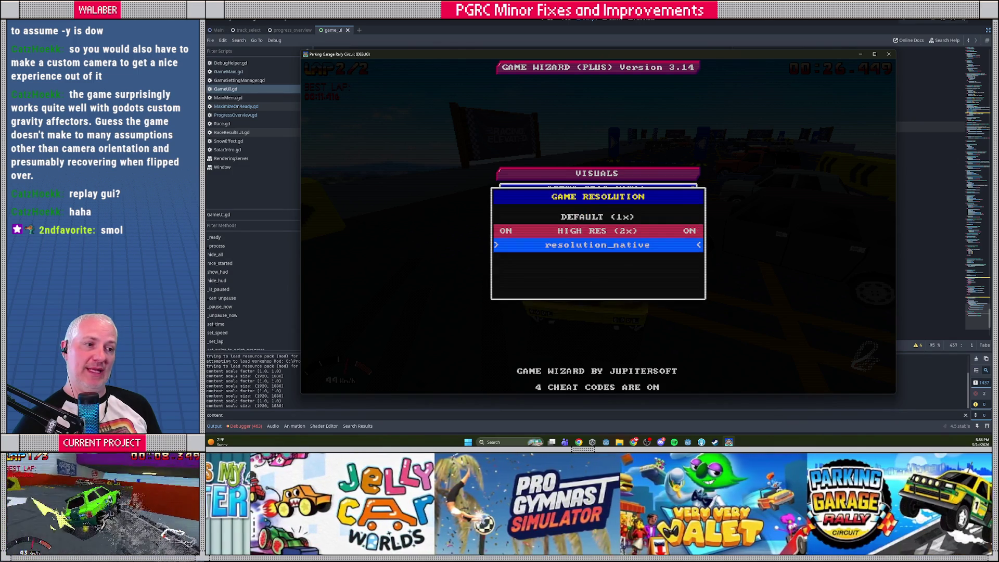
key("Escape")
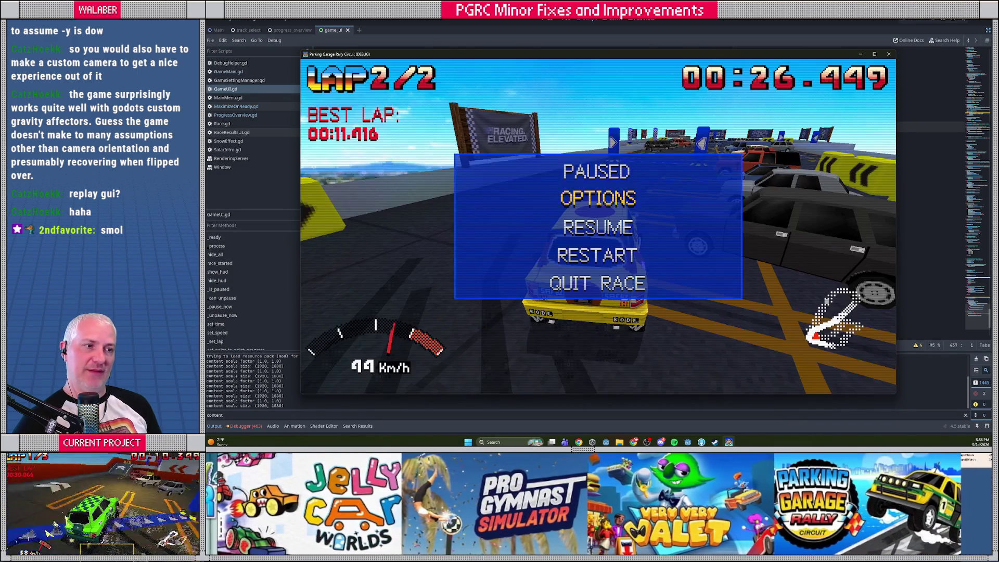
Step: Resume and drive through the checkpoint and left turn, then pause and stop the game with F8
key("Down")
key("Return")
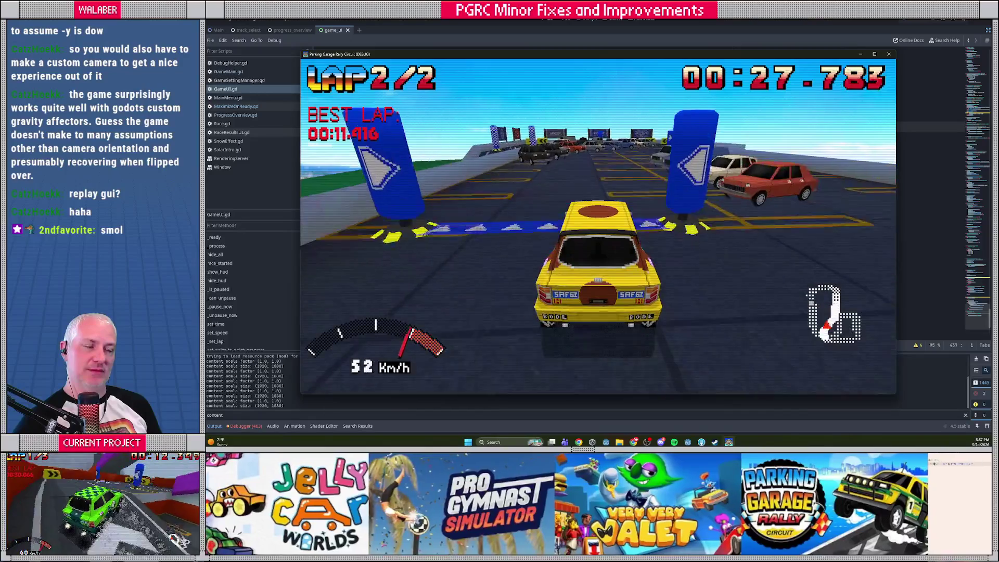
key("Left")
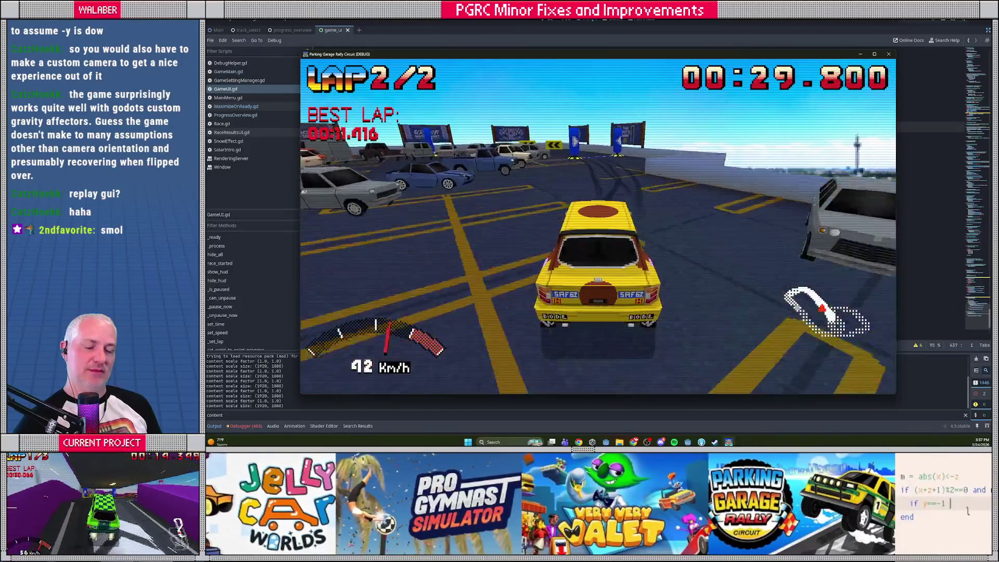
key("Left")
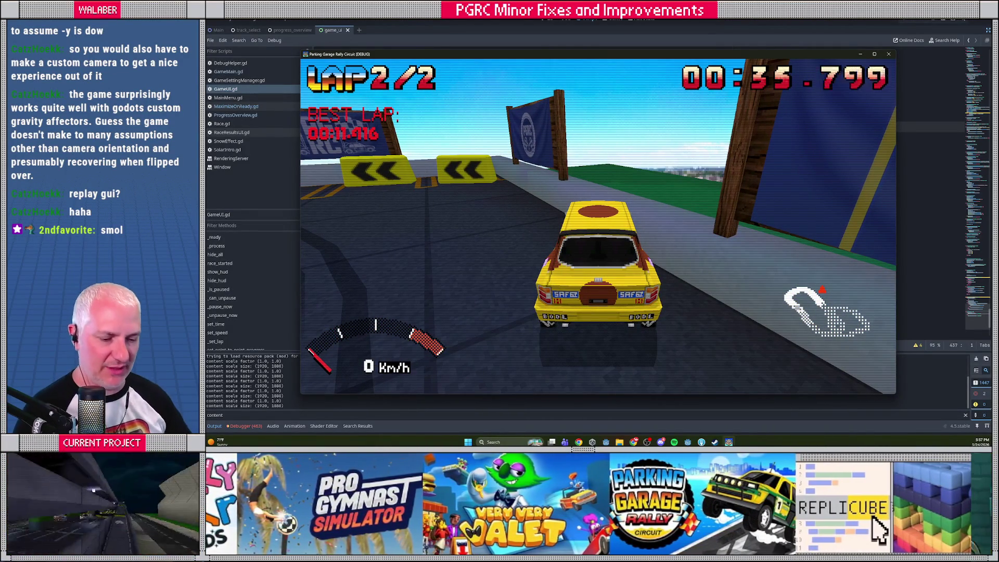
key("Escape")
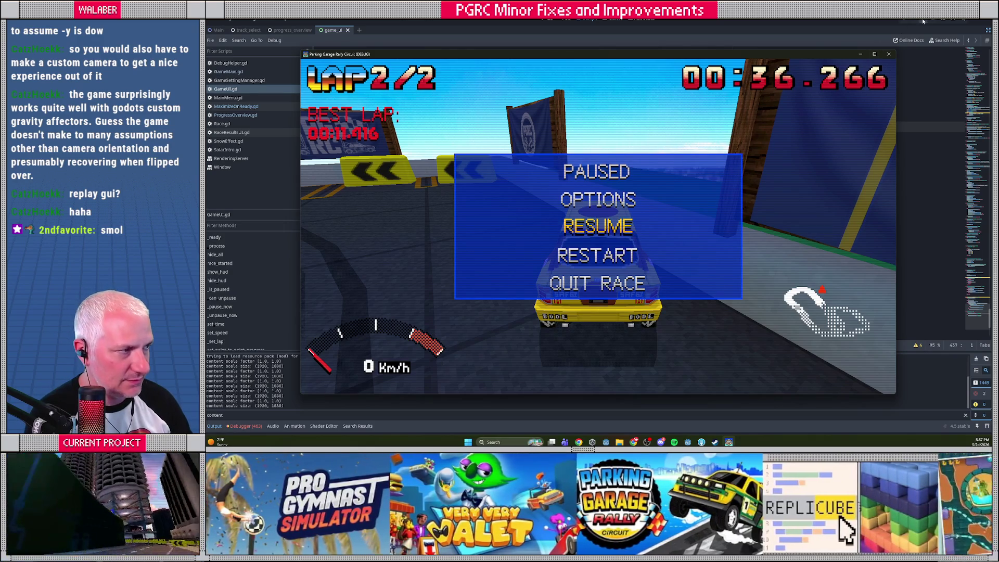
key("F8")
left_click(988, 31)
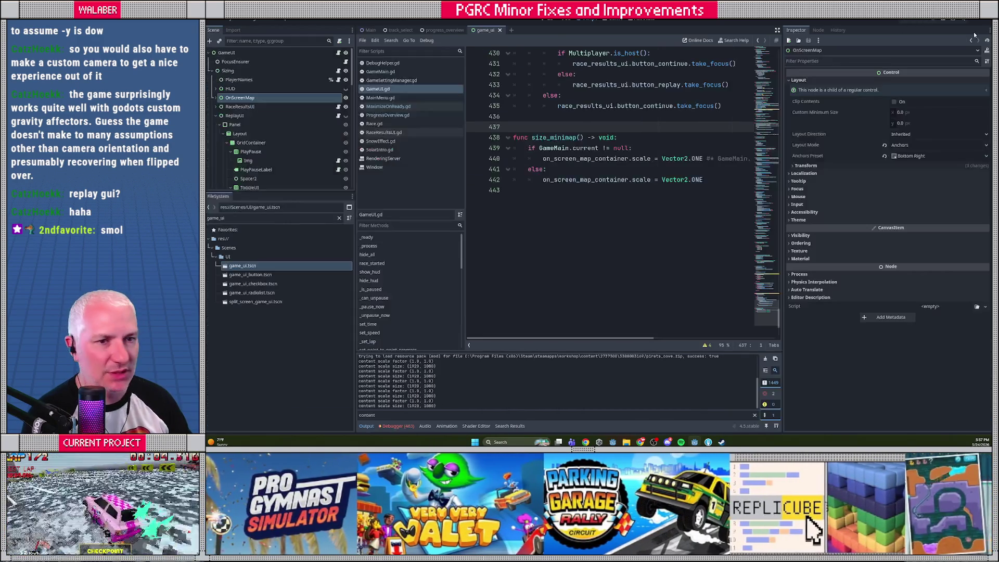
Step: Select size_minimap in GameUI.gd and step through its occurrences
left_click(338, 53)
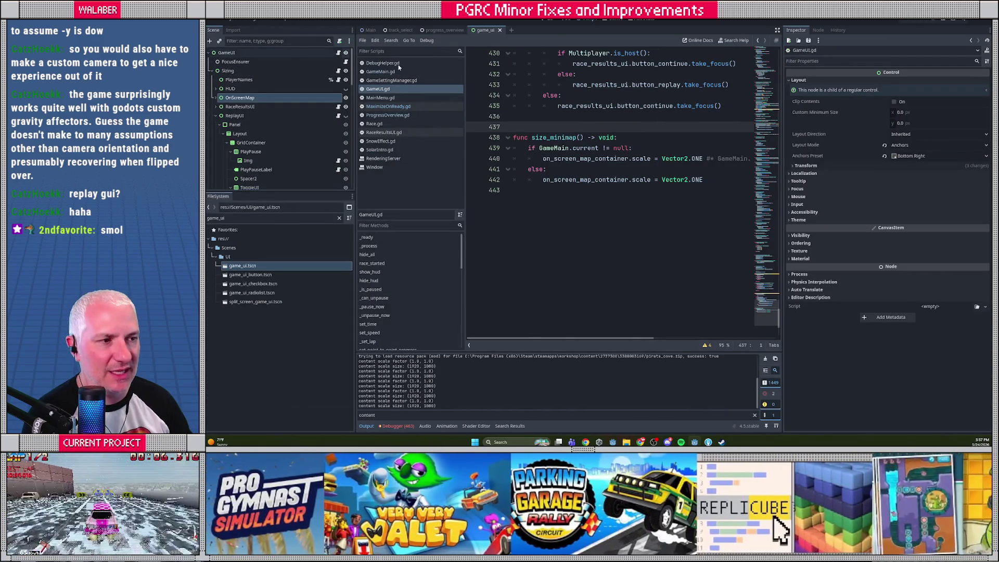
double_click(559, 137)
key("ctrl+f")
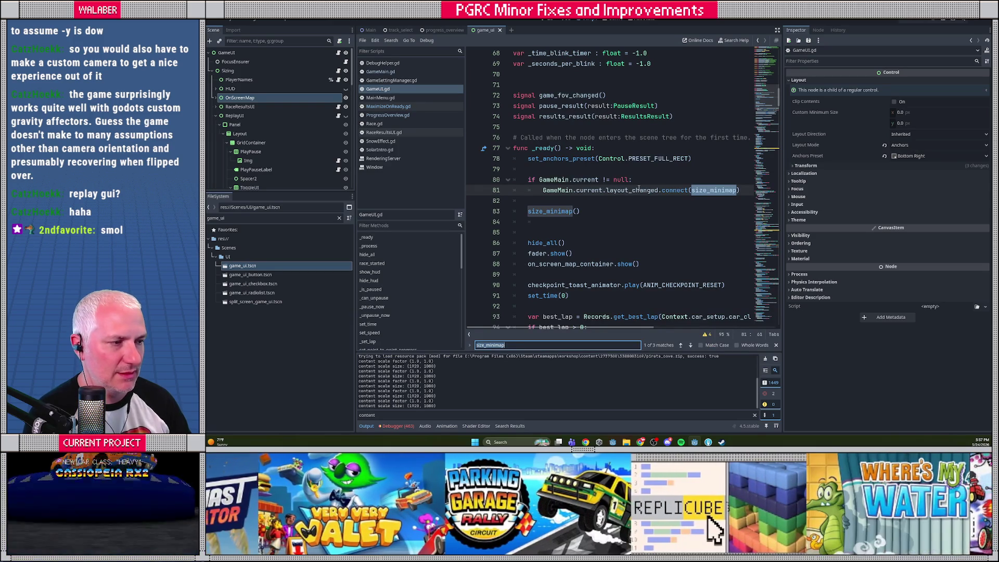
left_click(777, 31)
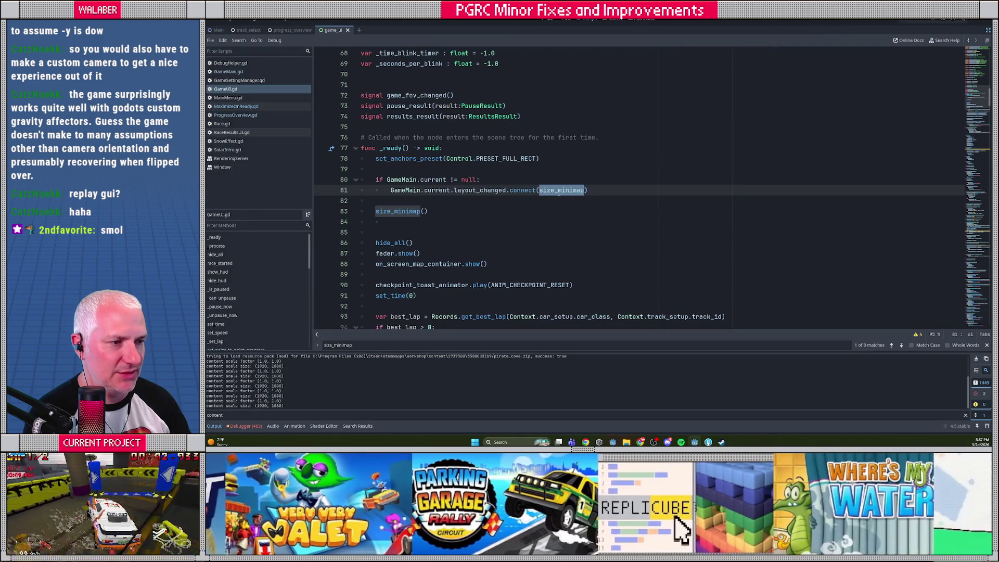
left_click(558, 190)
key("F3")
key("F3")
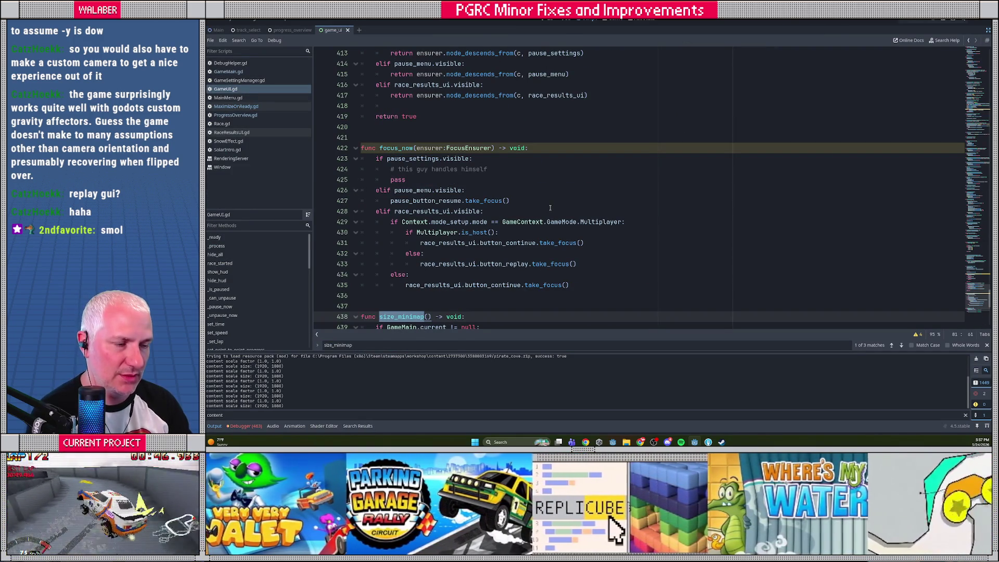
left_click_drag(978, 297, 978, 92)
Step: Replace the size_minimap calls with layout_changed and jump to the function definition on line 438
scroll(624, 179, "down", 4)
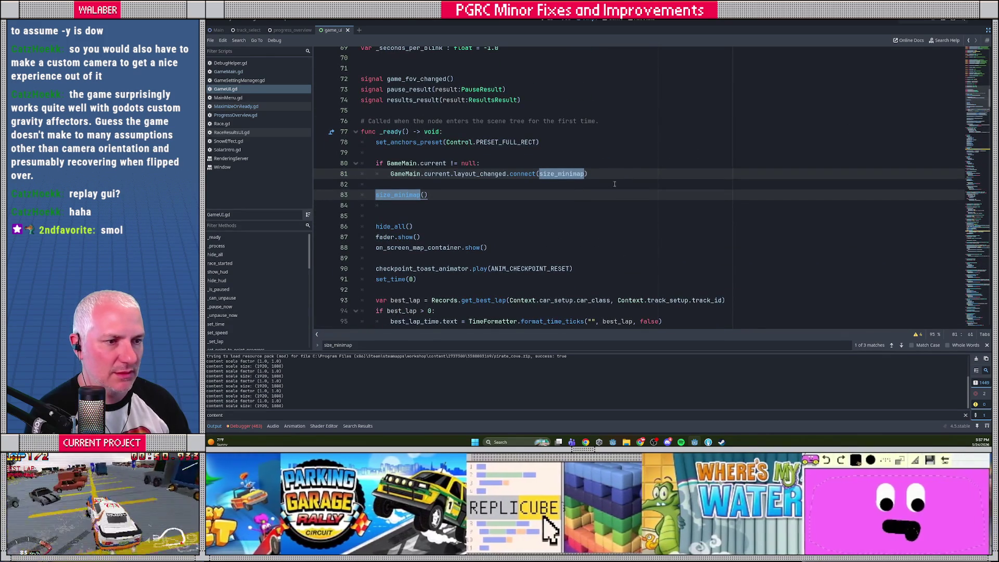
type("layout_changed")
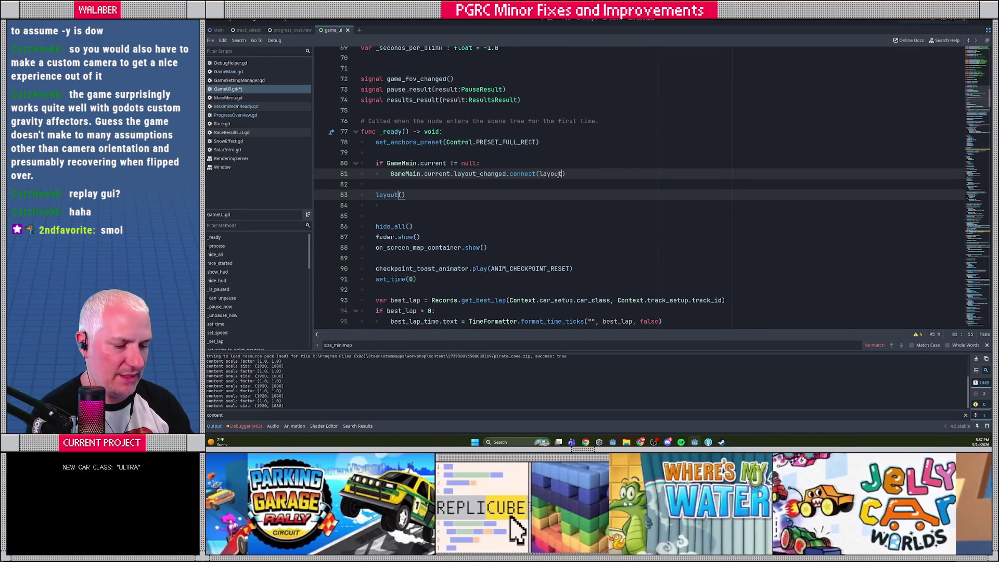
key("Escape")
double_click(400, 194)
key("ctrl+f")
key("Return")
left_click(511, 193)
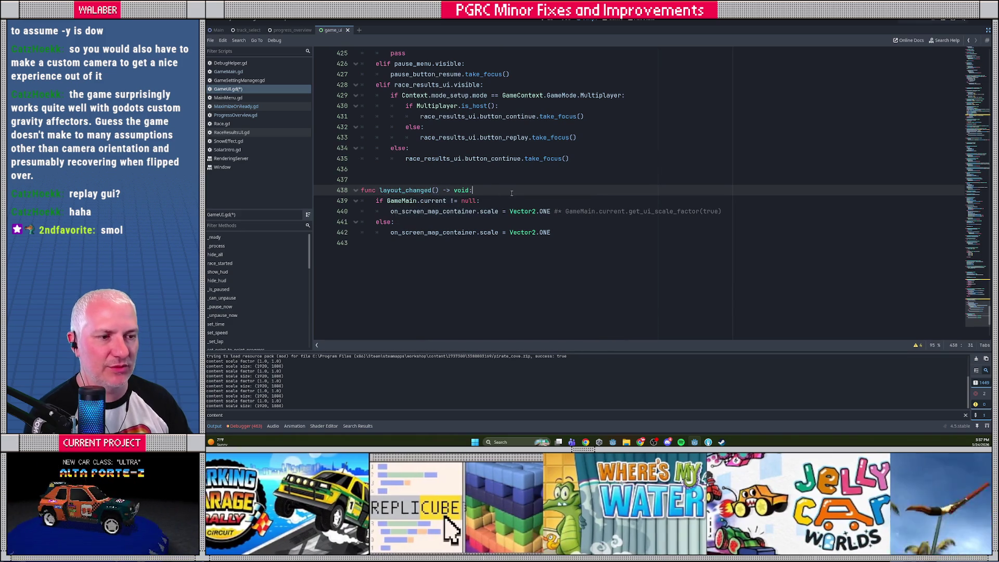
Step: Start a hud line in layout_changed, check hud's declaration, then clear the unfinished text
key("Return")
type("hud")
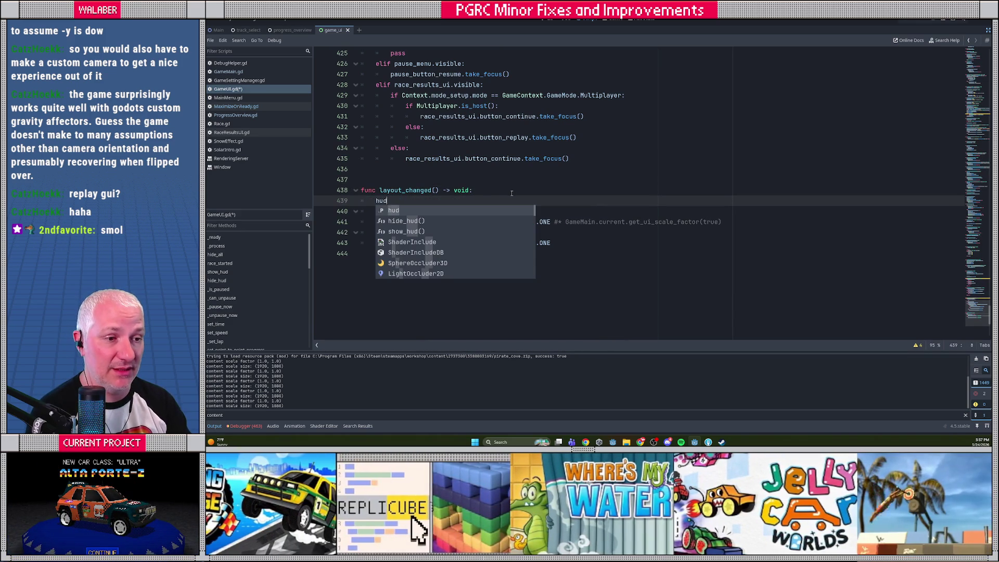
key("Escape")
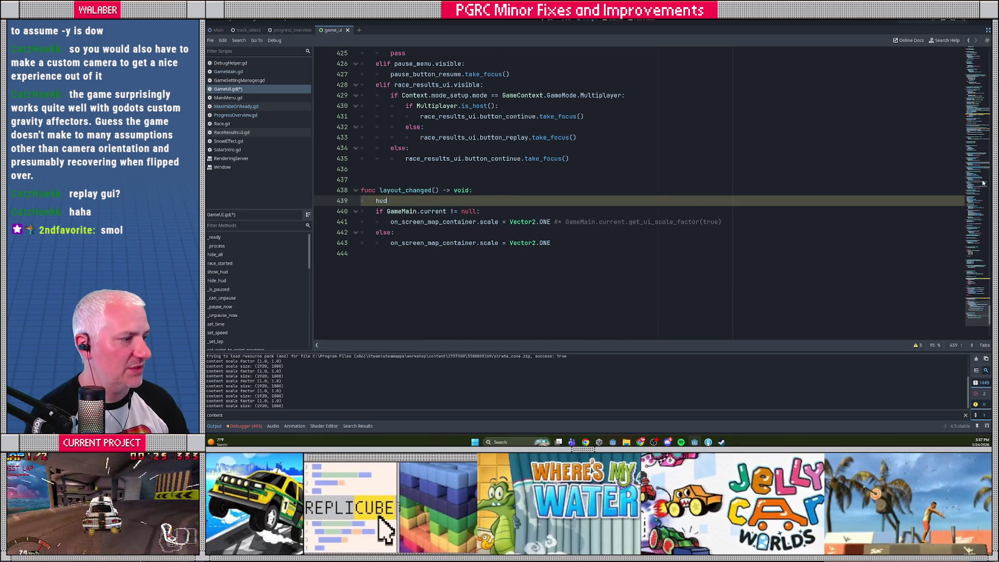
left_click(381, 202, "ctrl")
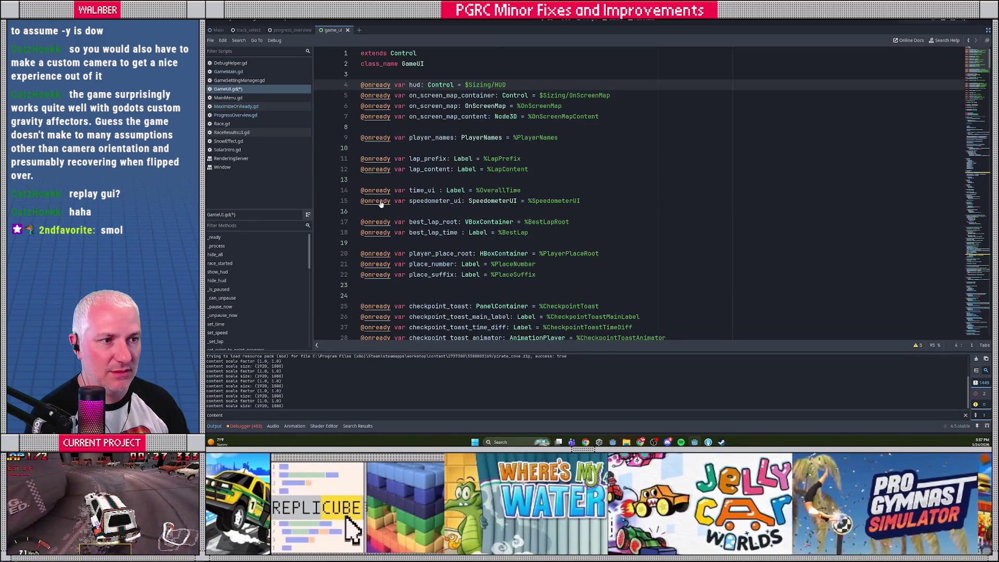
key("alt+Left")
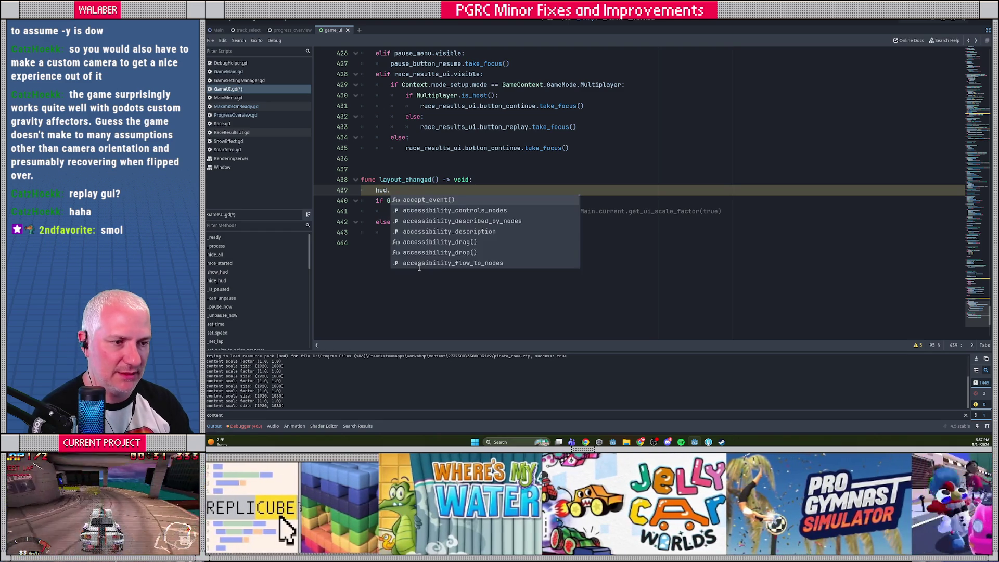
key("BackSpace")
key("BackSpace")
key("BackSpace")
key("Return")
key("Up")
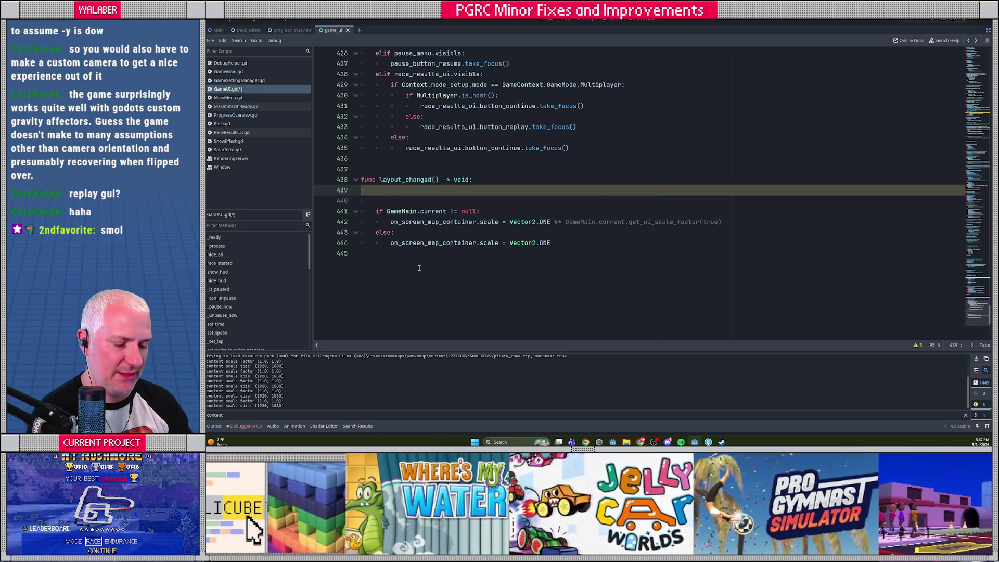
Step: Add hud.scale = Vector2.ONE * 2.0 if GameMain.current.is_high_res() else 1.0, and remove line 443's #
key("Return")
type("hud.scale")
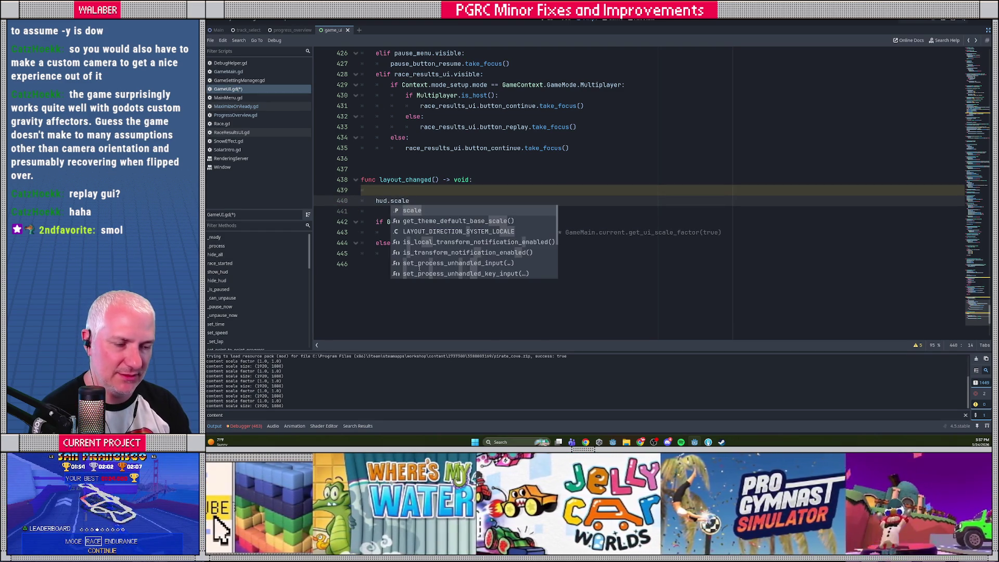
type(" = Vector2.")
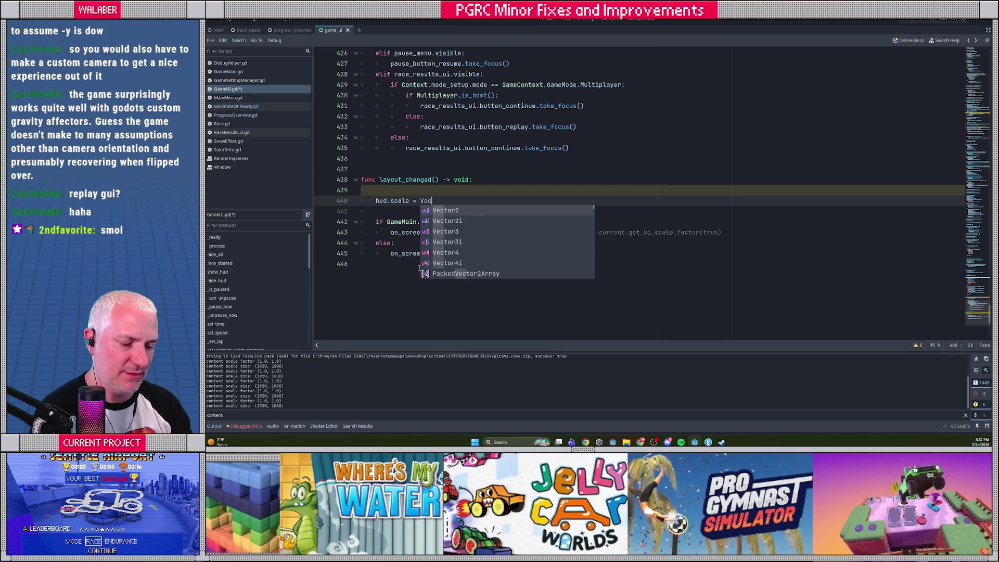
type("ONE * ")
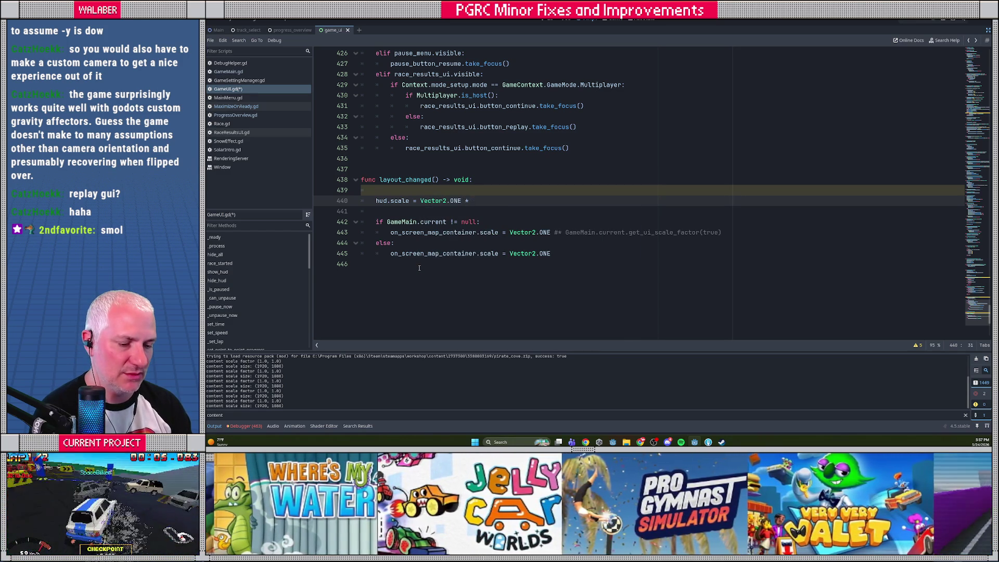
type("2.0 if GameM")
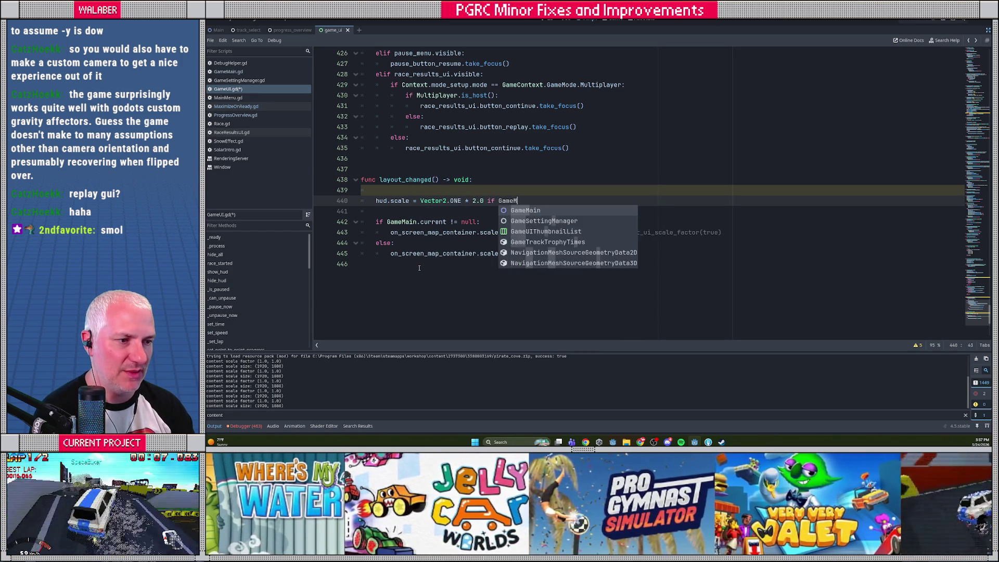
type("ain.current.")
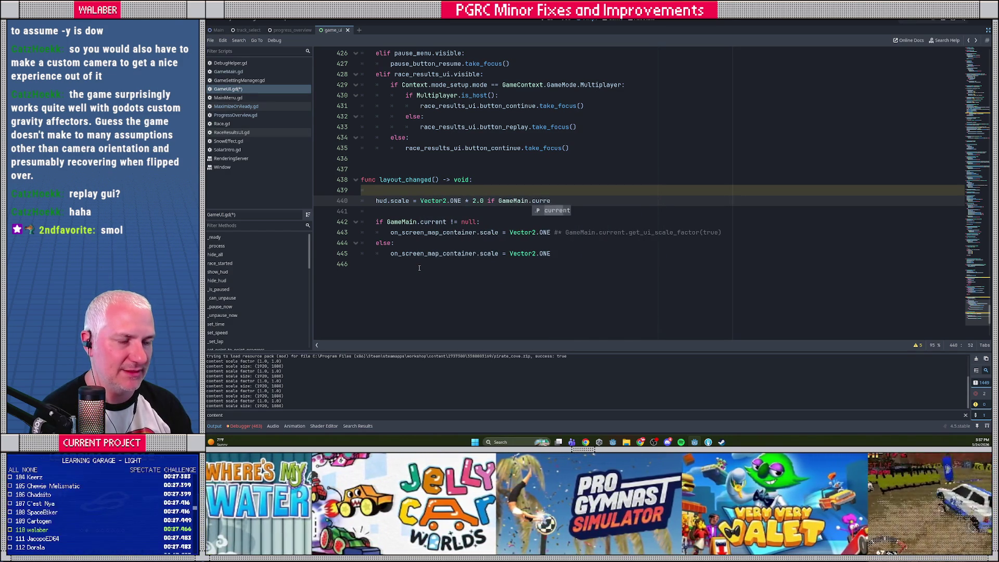
type("is")
key("Return")
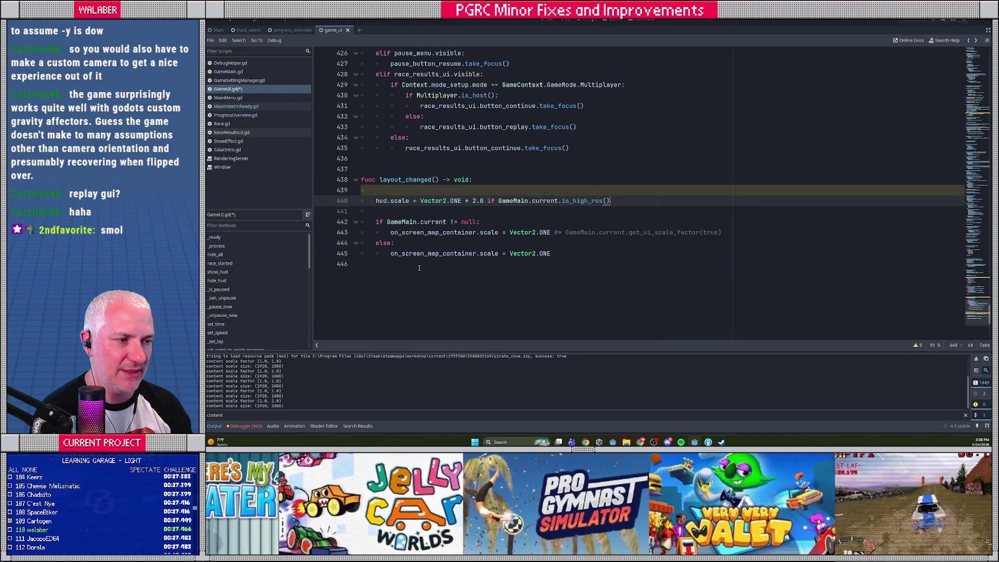
type("lse 1.0")
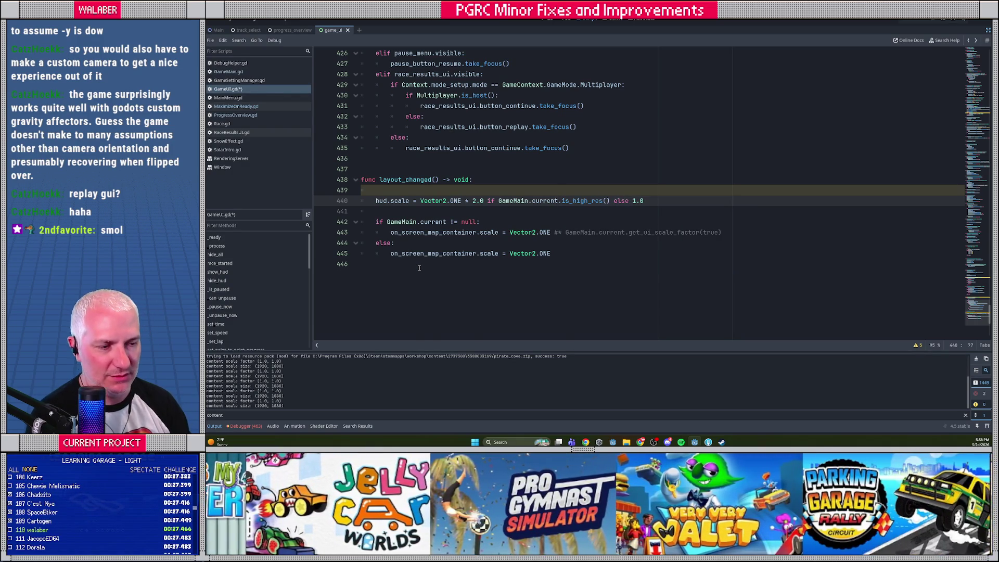
left_click(555, 232)
key("BackSpace")
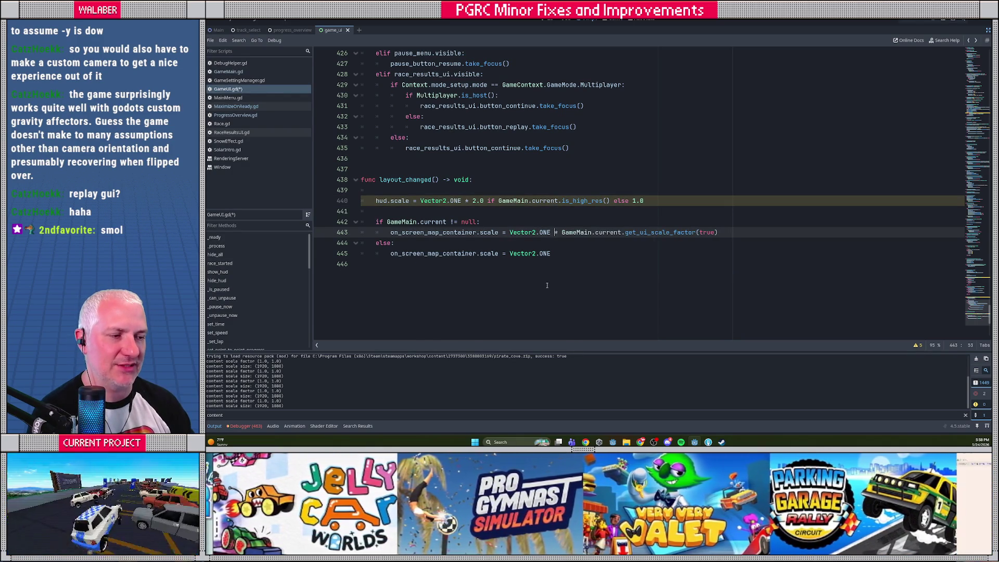
Step: On line 443, replace get_ui_scale_factor(true) with 2.0 if is_high_res() else 1.0
type("2.0 if")
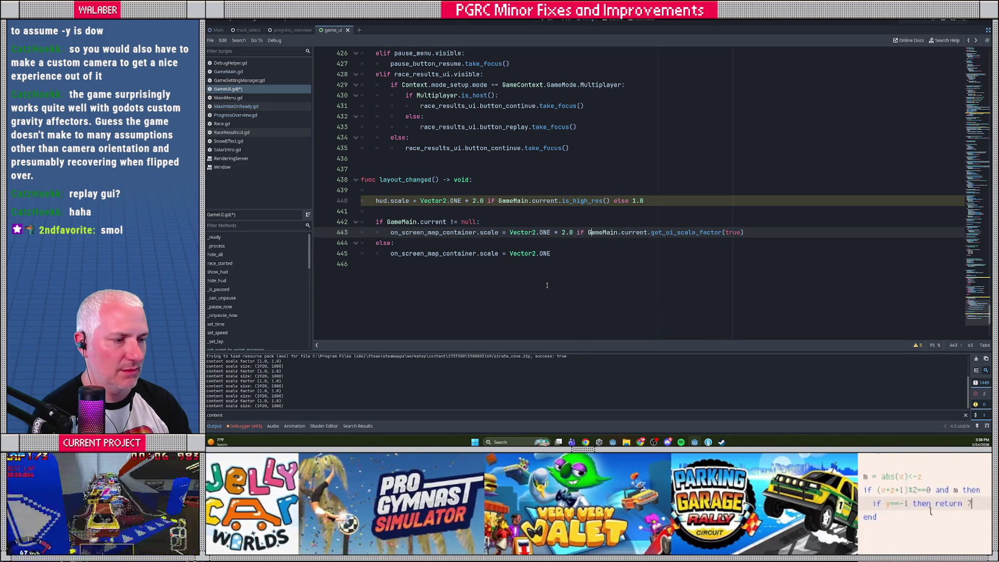
key("Right")
key("Right")
key("Right")
key("shift+End")
key("Delete")
type("is_")
key("Return")
type("else 1.0")
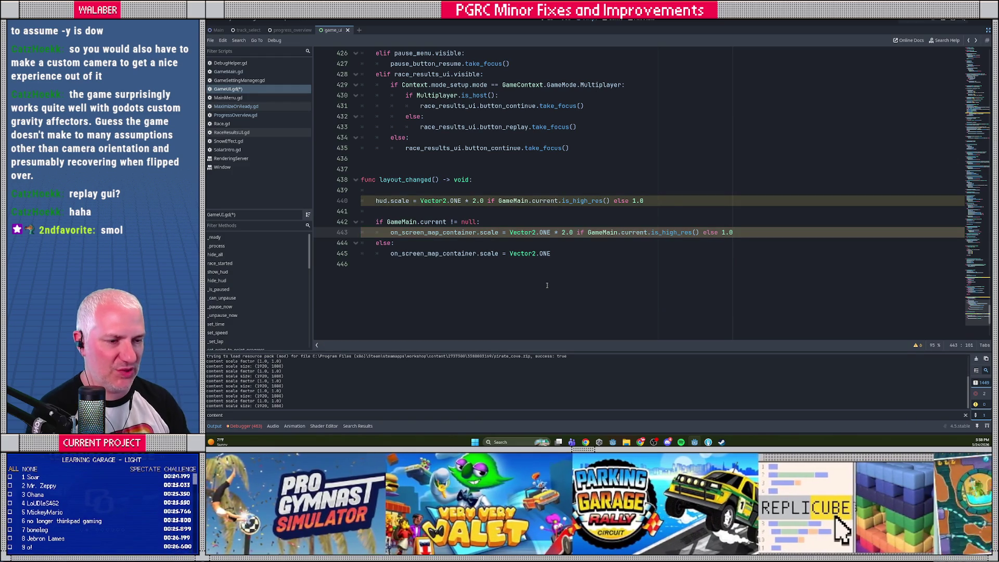
key("Up")
key("Up")
key("Up")
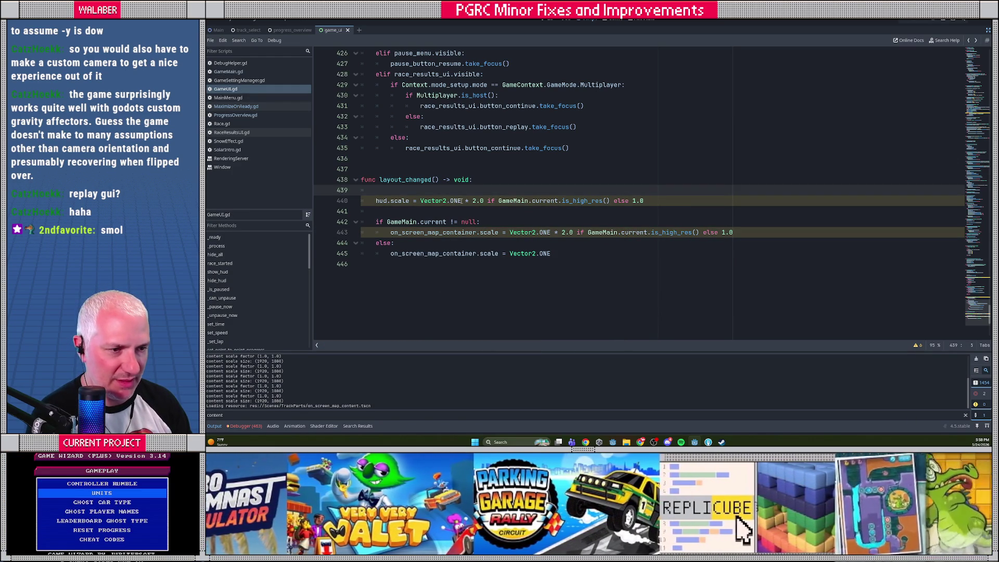
Step: After checking the script warnings, wrap both scale ternaries in parentheses, then save and run
mouse_move(462, 201)
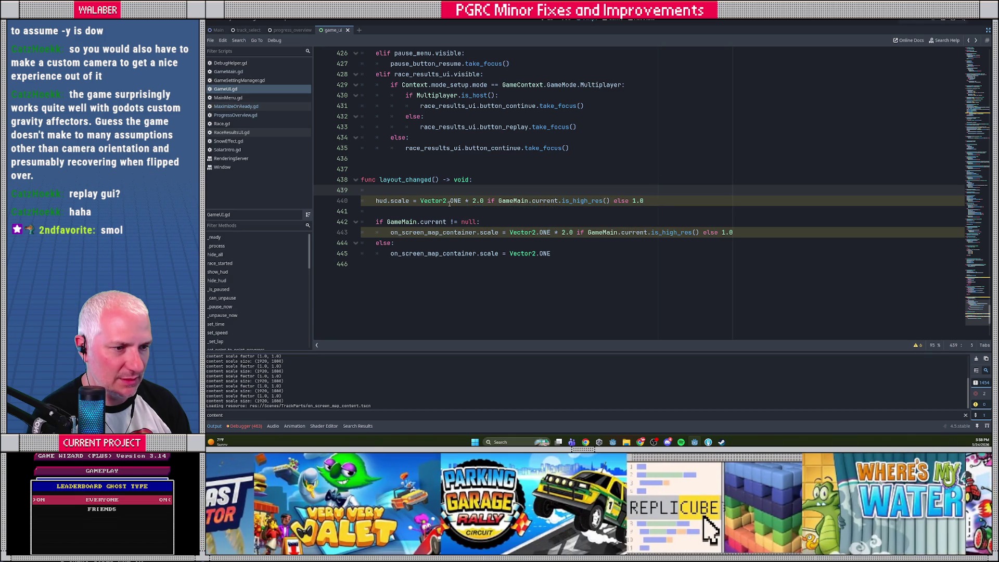
left_click(917, 345)
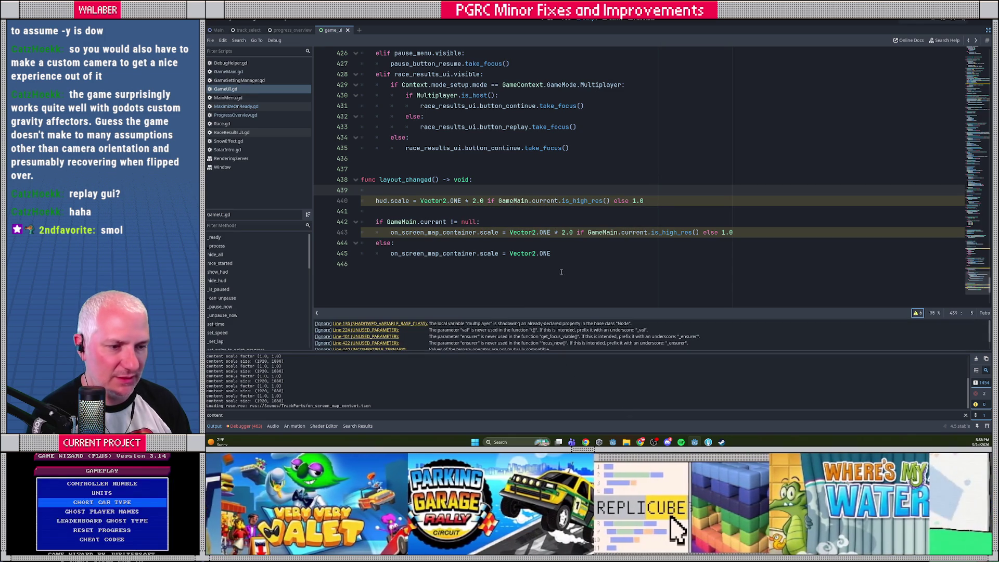
scroll(474, 338, "down", 1)
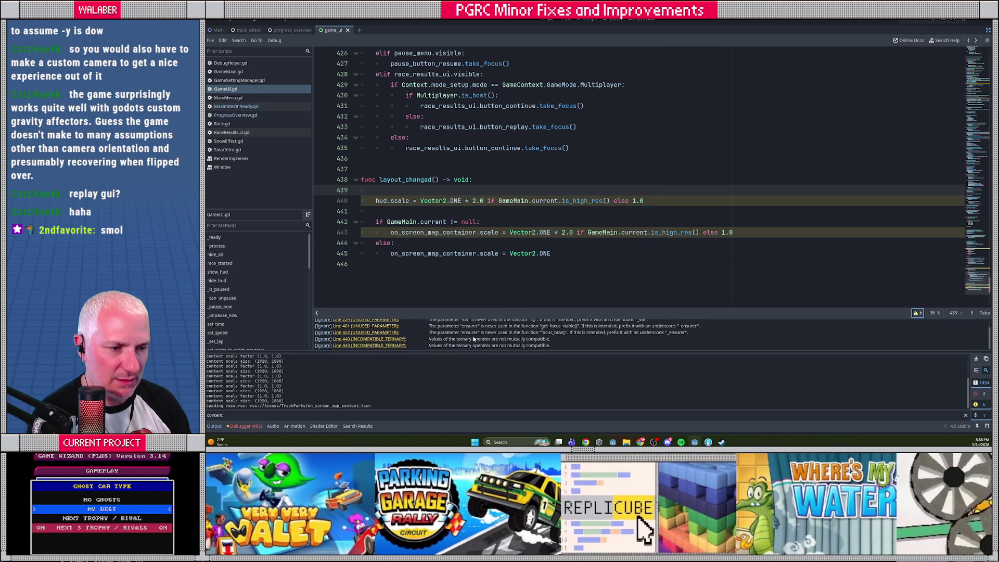
left_click(472, 201)
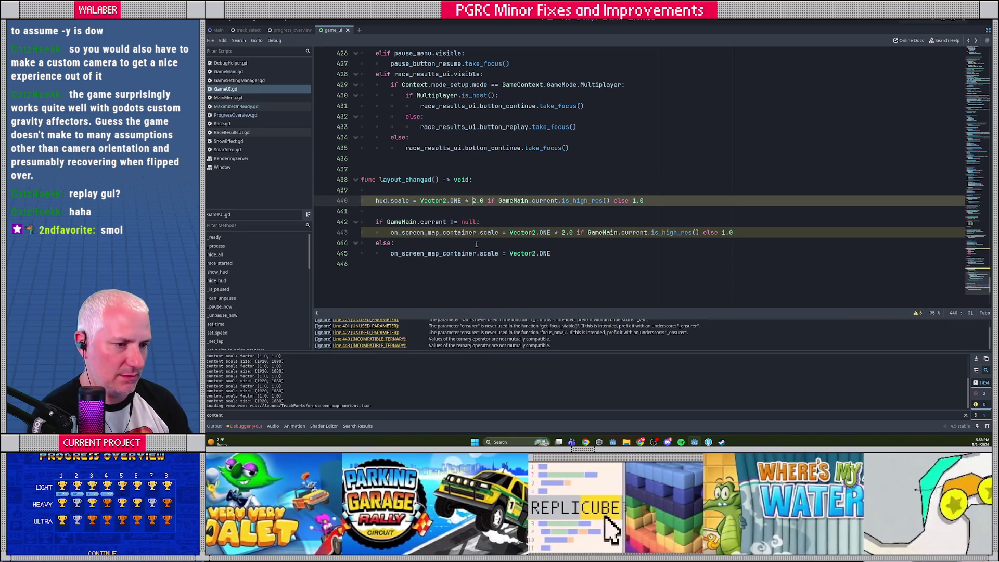
type("(")
key("End")
type(")")
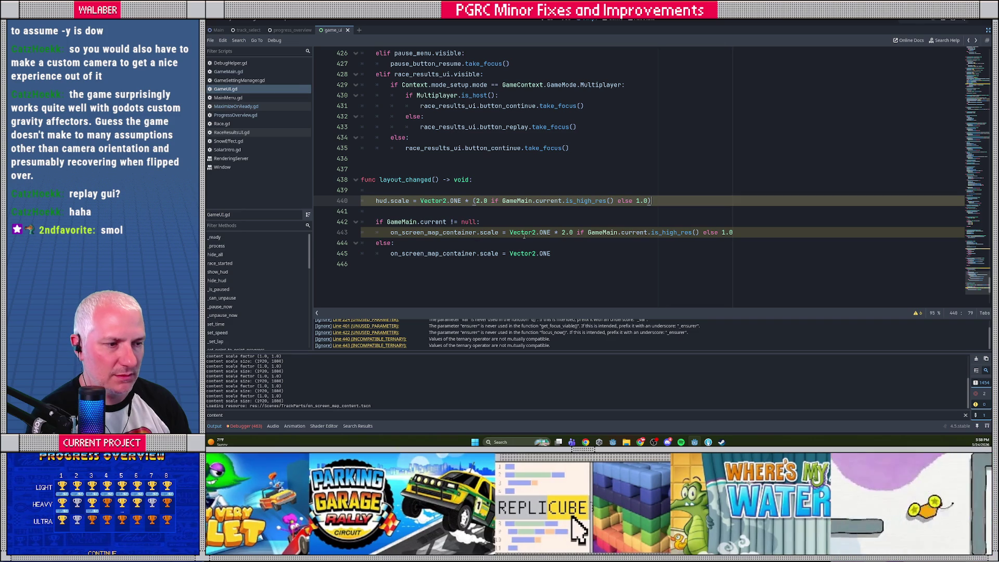
left_click(561, 233)
type("(")
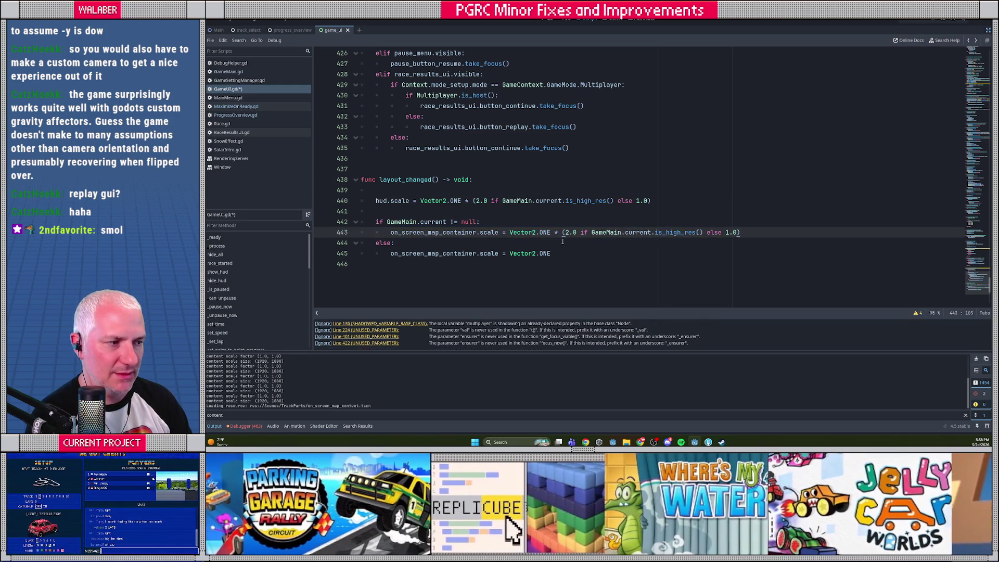
left_click(498, 201)
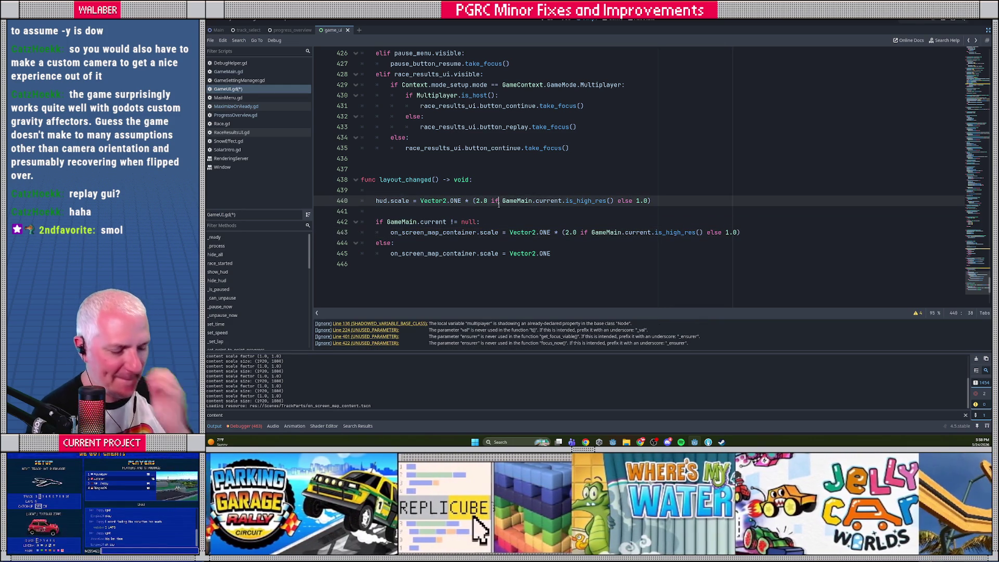
key("F5")
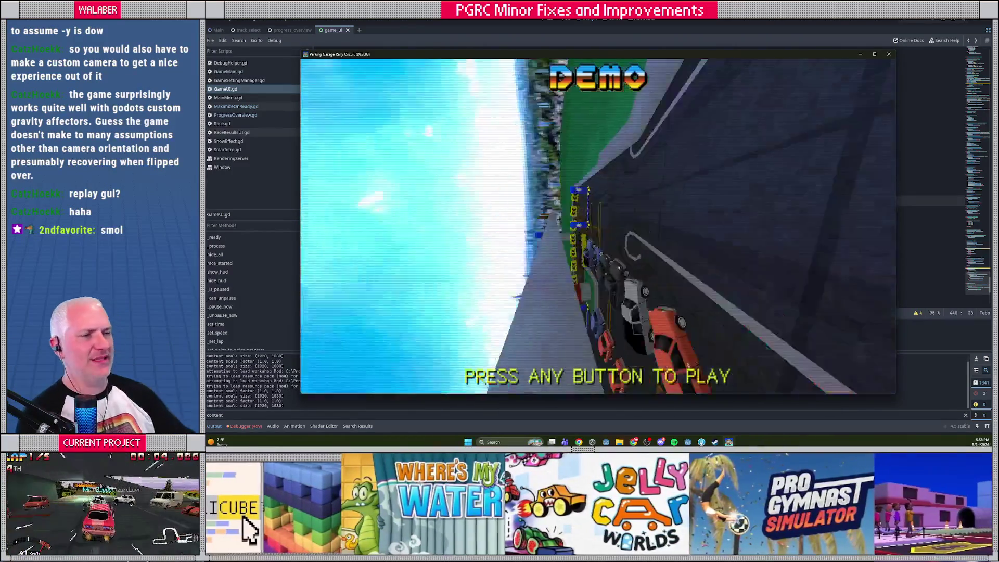
Step: Close the running game and bring back the editor docks around GameUI.gd
key("F8")
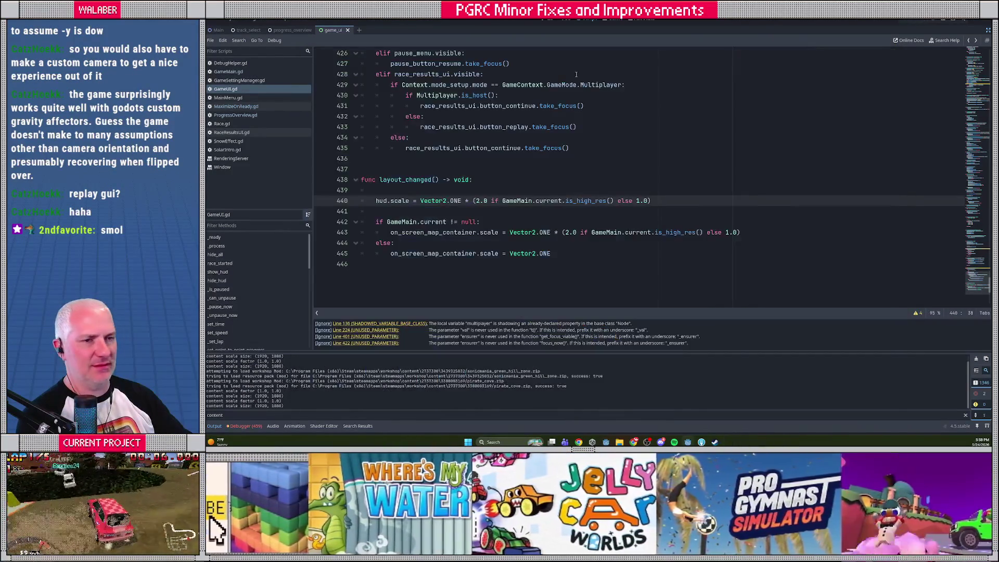
left_click(988, 29)
Step: Filter the FileSystem for 'attra', open attract_screen.tscn, and select its UIRoot node
left_click(248, 219)
type("d")
key("ctrl+a")
type("demo")
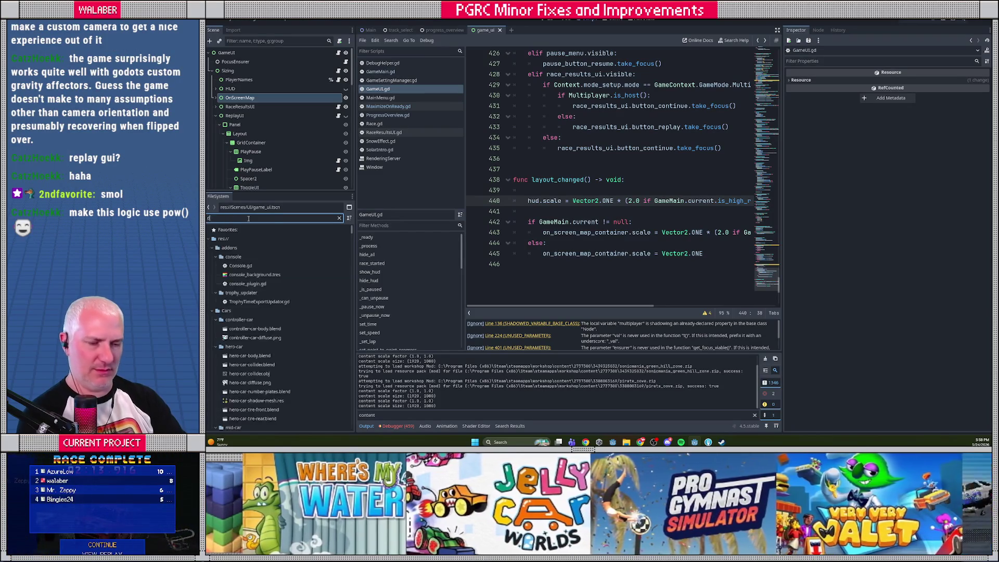
key("ctrl+a")
type("attra")
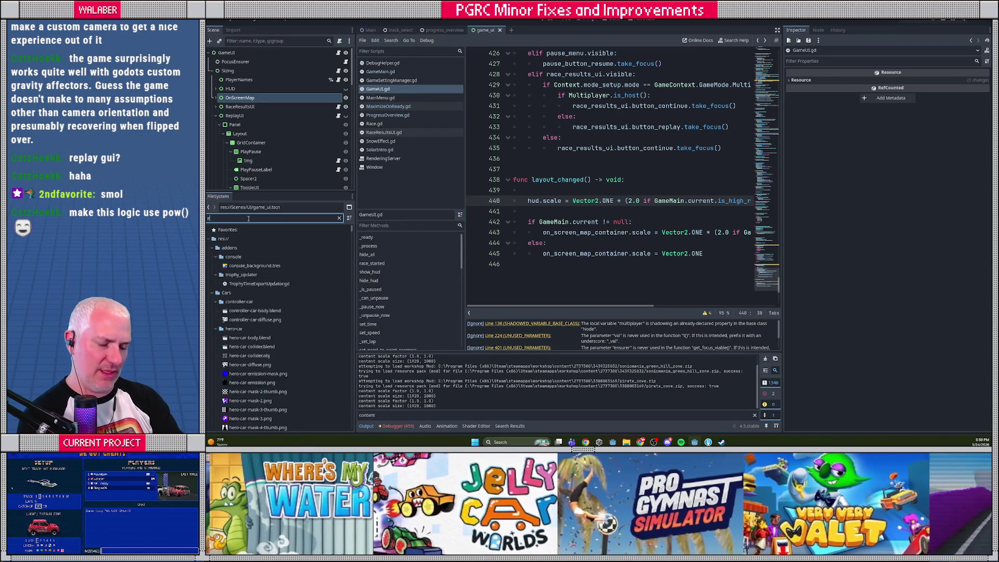
double_click(247, 283)
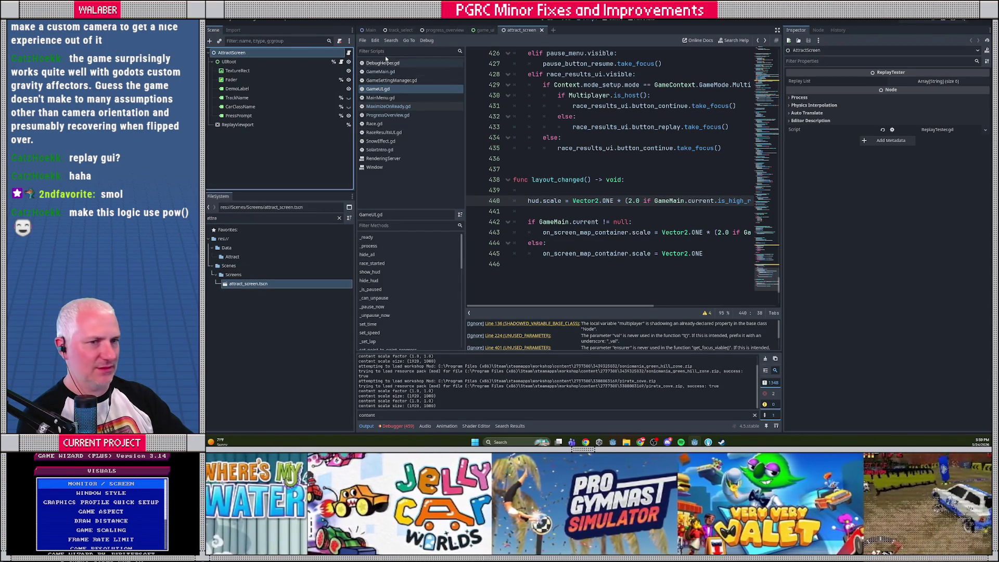
left_click(227, 62)
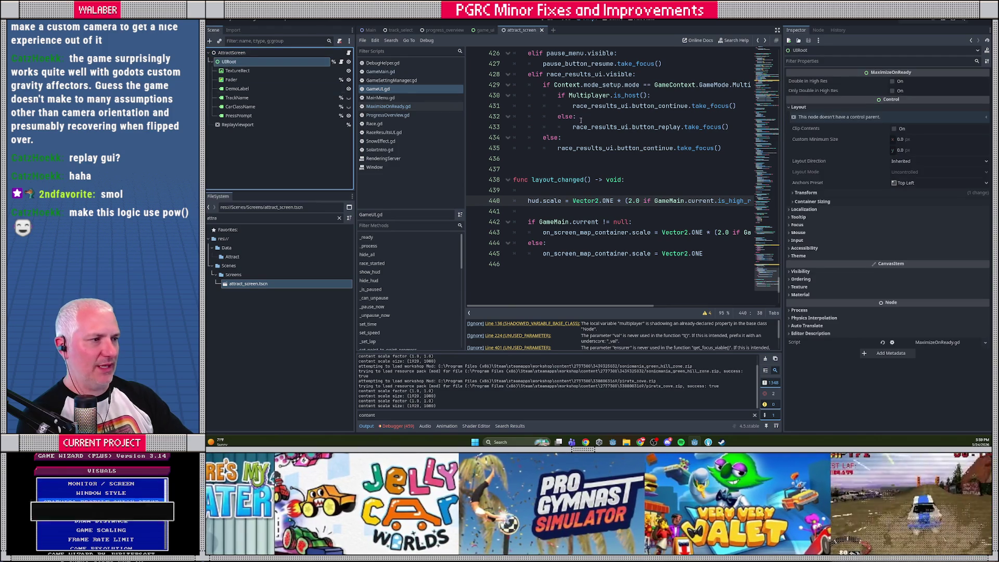
Step: Set UIRoot's CanvasItem texture filter to Nearest and run the game to test it
left_click(800, 287)
left_click(898, 296)
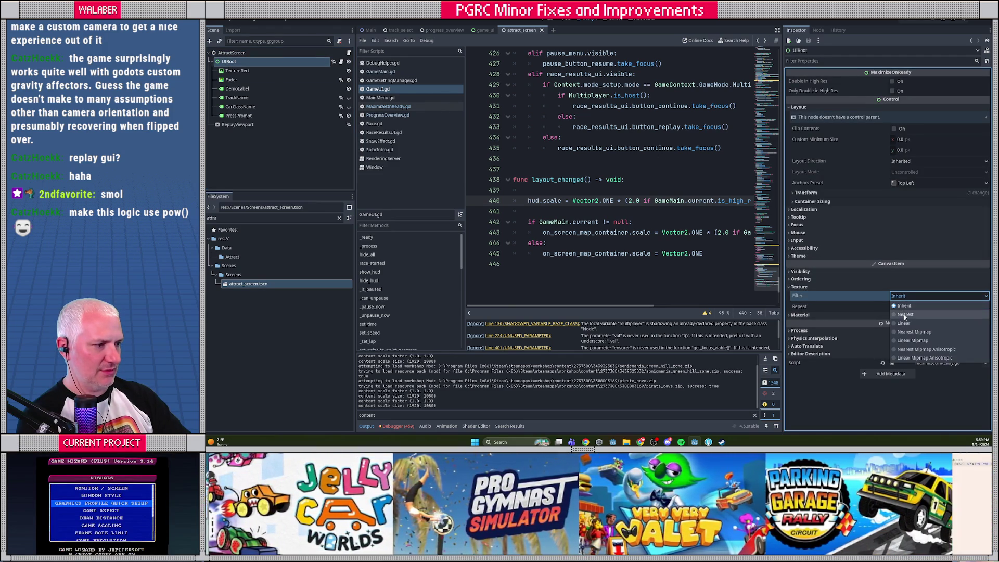
left_click(904, 314)
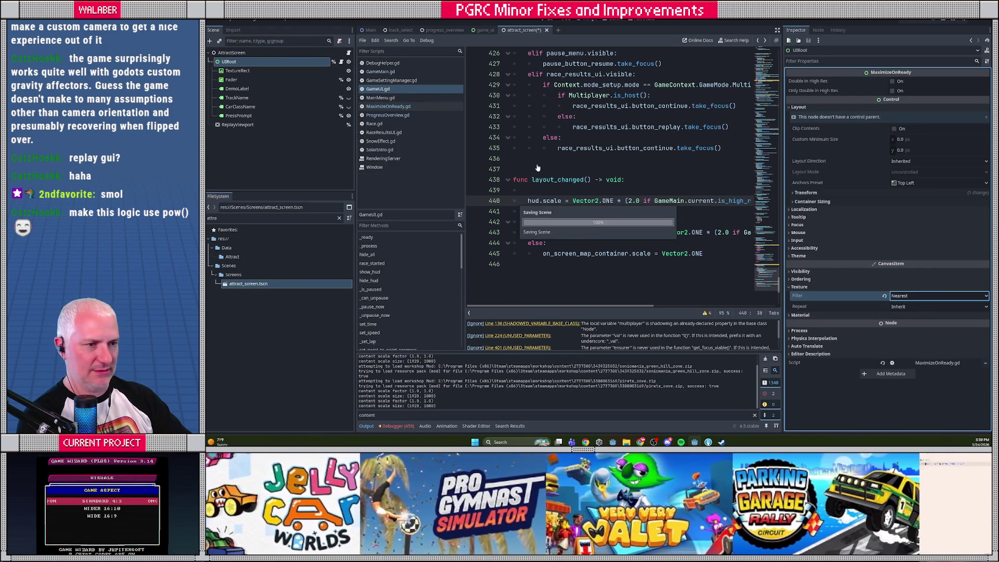
left_click(535, 158)
key("F6")
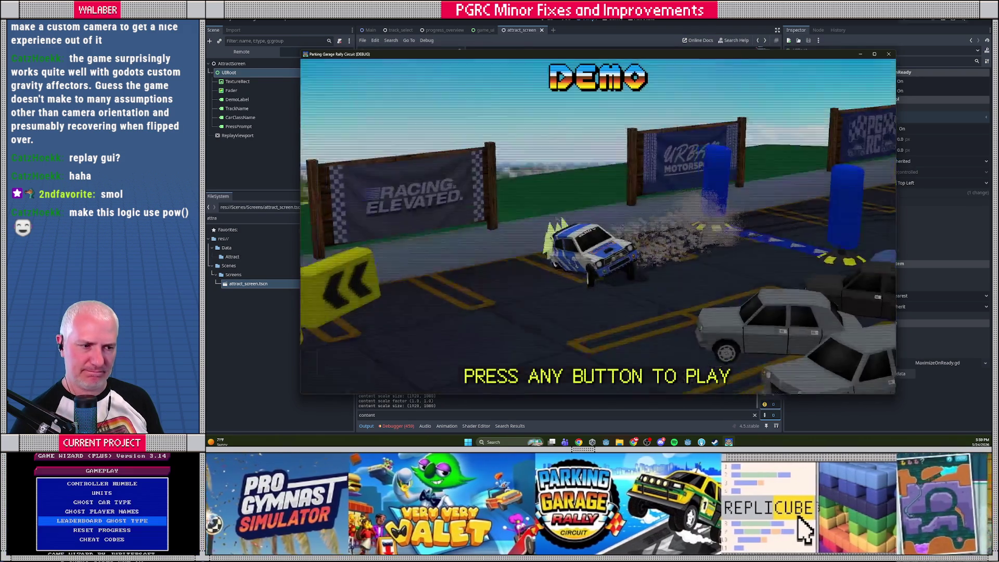
Step: Skip the demo, open the game's OPTIONS screen, then close the game window
key("Return")
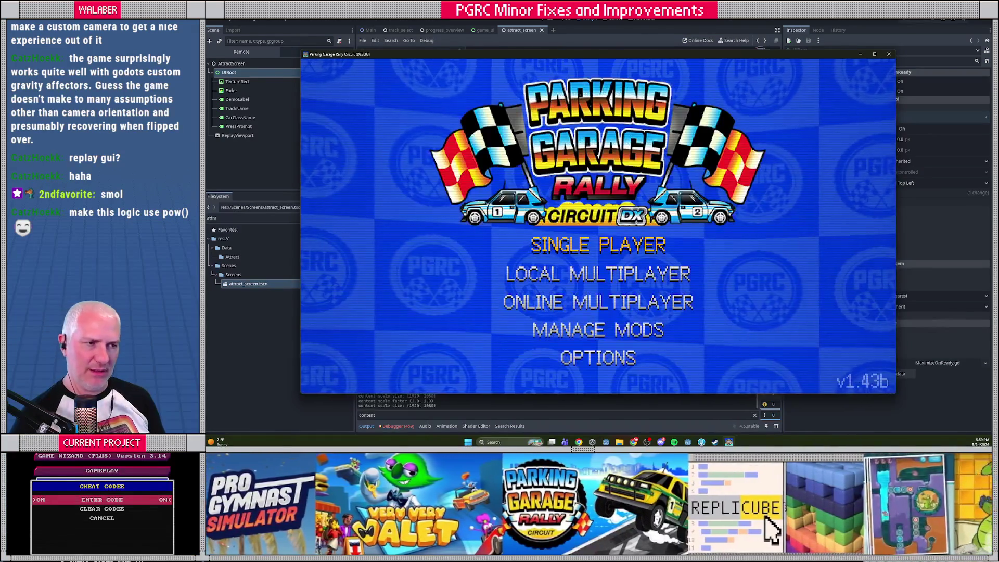
key("Down")
key("Down")
key("Down")
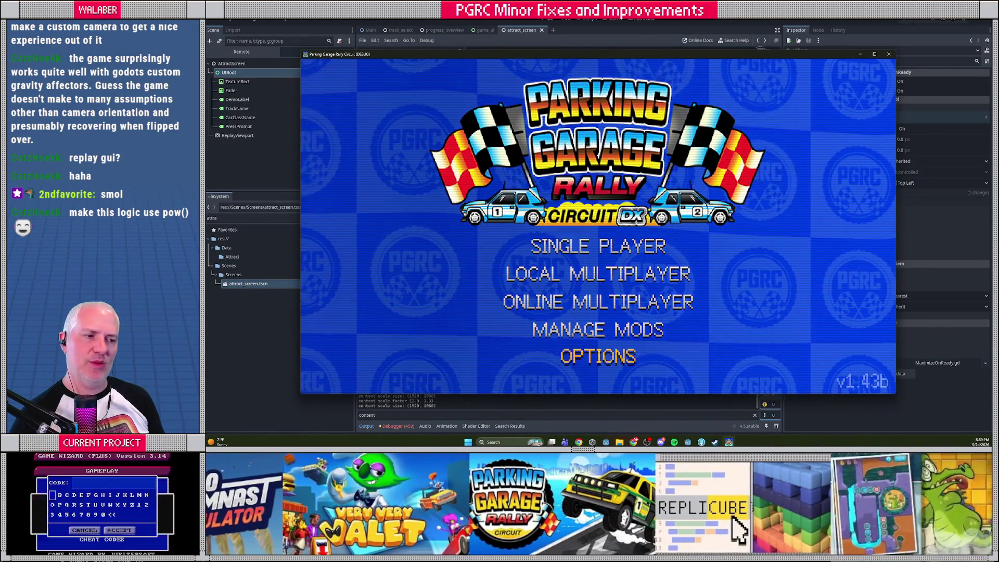
key("Return")
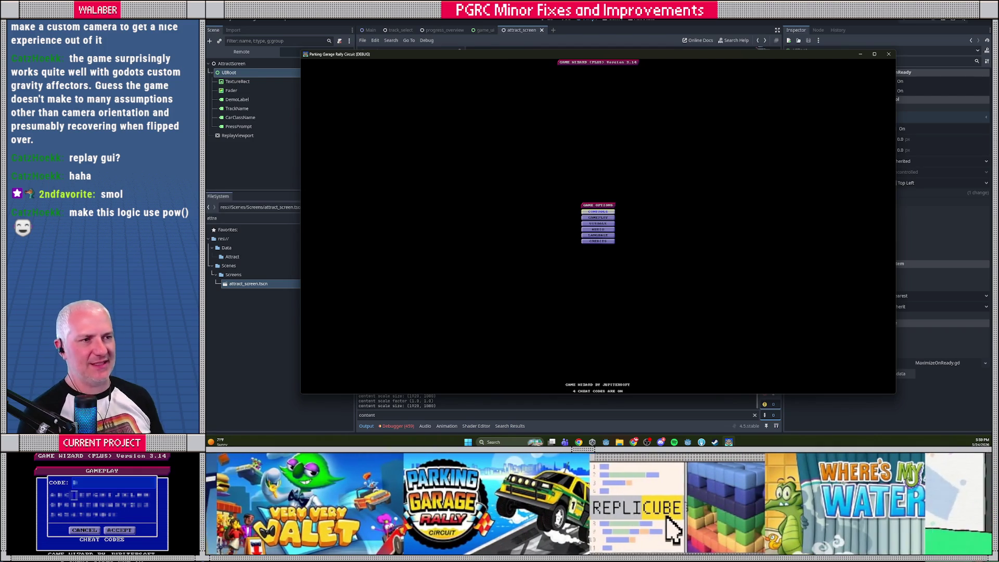
key("F8")
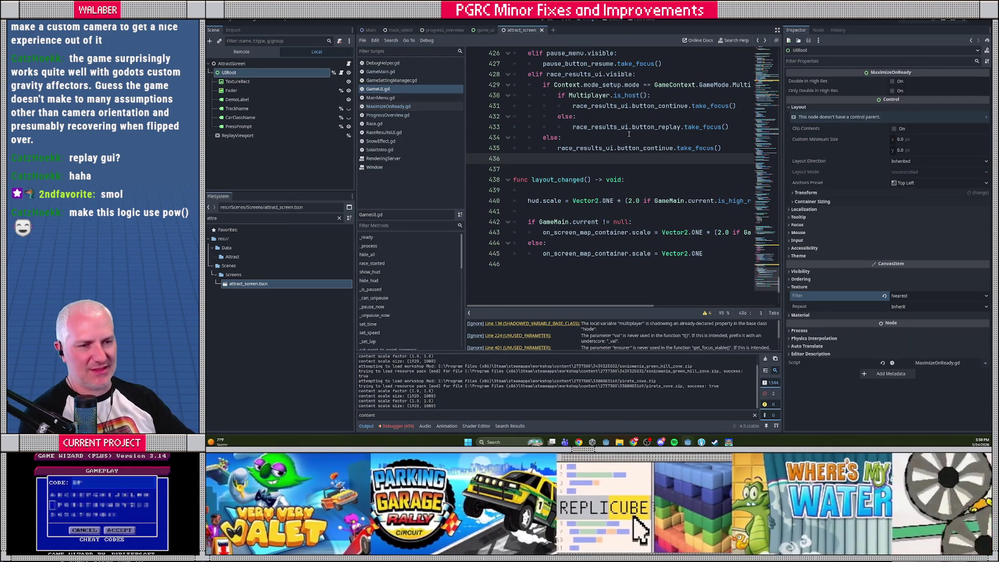
double_click(249, 217)
Step: Filter files for 'settings', open game_settings.tscn, and open its GameSettingsScreen.gd script
type("settings_")
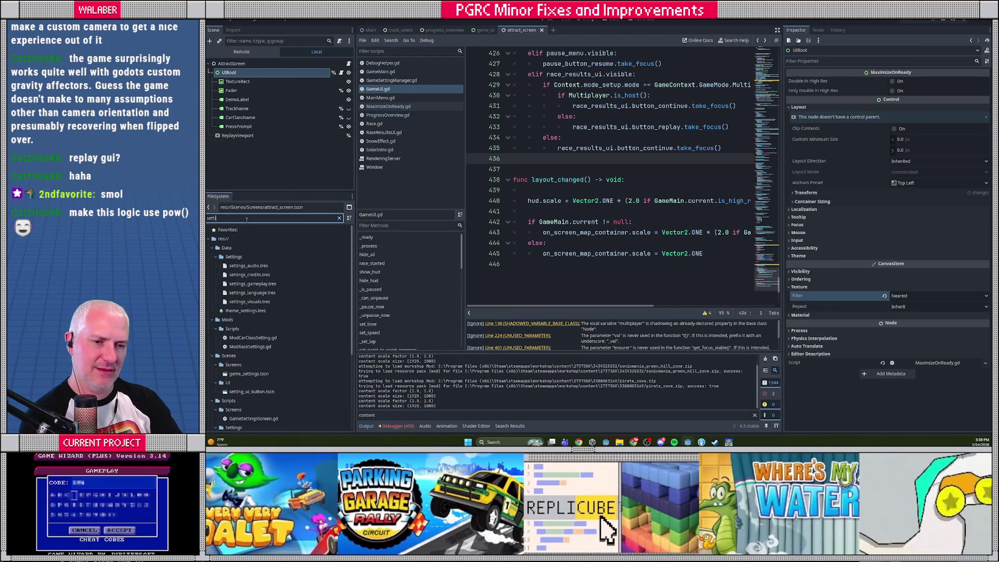
key("BackSpace")
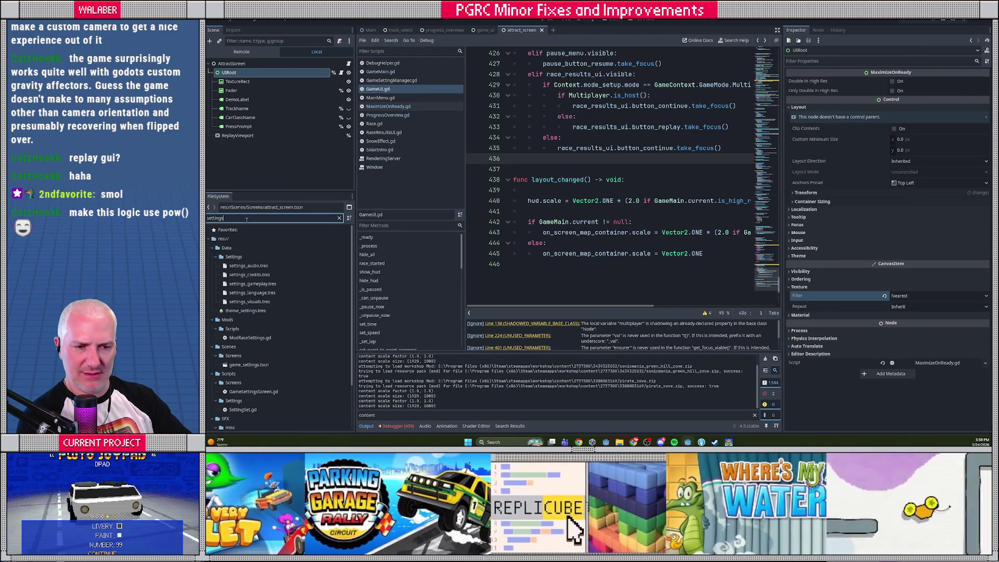
double_click(281, 365)
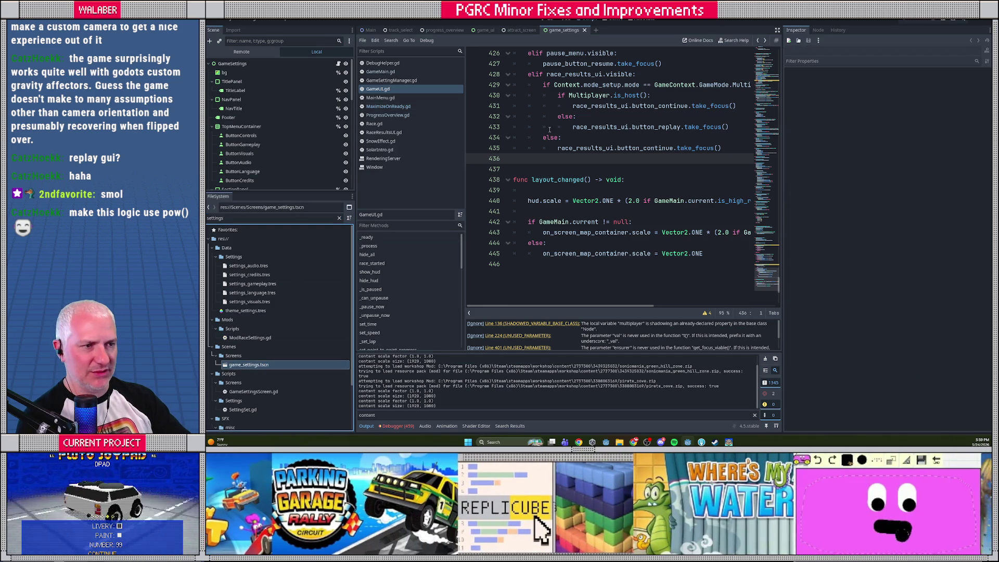
left_click(260, 64)
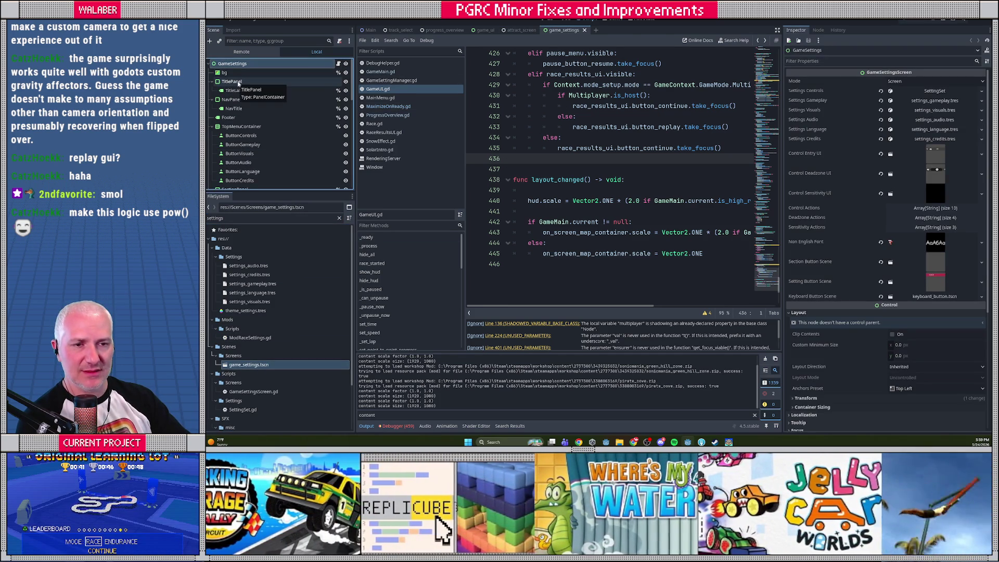
scroll(863, 339, "down", 5)
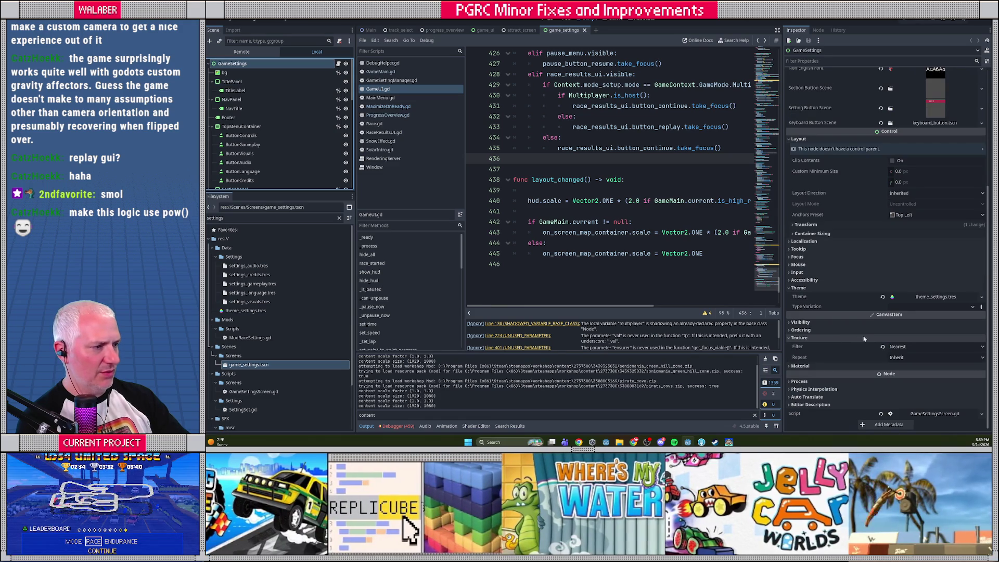
left_click(891, 414)
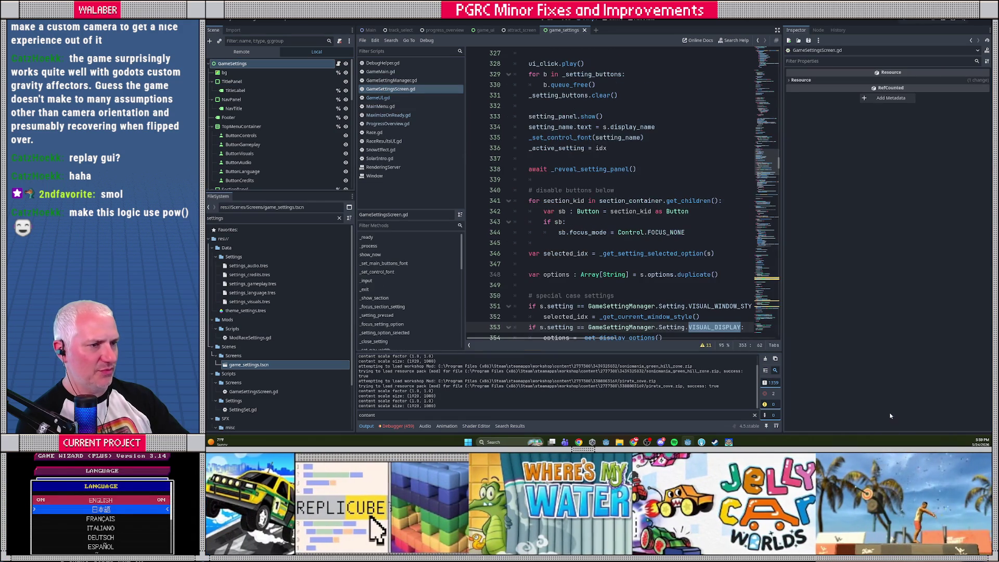
Step: Widen the code editor to full window and search the script for '.scale'
left_click(648, 191)
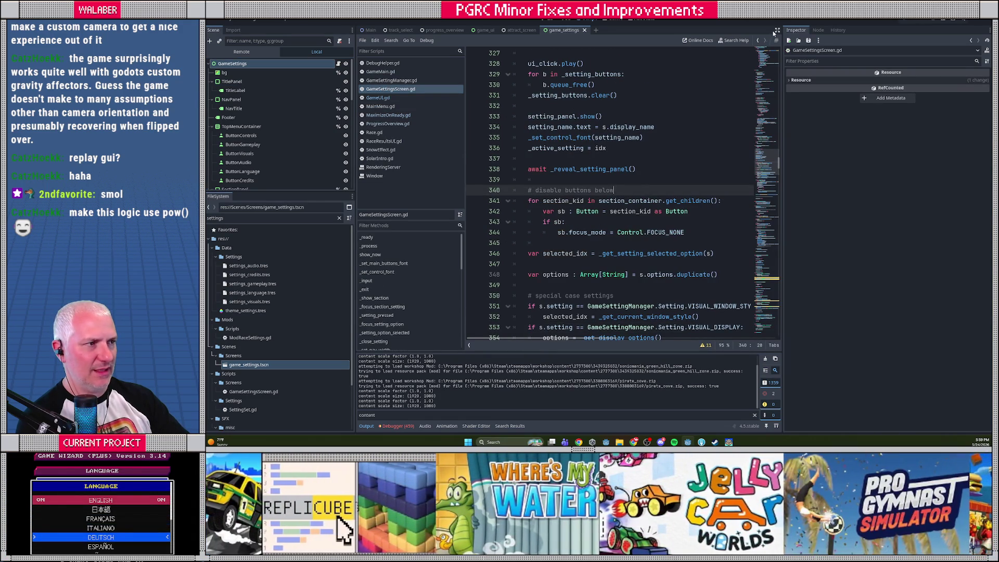
left_click(776, 31)
left_click(606, 76)
key("ctrl+f")
type(".scale")
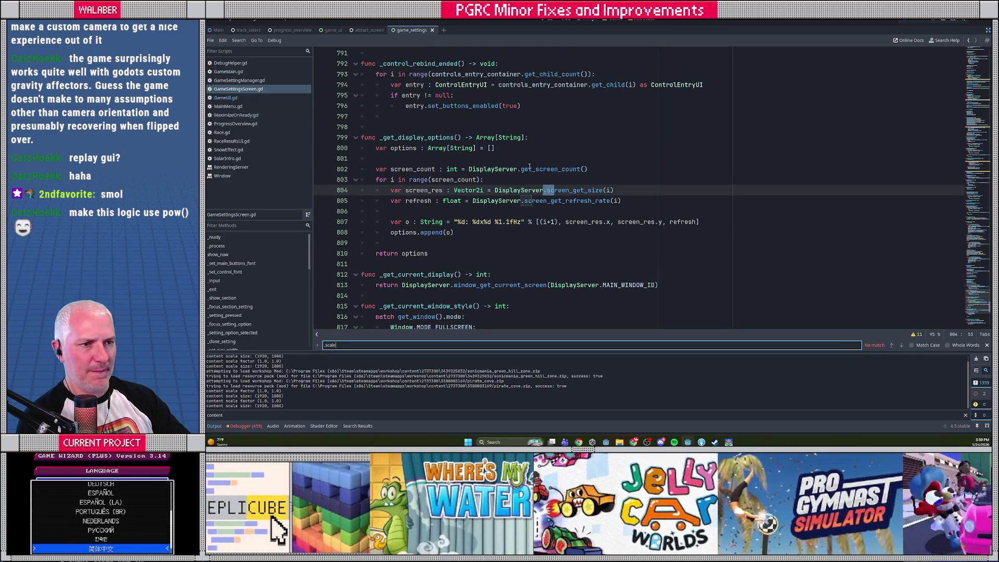
Step: Close the find bar, scroll down, and jump to the _fill_screen() definition
left_click(529, 169)
key("Escape")
left_click(488, 147)
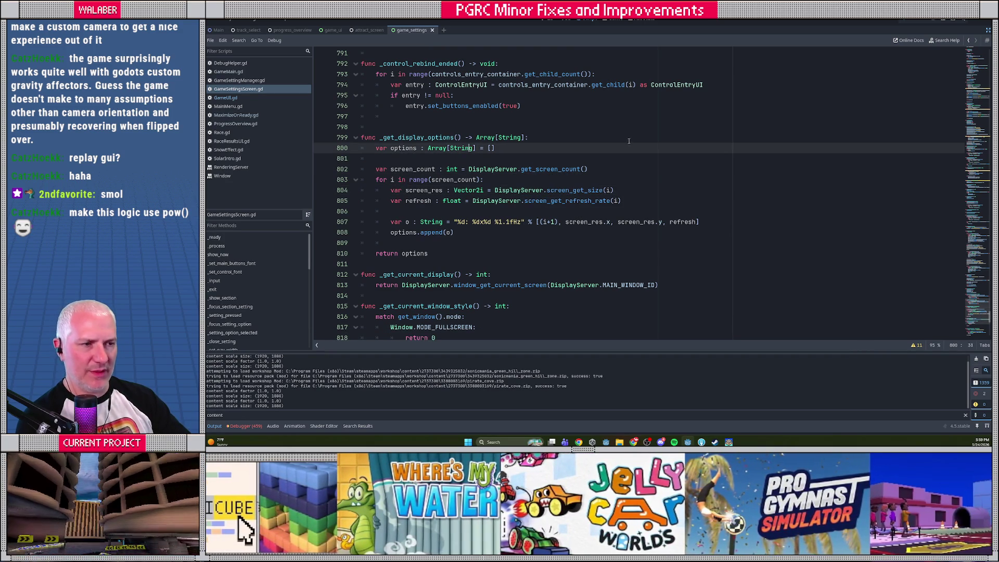
left_click_drag(984, 302, 984, 68)
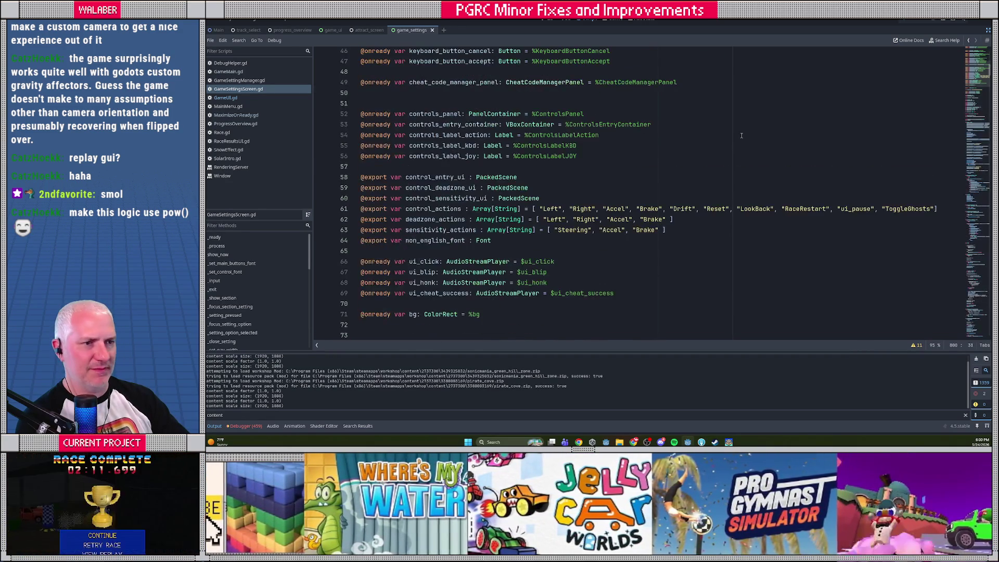
scroll(445, 195, "down", 3)
scroll(445, 195, "down", 10)
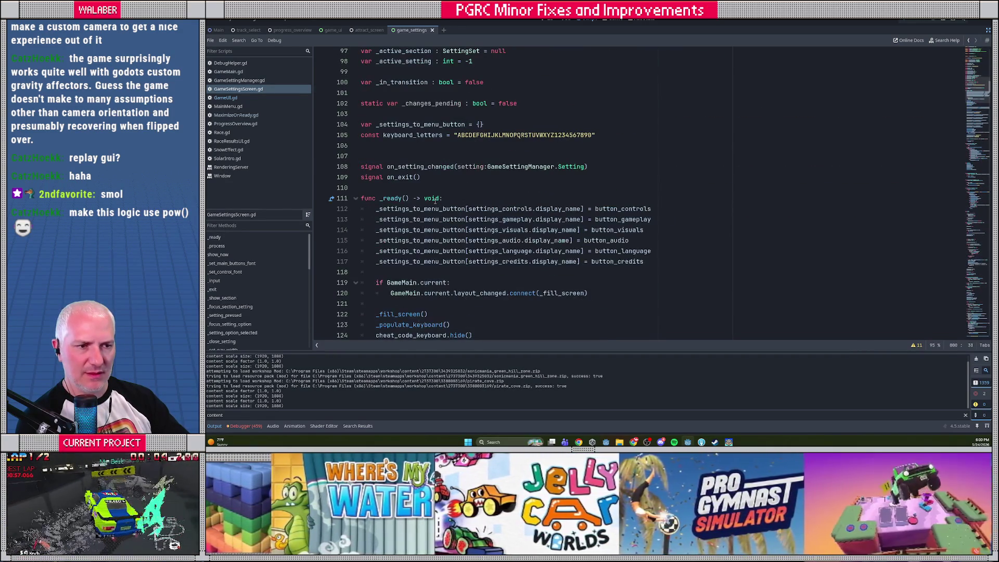
scroll(410, 188, "down", 2)
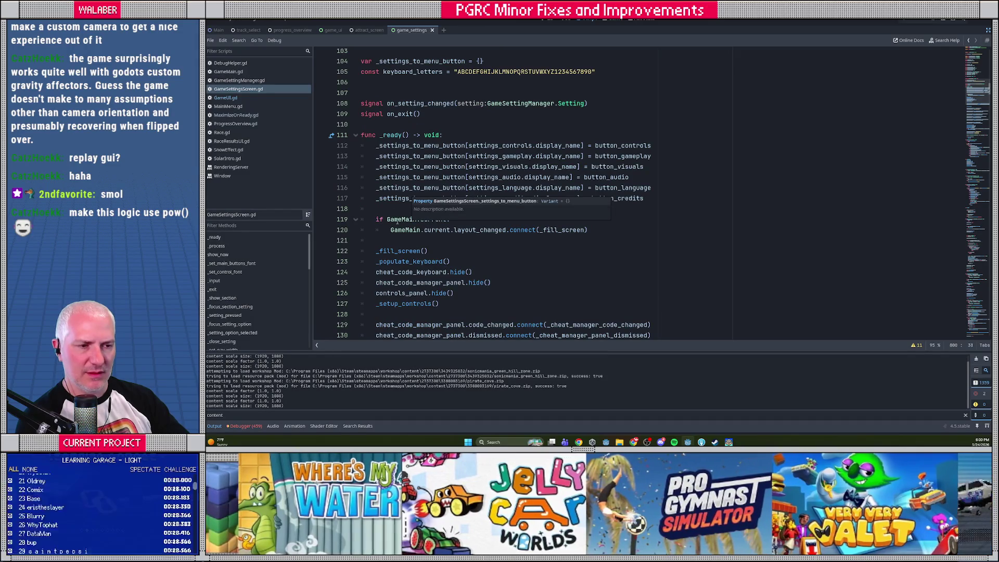
left_click(556, 229, "ctrl")
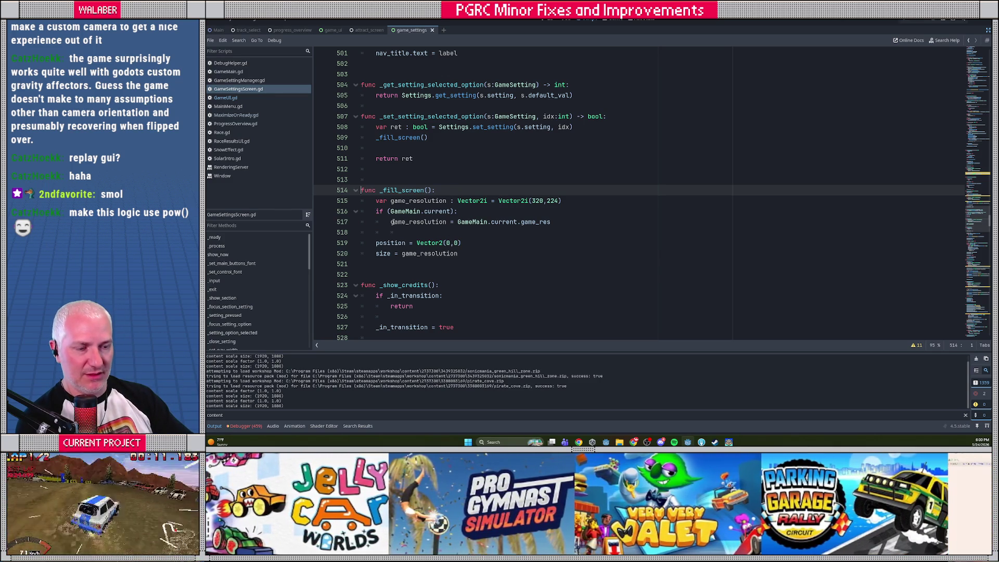
left_click(444, 191)
Step: Add 'var vp_size := get_viewport_rect().size' and delete the old game resolution lines
key("Return")
type("var vp_size := get_vi")
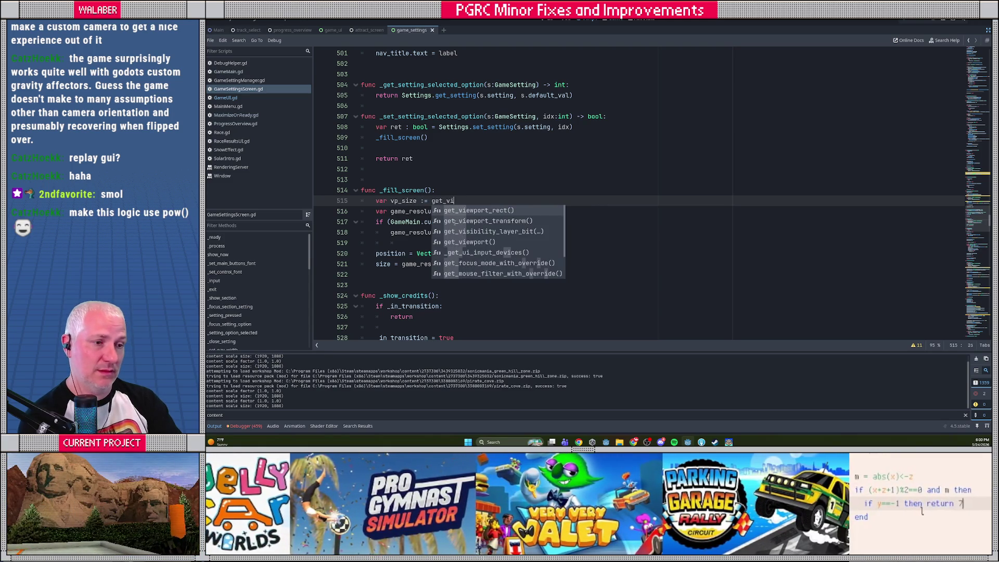
key("Return")
type(".size")
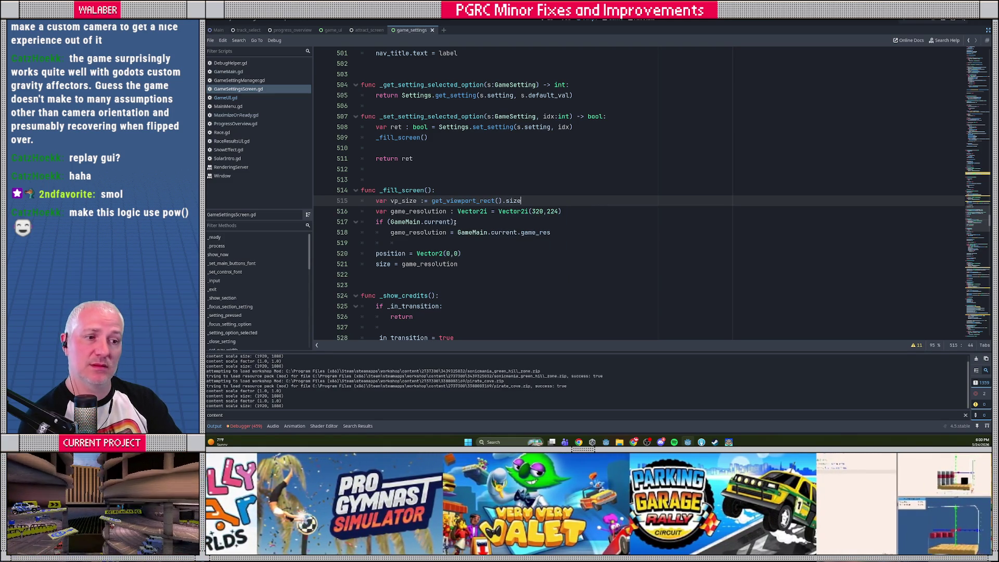
key("Return")
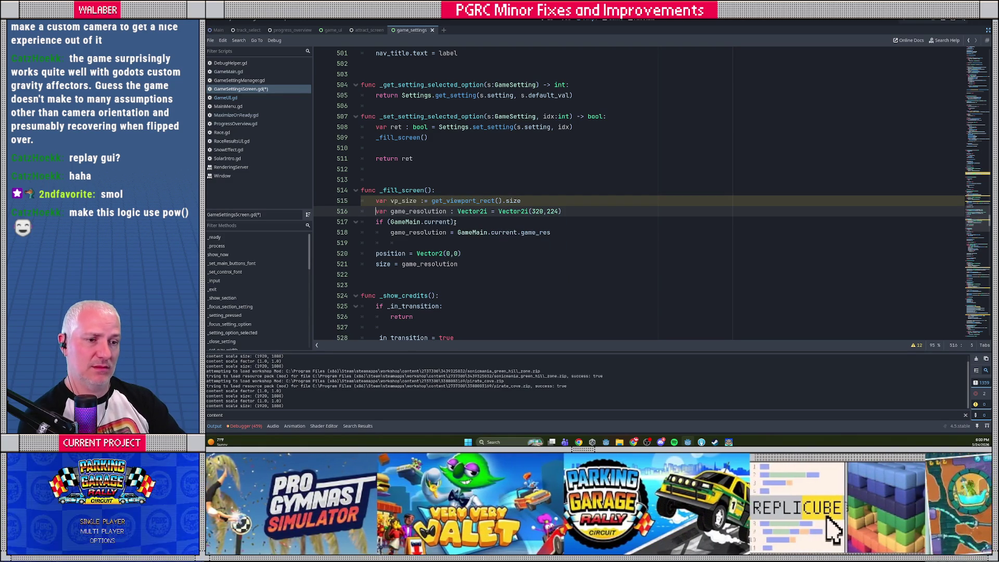
key("shift+Down")
key("shift+Down")
key("shift+Down")
key("BackSpace")
Step: Add 'var scale := 1.0' and an 'if GameMain.current:' block with a scale assignment
type("var scale := 1.0")
key("Return")
type("if GameMain.current:")
key("Return")
type("scale ")
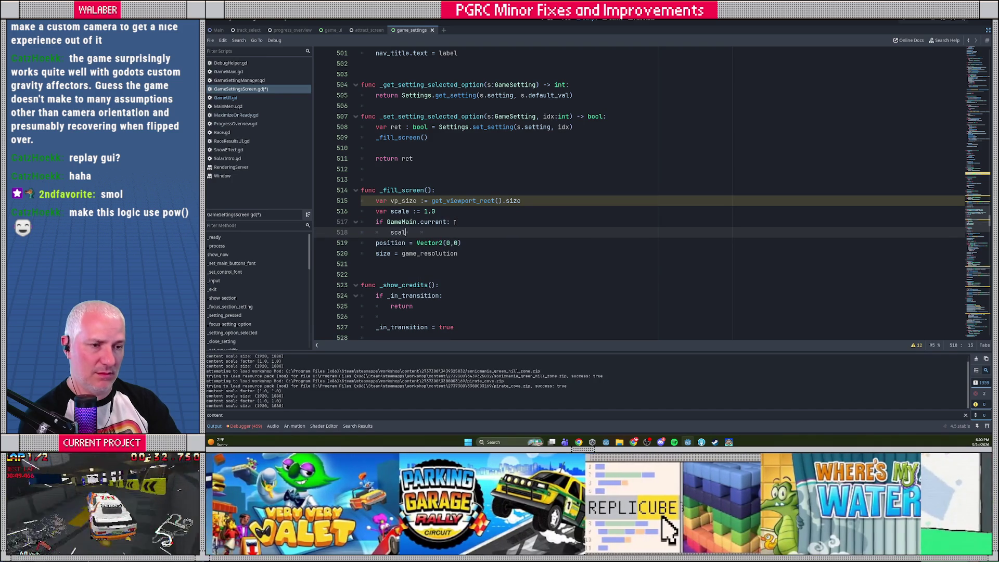
type("=")
Step: Rename the variable to ui_scale and assign it GameMain.current.get_ui_scale_factor(true)
key("Escape")
key("Up")
key("Up")
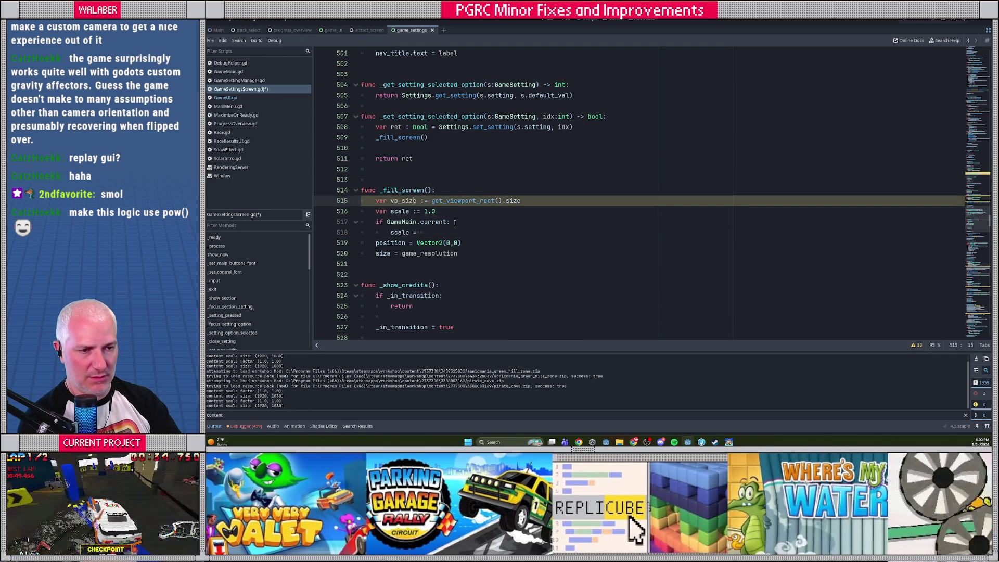
type("ui_")
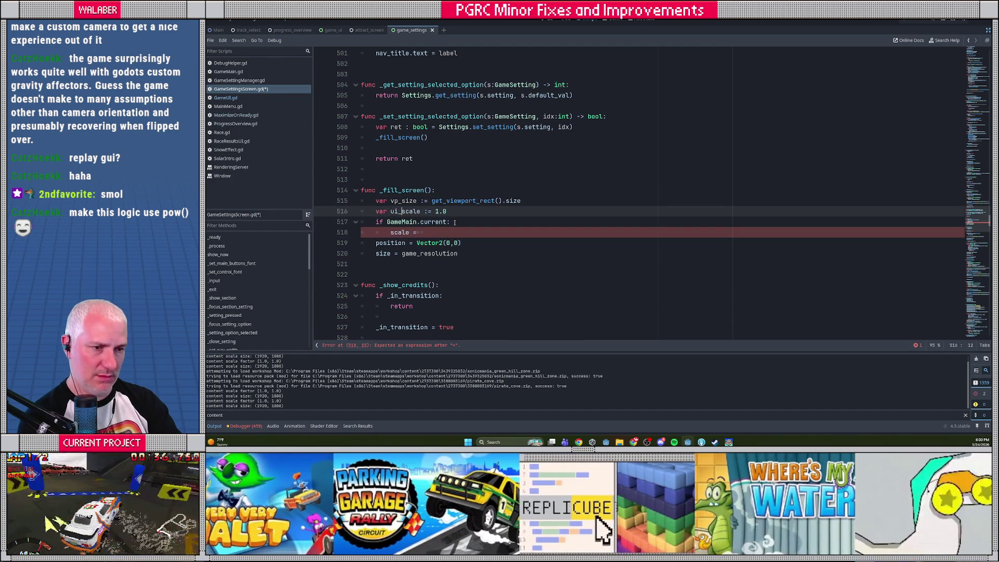
key("Down")
key("Down")
type("ui_")
key("End")
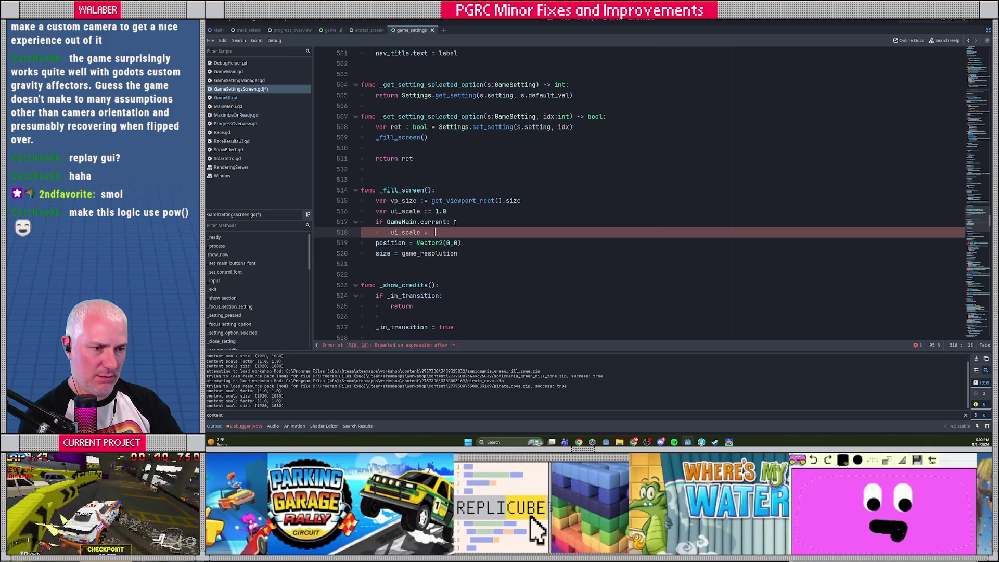
type("ameMain.cu")
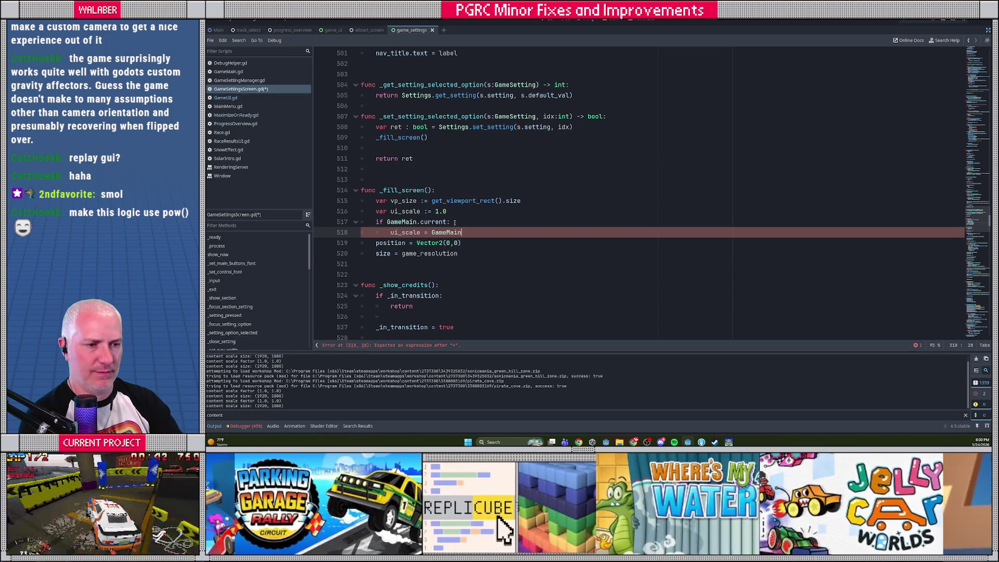
type("rrent.ui_")
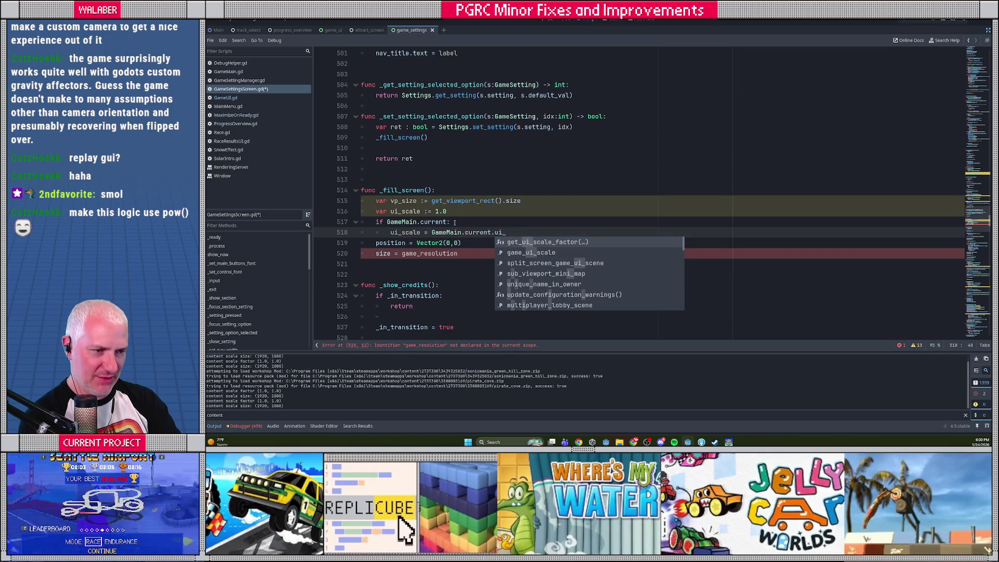
key("Return")
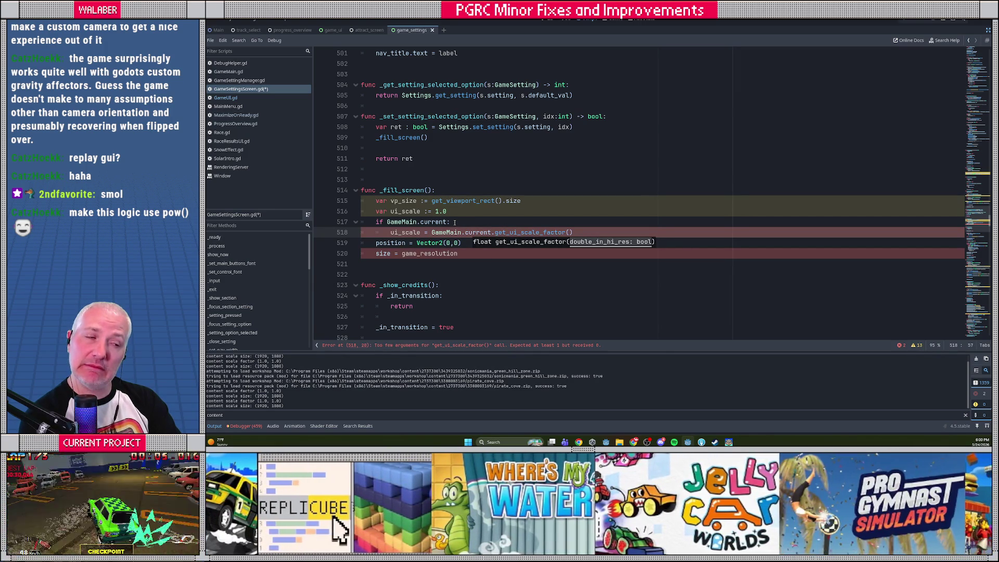
type("true")
key("End")
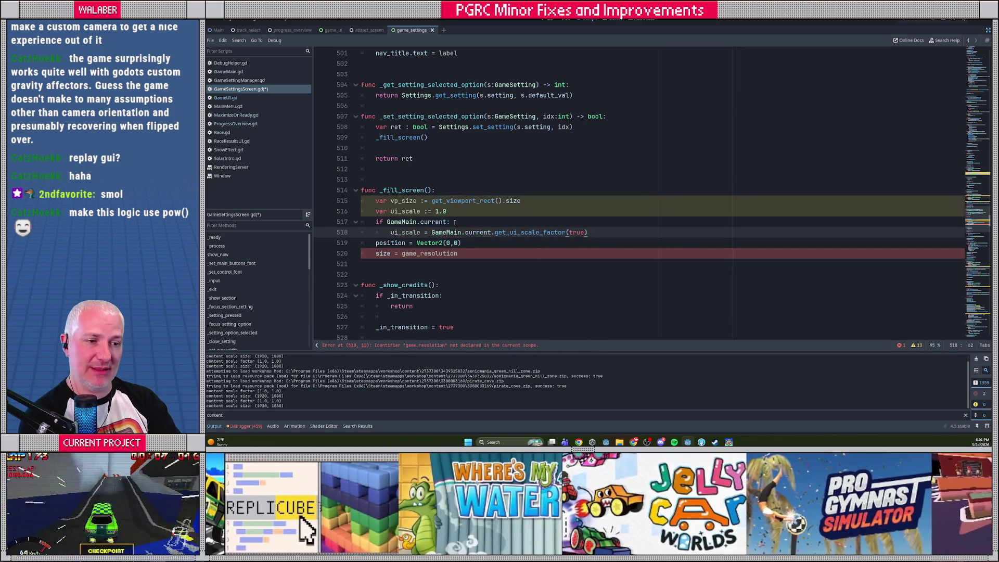
Step: Set size to vp_size / ui_scale, add scale = Vector2.ONE * ui_scale, and save
key("Return")
key("Down")
key("Down")
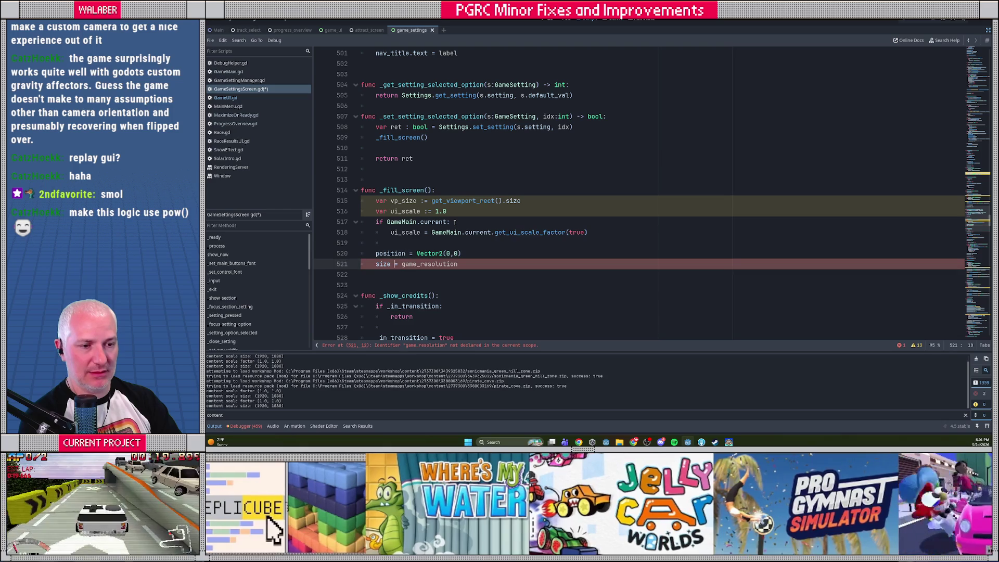
key("shift+End")
type("vp")
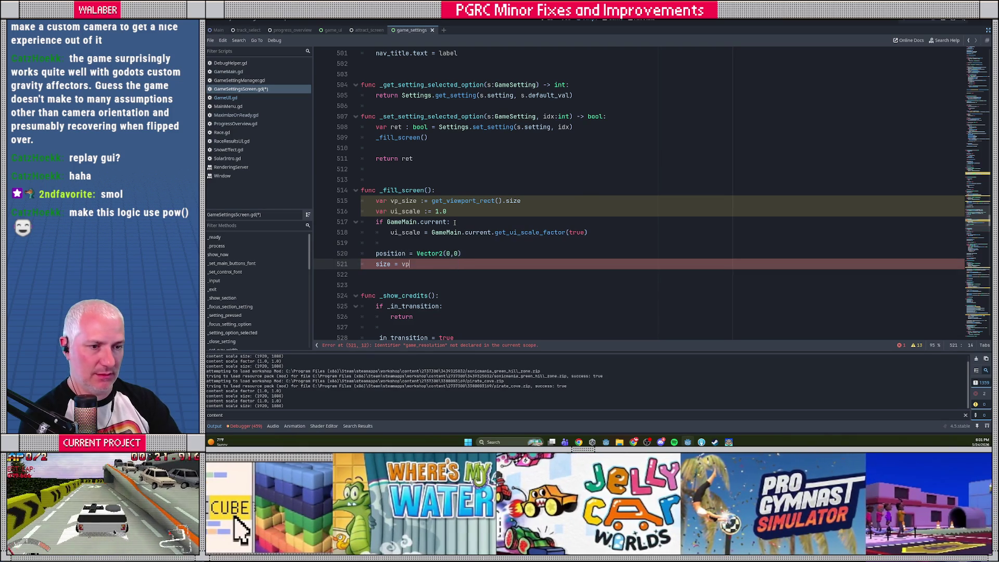
type("_size /")
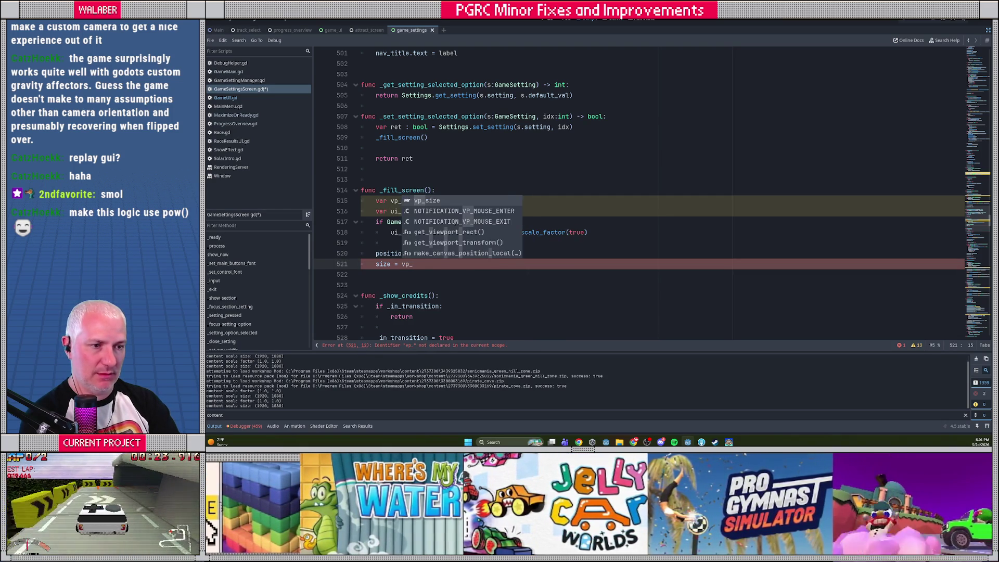
type(" ui_scale")
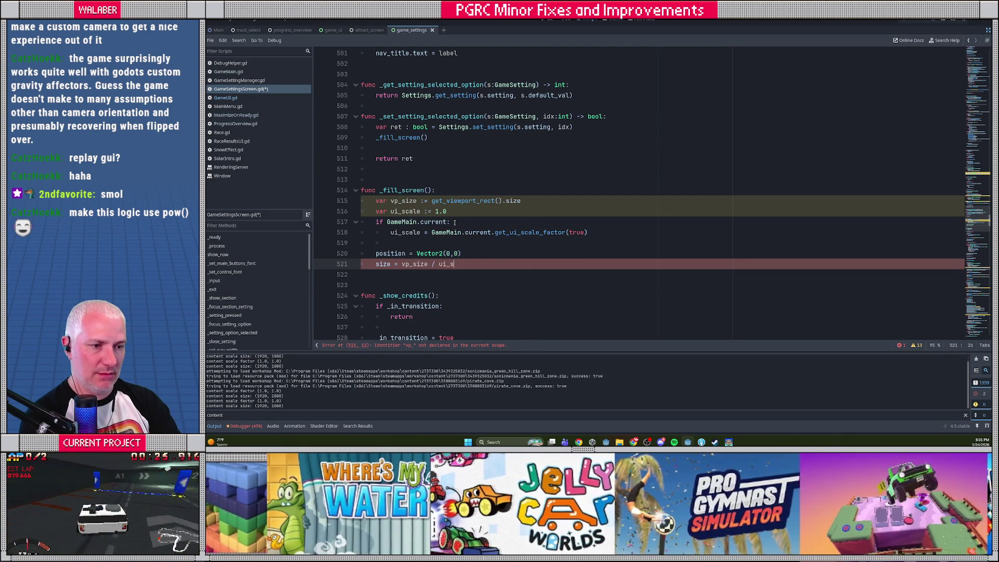
key("Return")
type("scale = ")
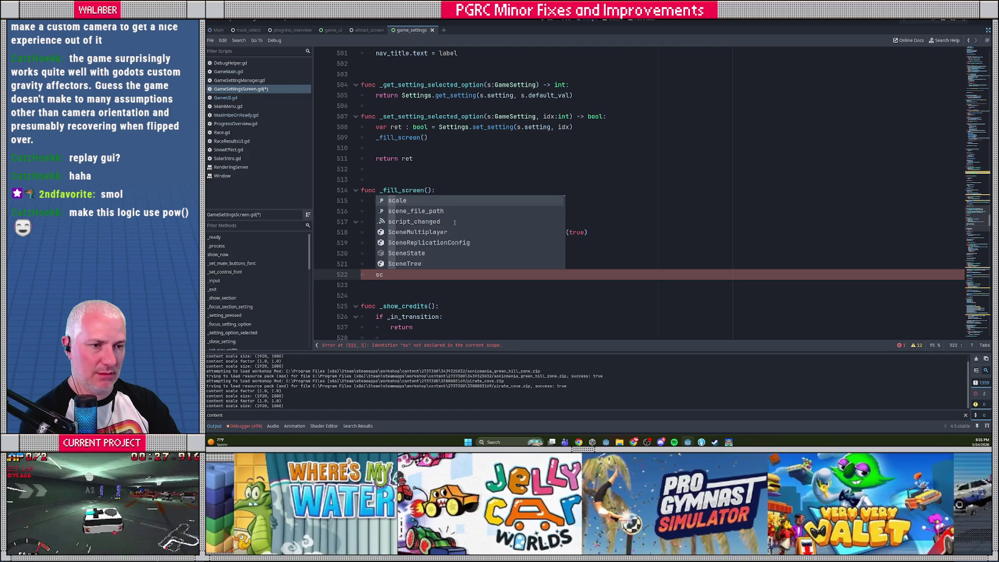
type("Vector2.")
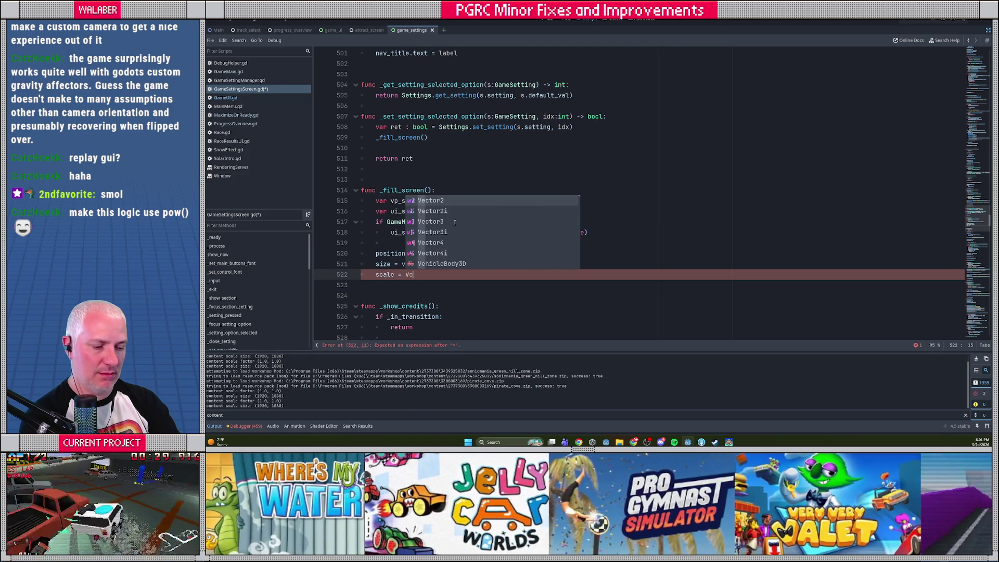
type("i")
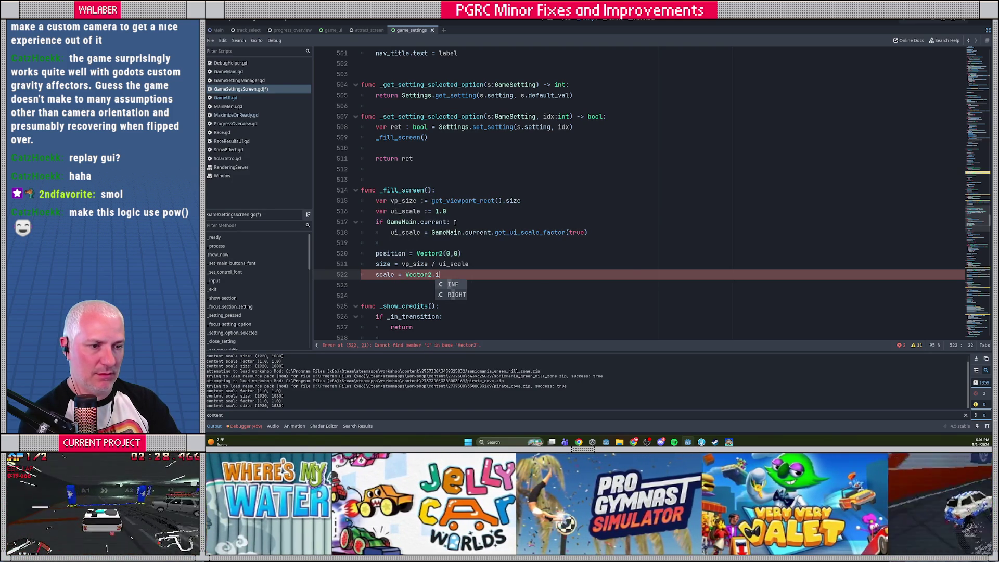
key("BackSpace")
type("ONE * ")
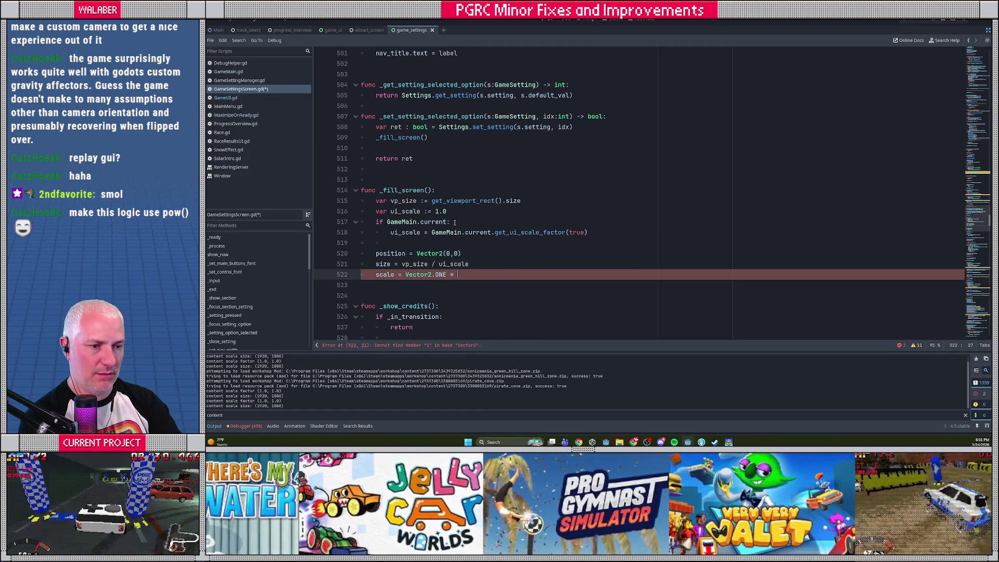
type("ui_scale")
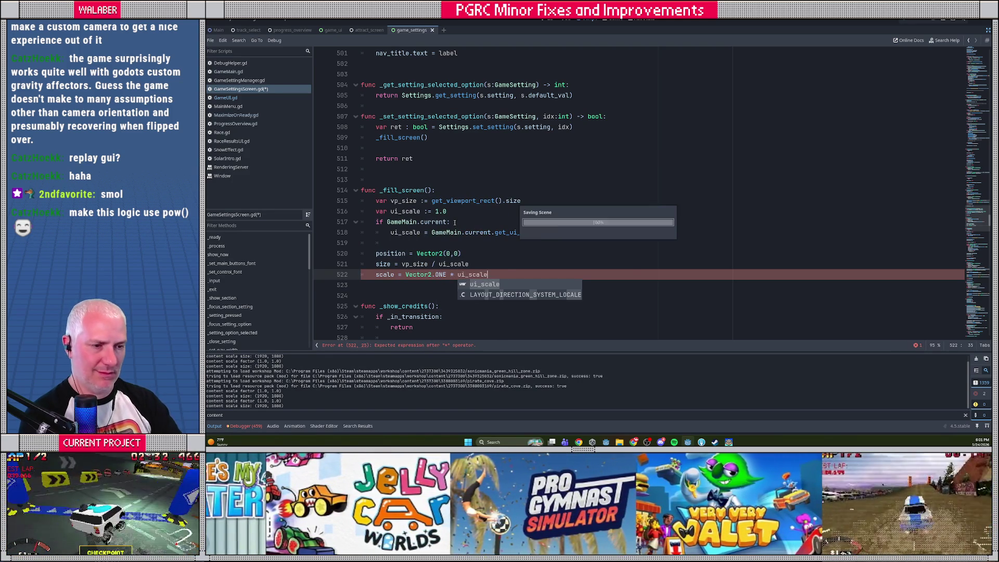
key("ctrl+s")
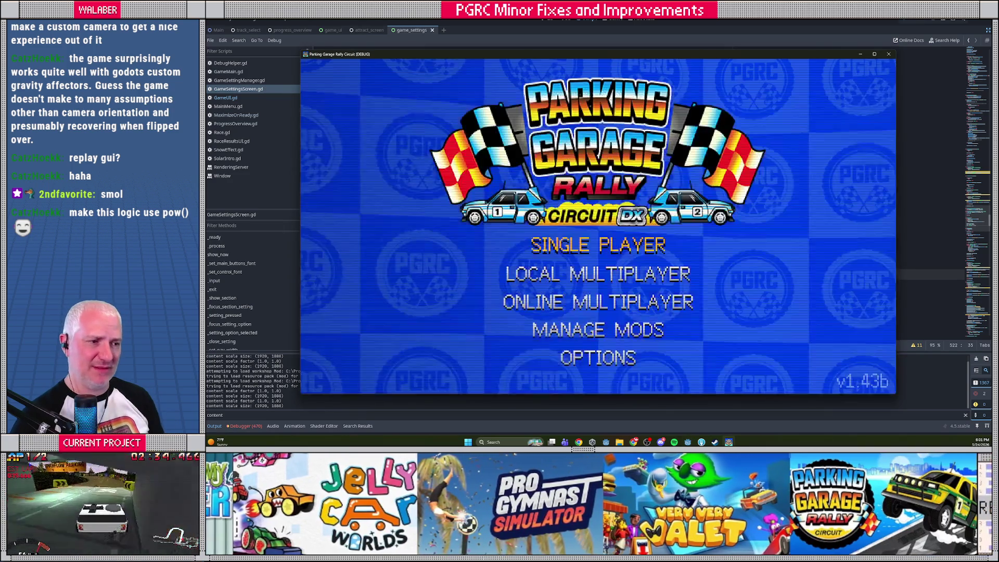
key("Return")
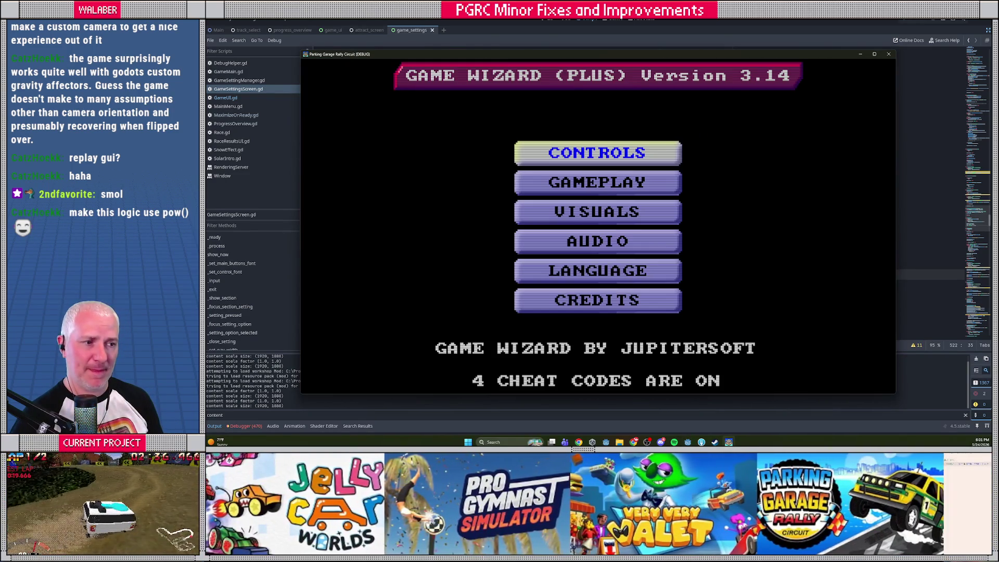
key("Down")
key("Down")
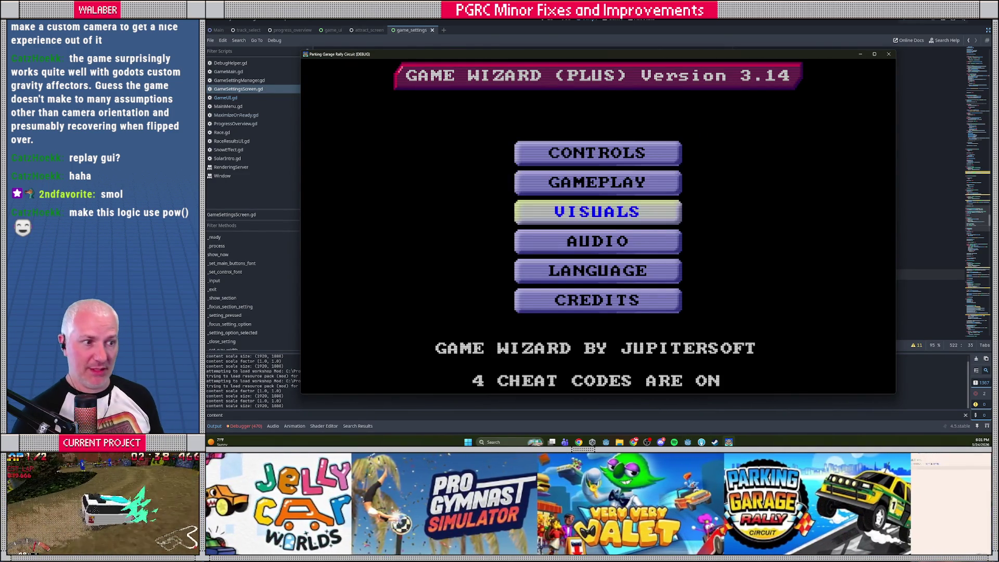
key("Return")
key("Down")
key("Down")
key("Down")
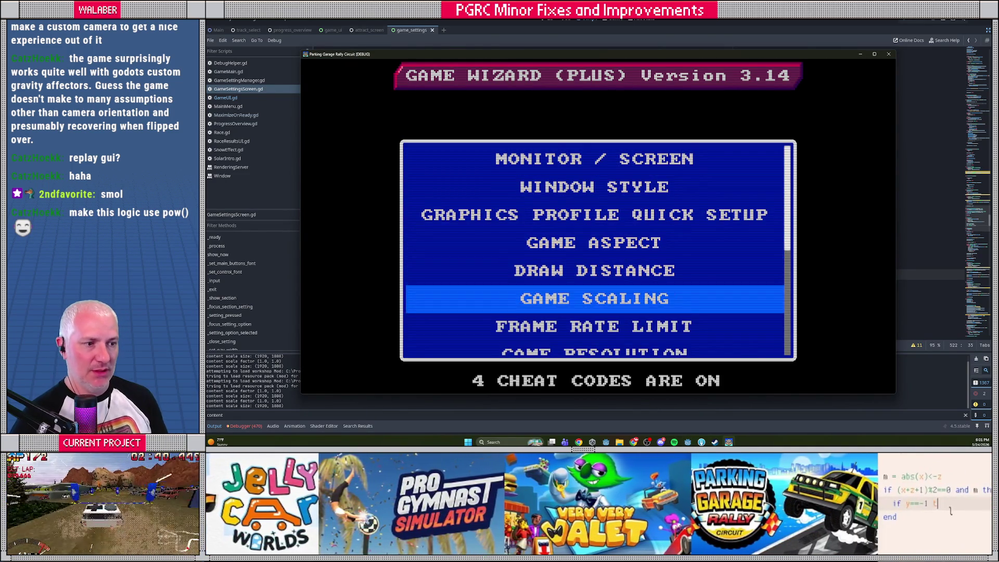
key("Down")
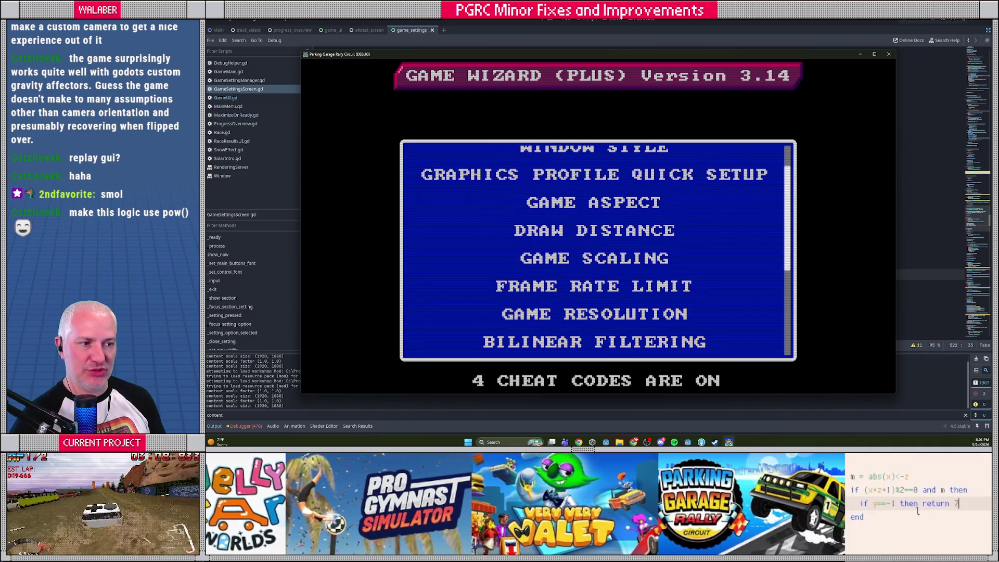
key("Up")
key("Down")
key("Up")
key("Up")
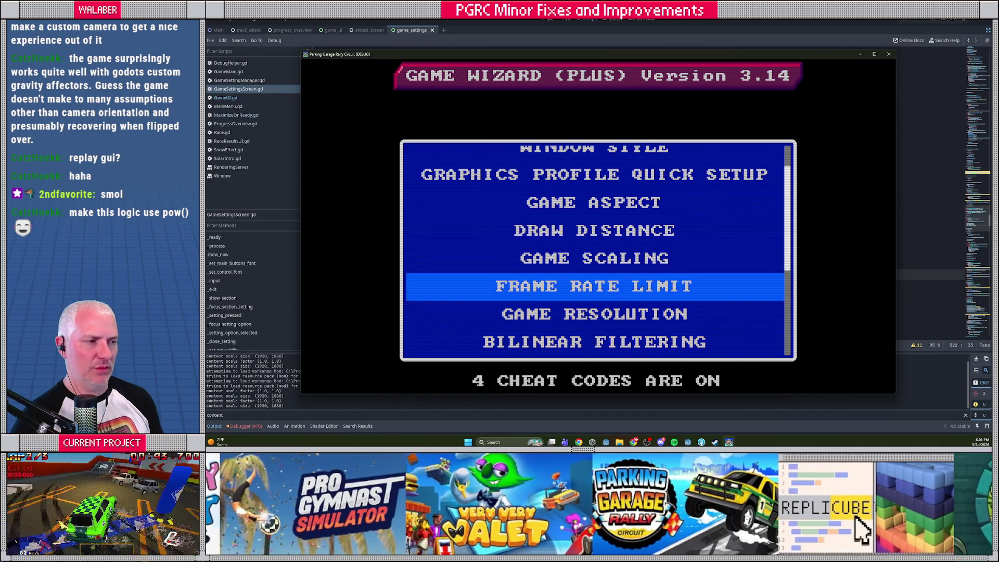
key("Escape")
key("Escape")
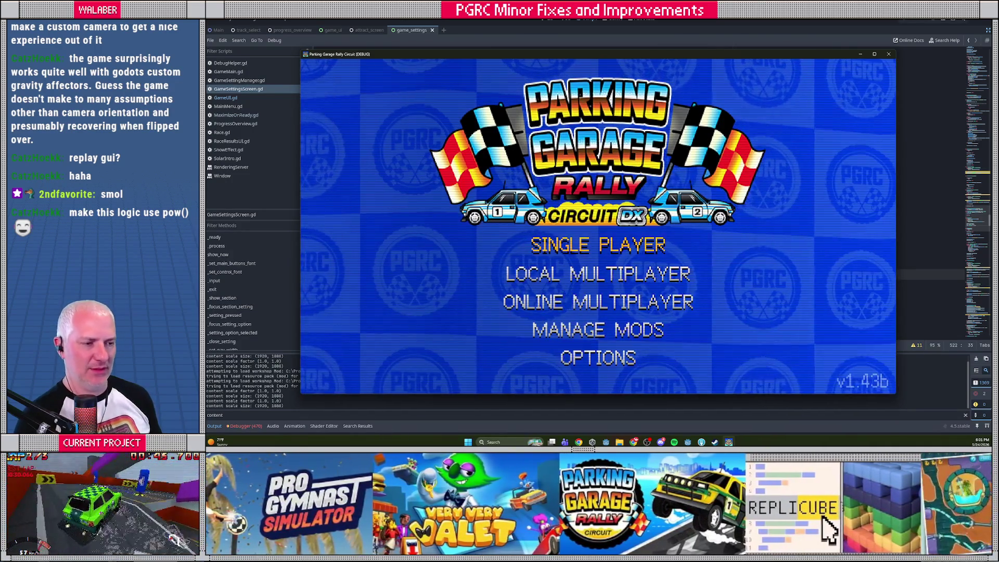
key("Down")
key("Escape")
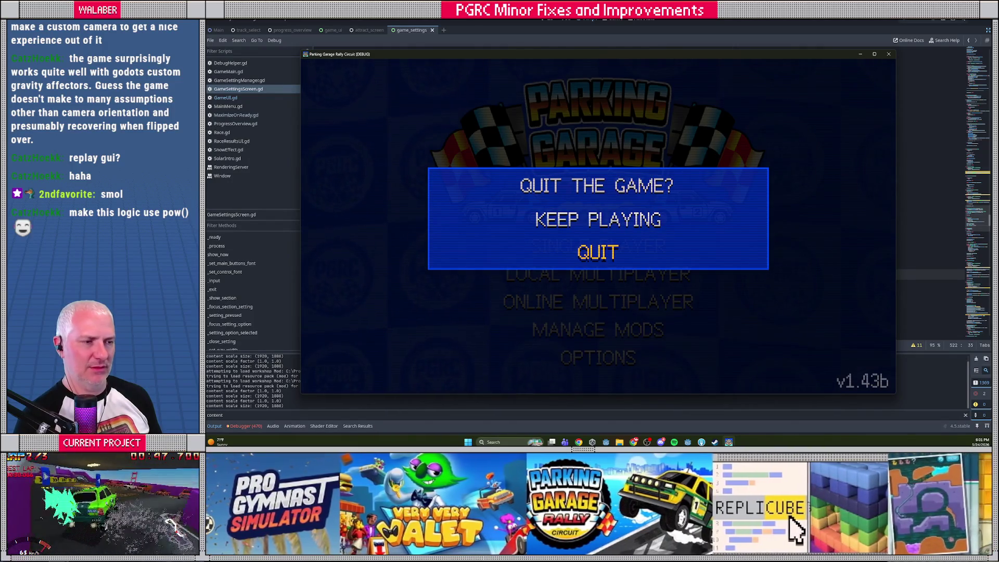
key("Return")
key("Return")
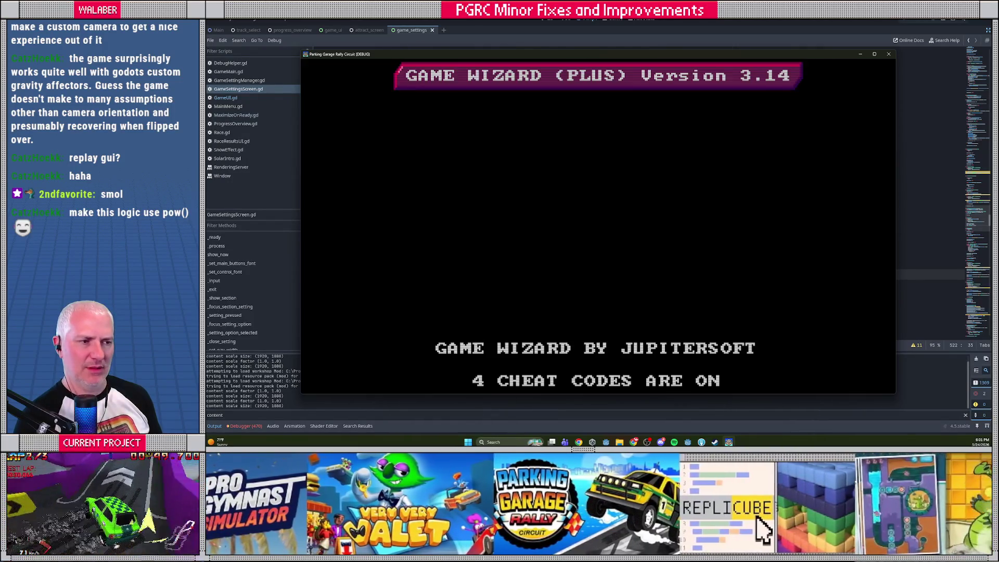
key("Down")
key("Down")
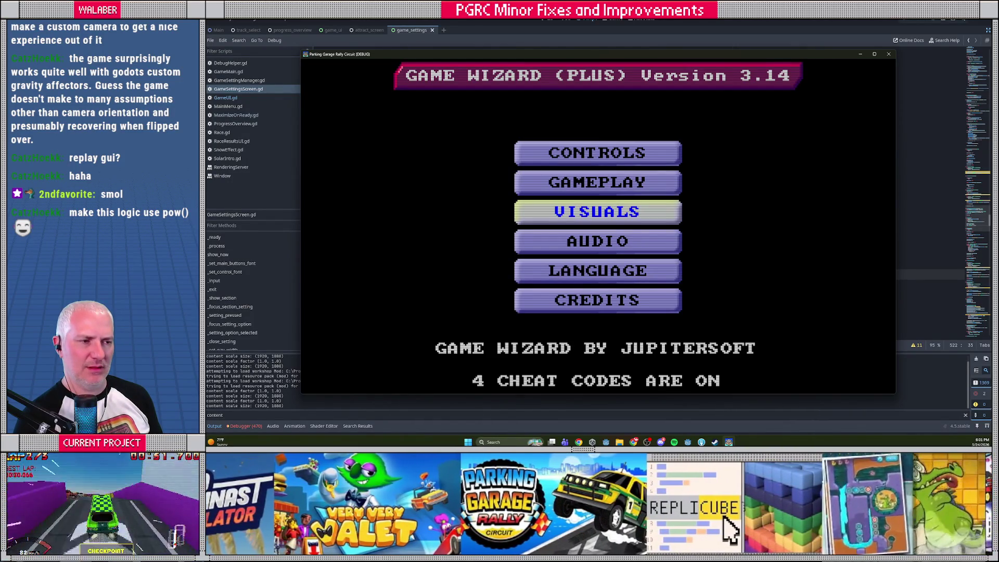
key("Return")
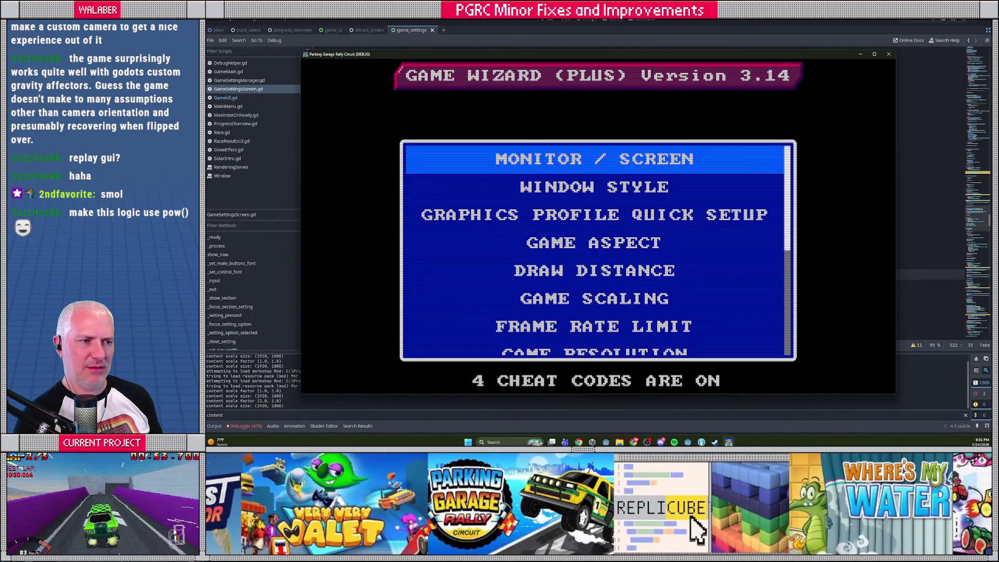
key("Down")
key("Down")
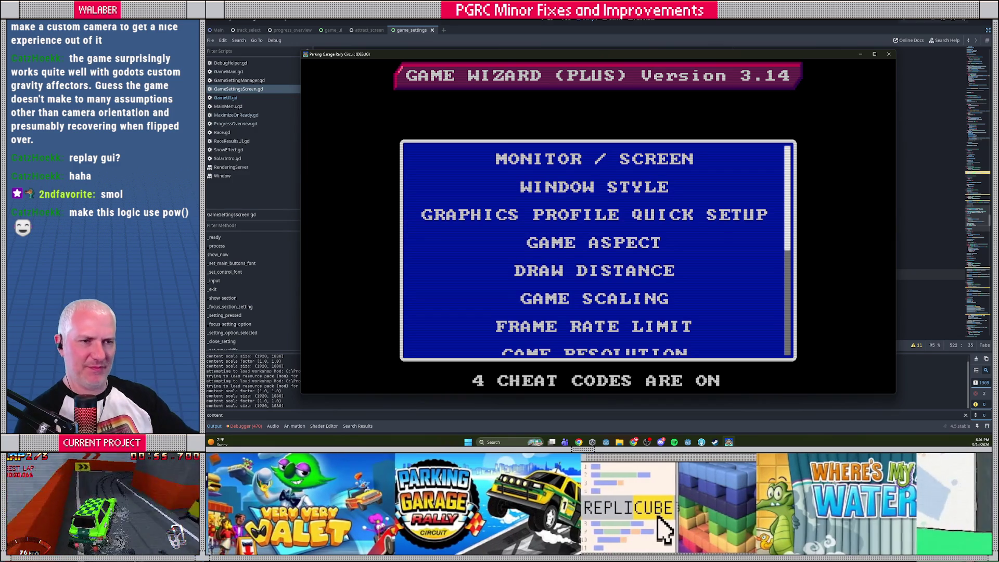
key("F8")
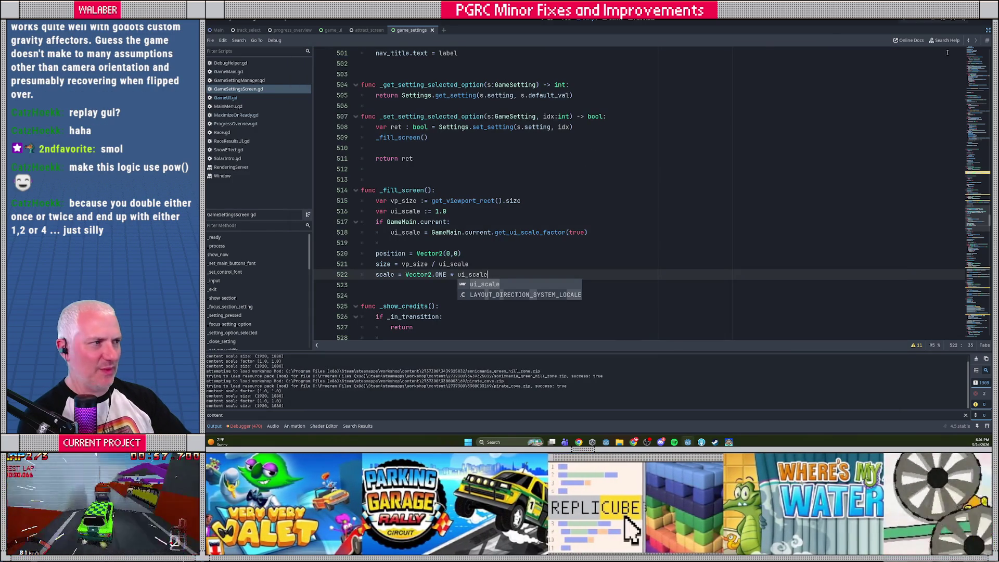
Step: Restore the docks, show the settings scene in 2D, and collapse SectionPanel and SettingPanel
key("ctrl+shift+F11")
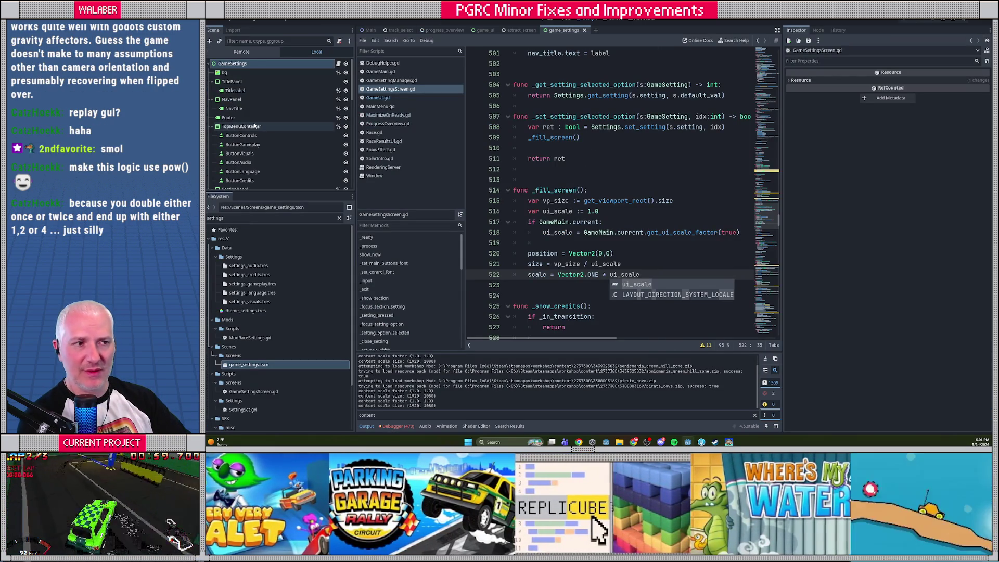
left_click(561, 22)
scroll(512, 156, "up", 5)
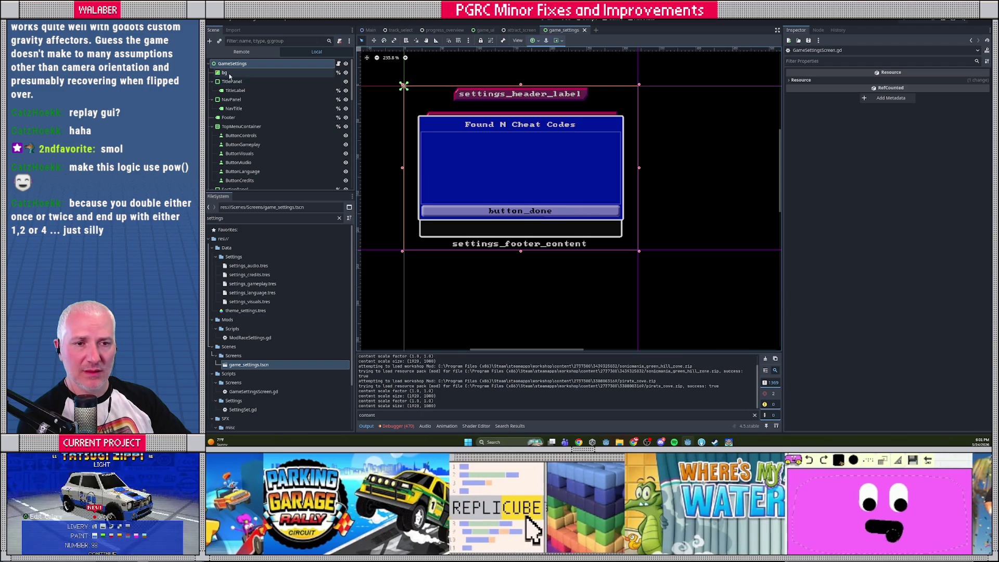
left_click(233, 82)
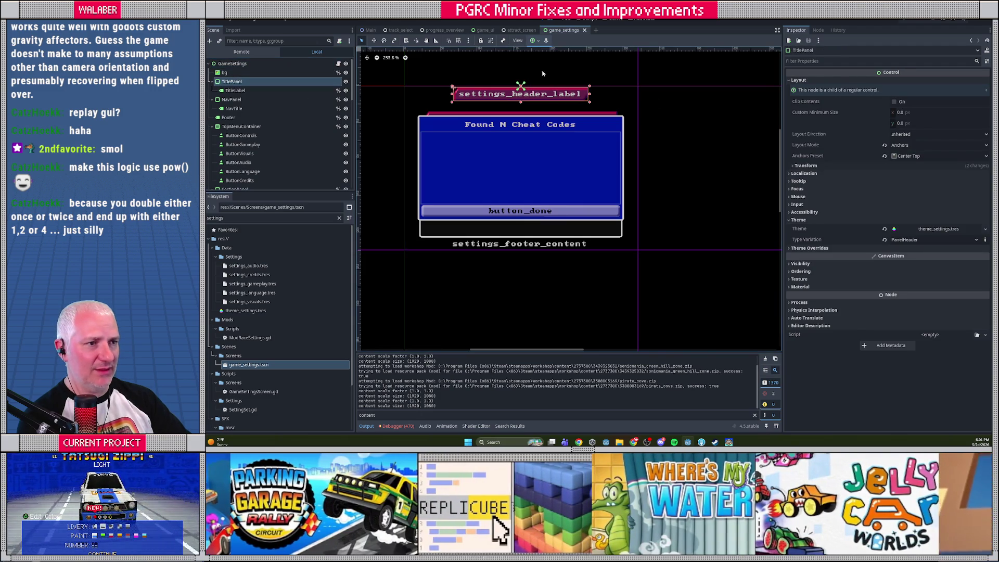
left_click(223, 99)
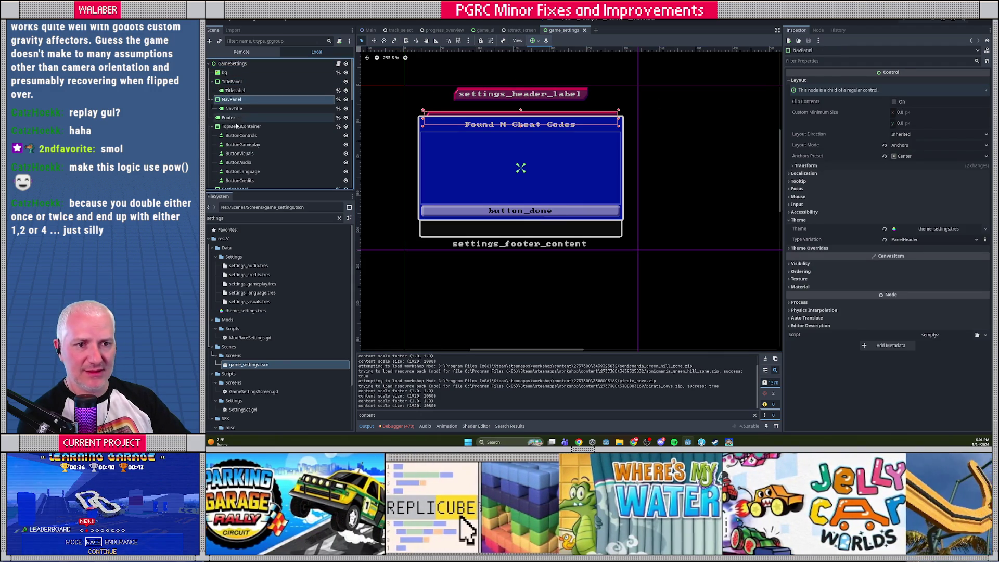
left_click(235, 128)
left_click(235, 136)
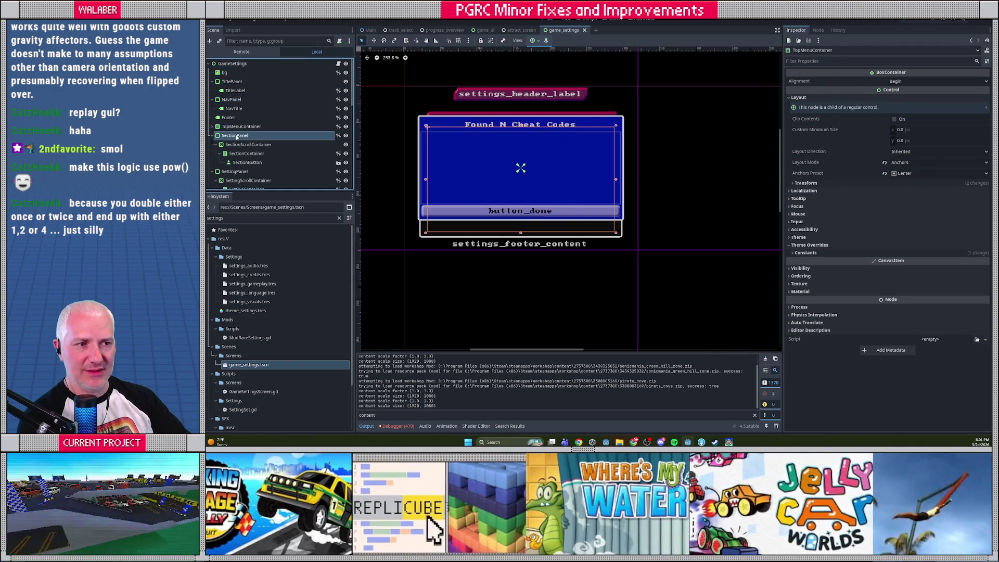
left_click(213, 136)
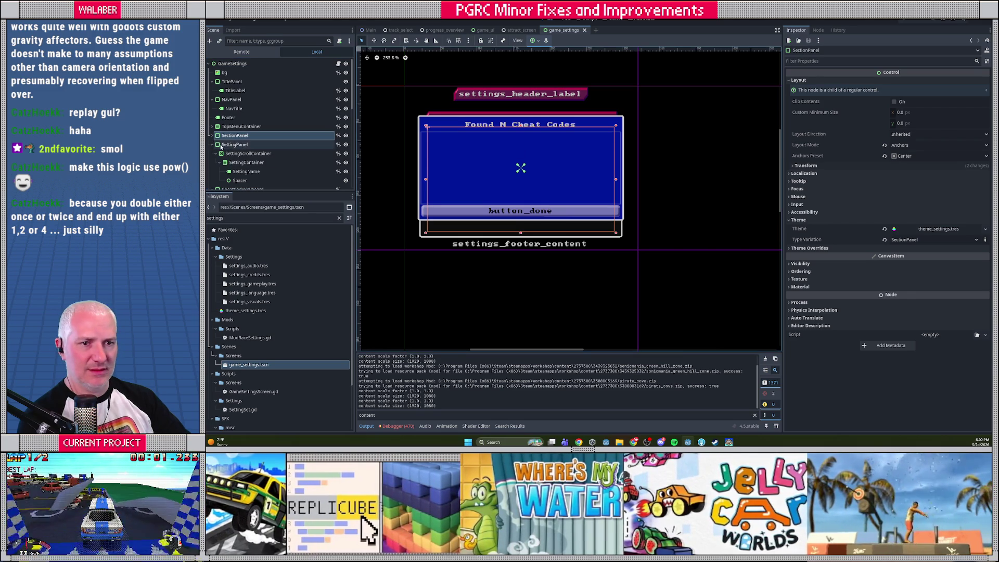
left_click(229, 145)
key("Left")
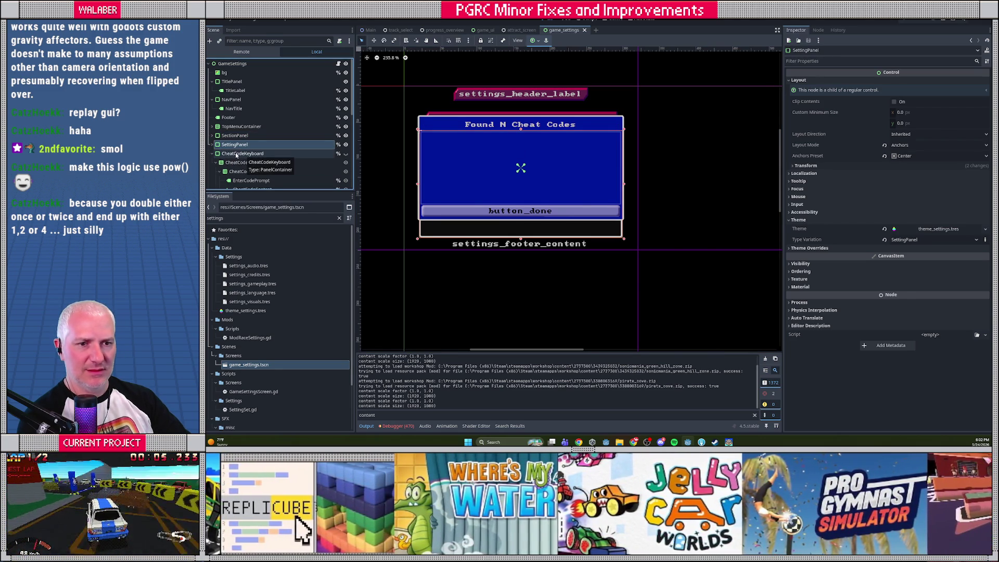
Step: Preview the settings scene briefly, then reselect SectionPanel and SettingPanel
key("F6")
key("F8")
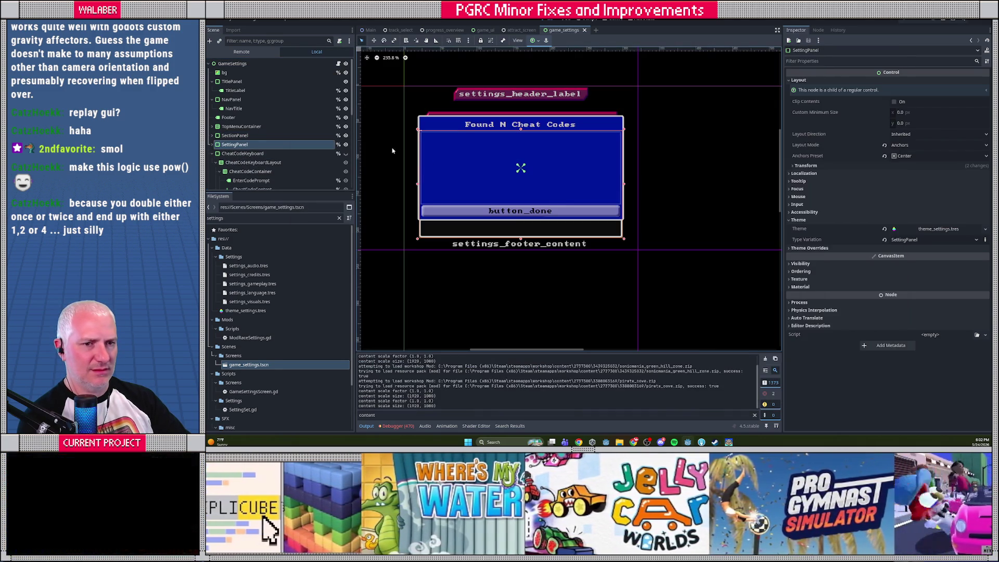
left_click(255, 136)
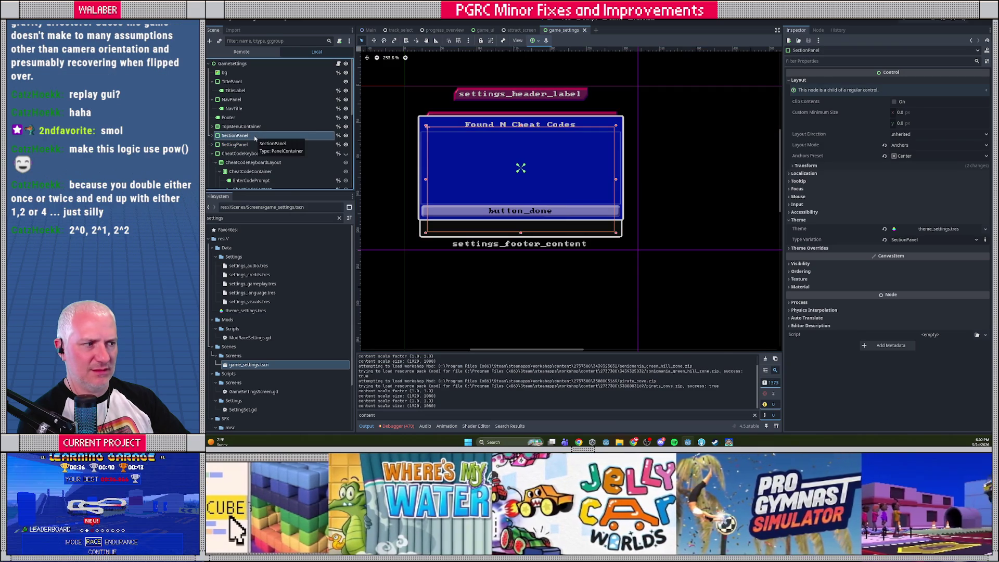
left_click(237, 146)
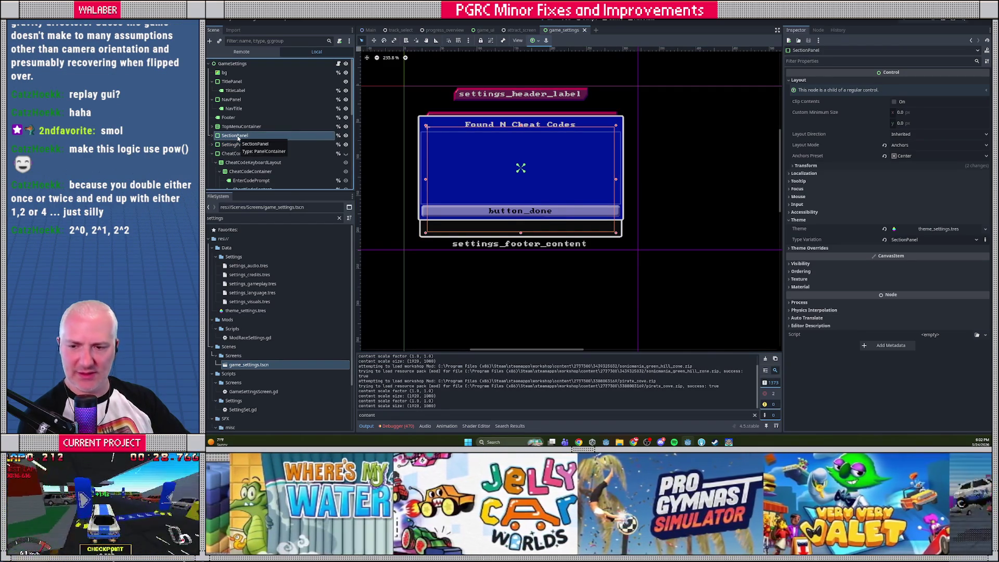
Step: Collapse the CheatCodeKeyboard and ControlsPanel branches, select SettingPanel, and view the Remote tree
left_click(235, 154)
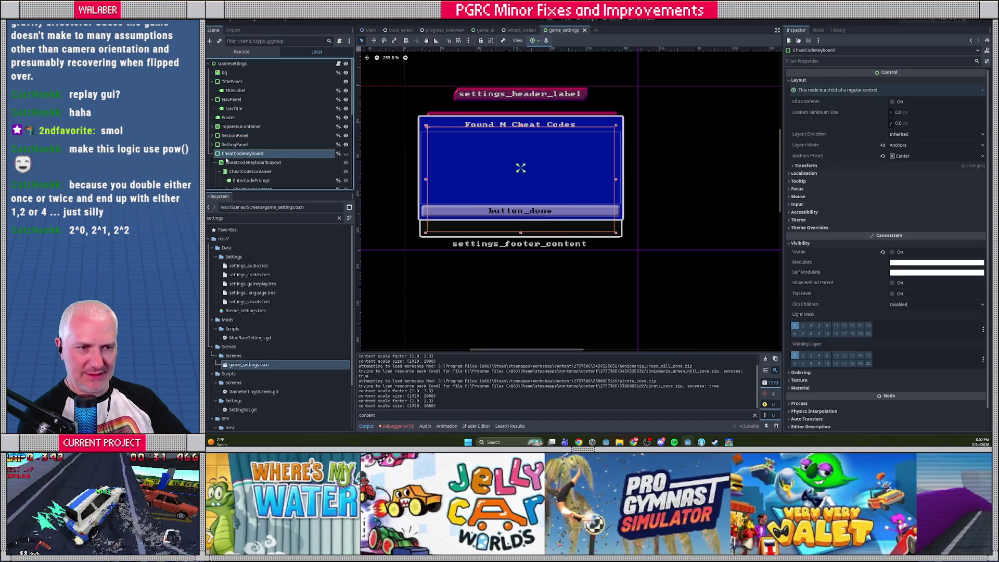
left_click_drag(279, 193, 295, 276)
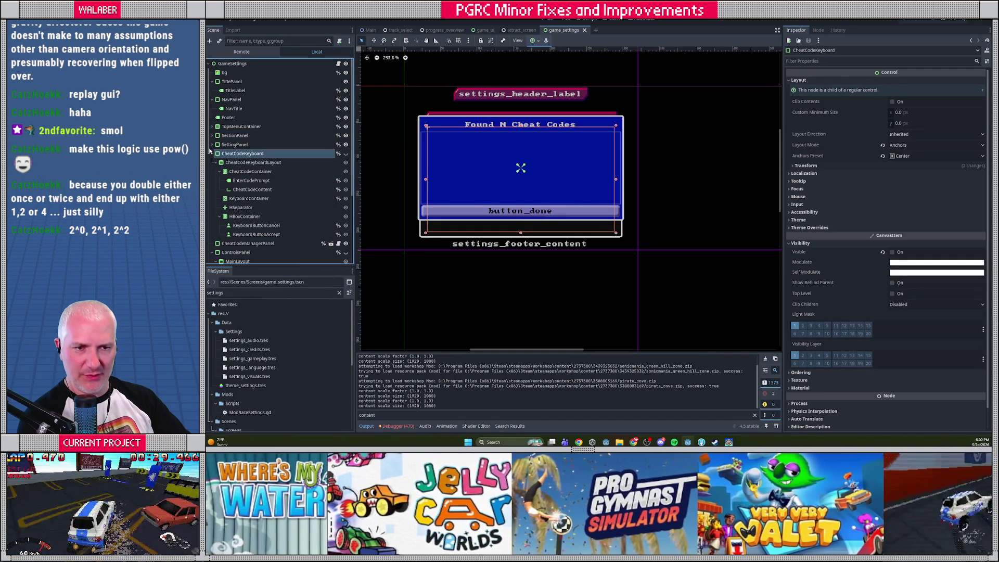
left_click(212, 154)
left_click(212, 172)
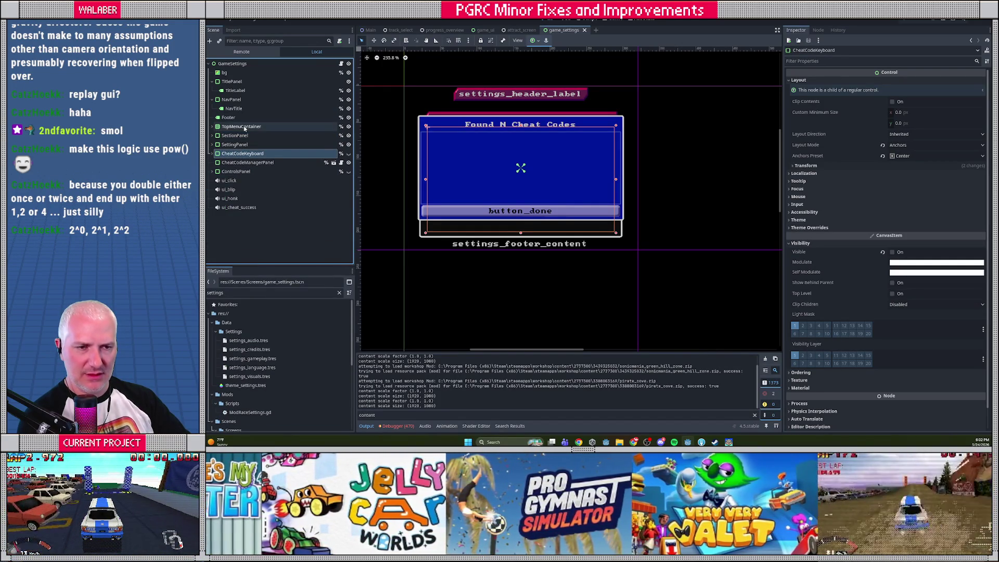
left_click(237, 145)
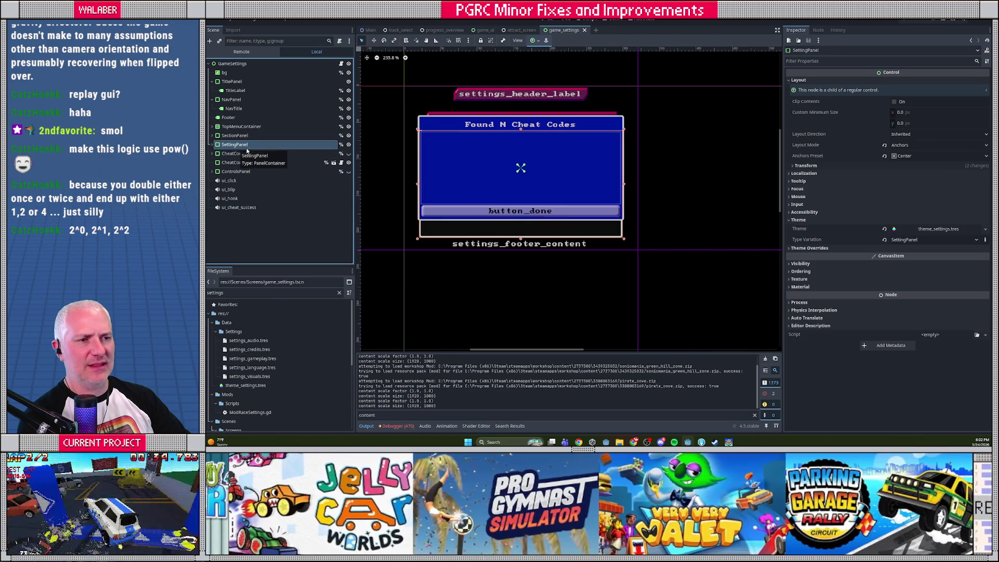
left_click(242, 51)
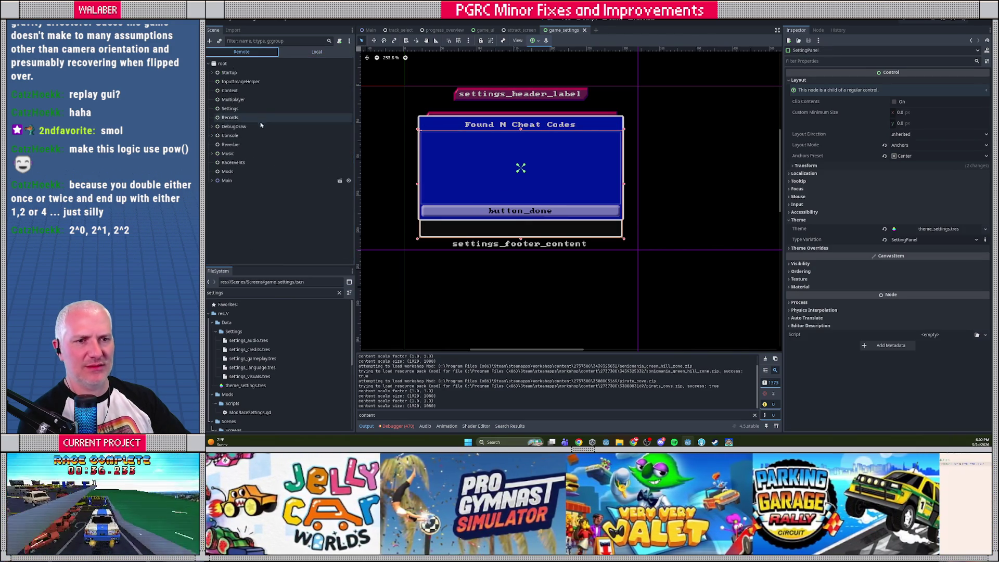
Step: Inspect the live SectionPanel and SettingPanel containers and check the panel's vertical position
left_click(212, 180)
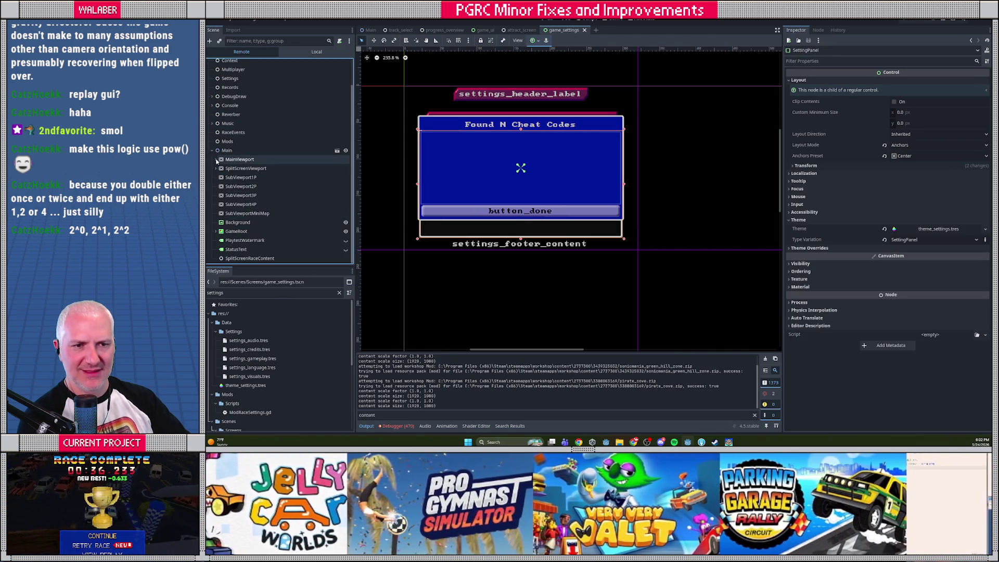
left_click(219, 168)
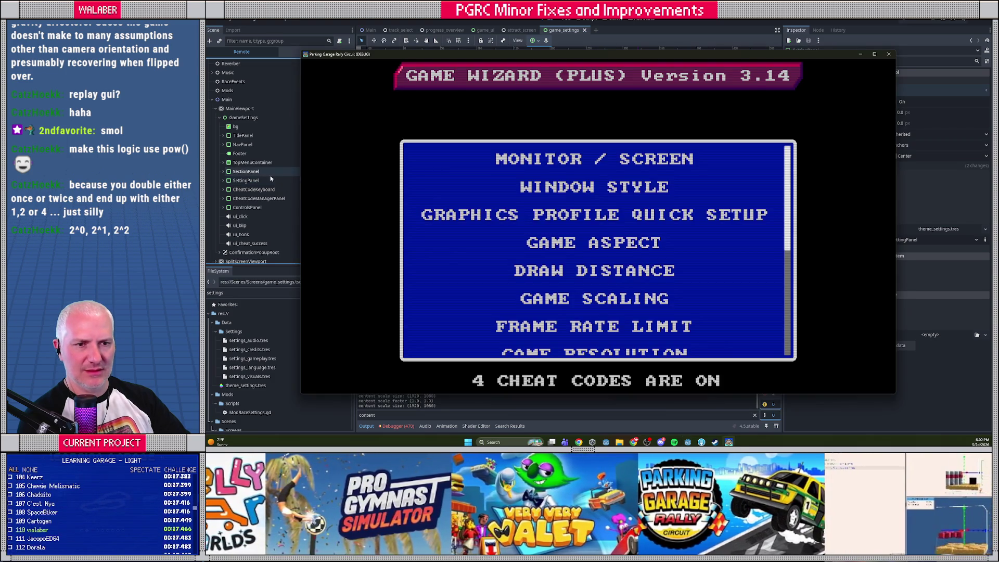
left_click(268, 173)
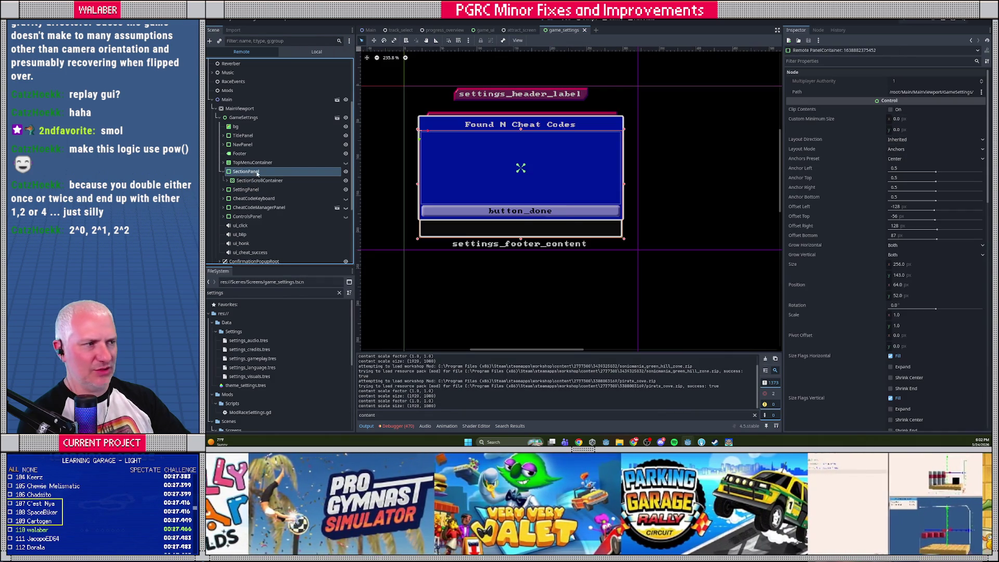
scroll(832, 248, "down", 2)
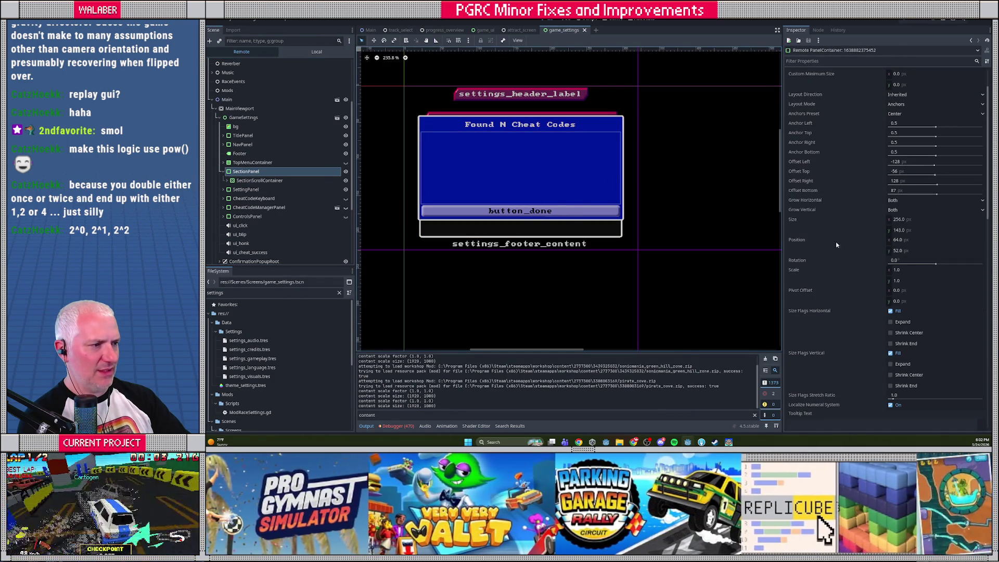
left_click(251, 191)
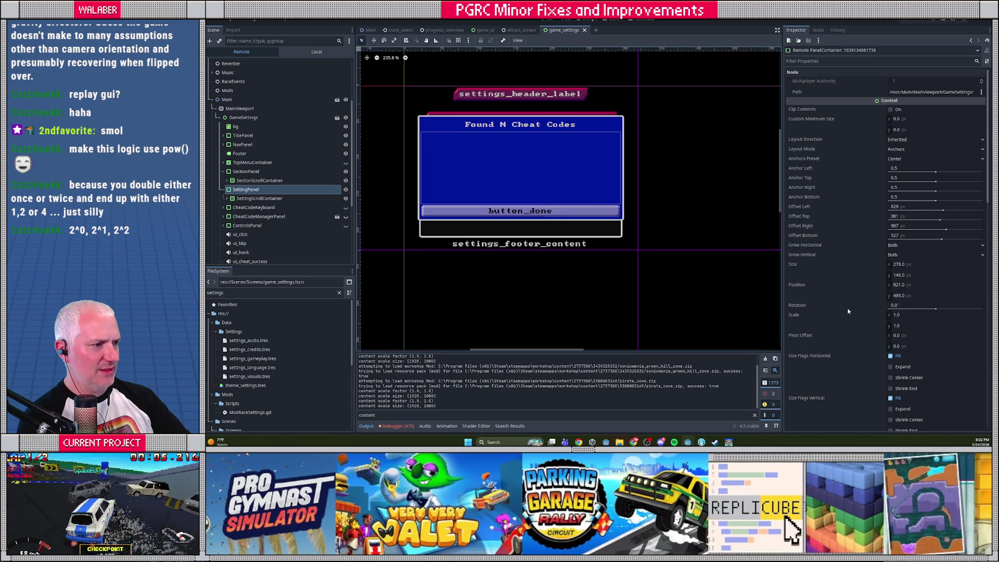
left_click(918, 288)
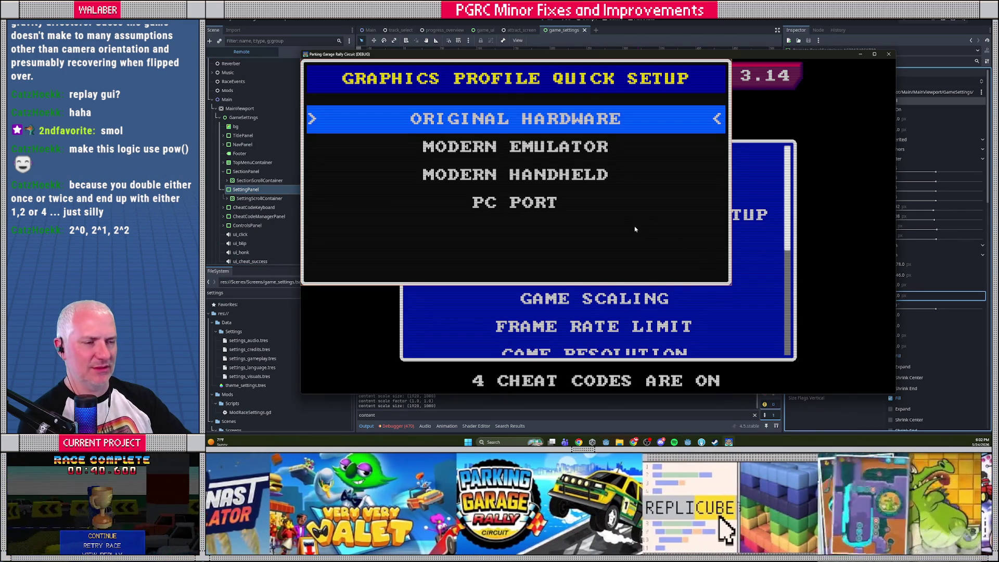
Step: Return to the local GameSettings tree, show SettingPanel's size and position, and run the game
left_click(913, 23)
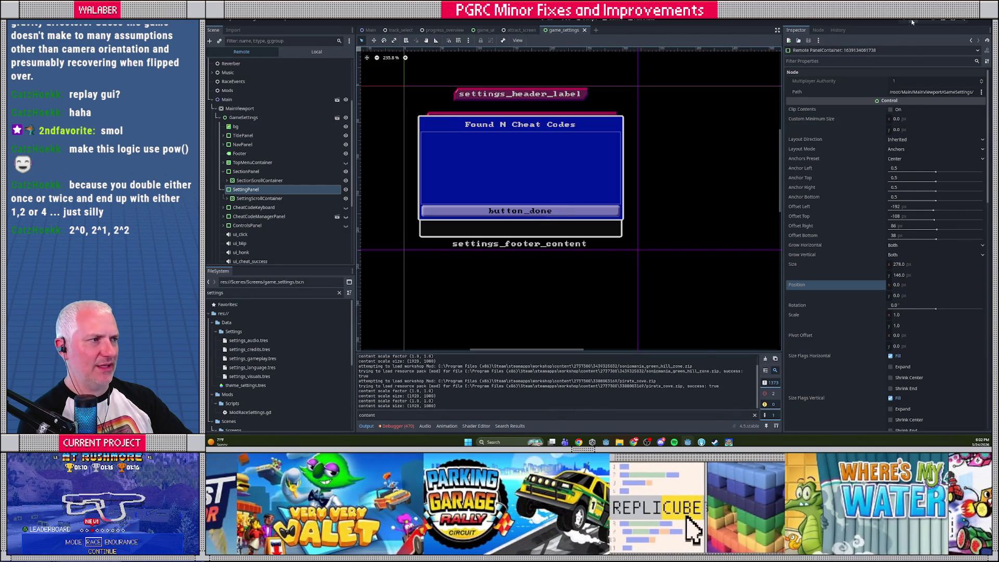
left_click(922, 21)
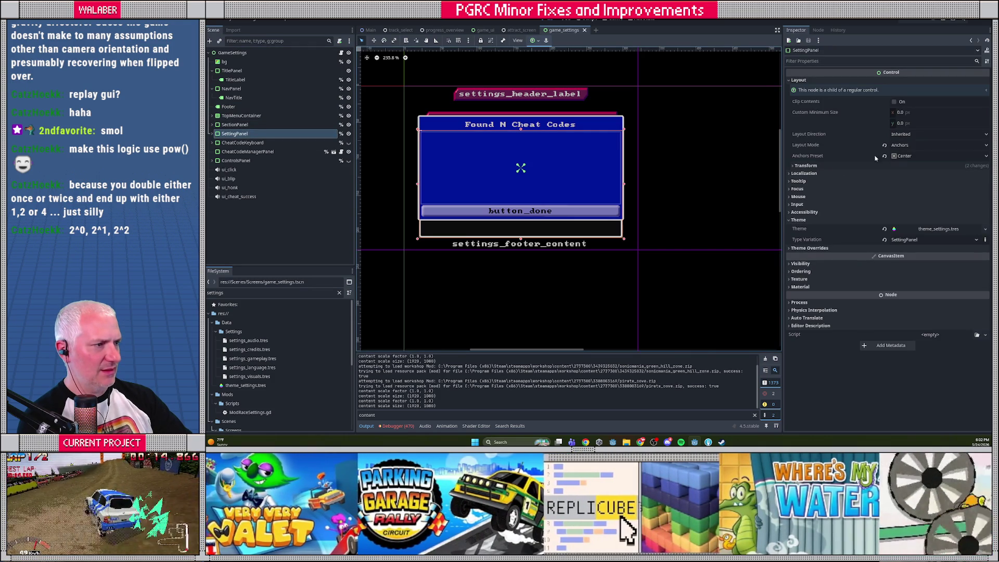
left_click(822, 167)
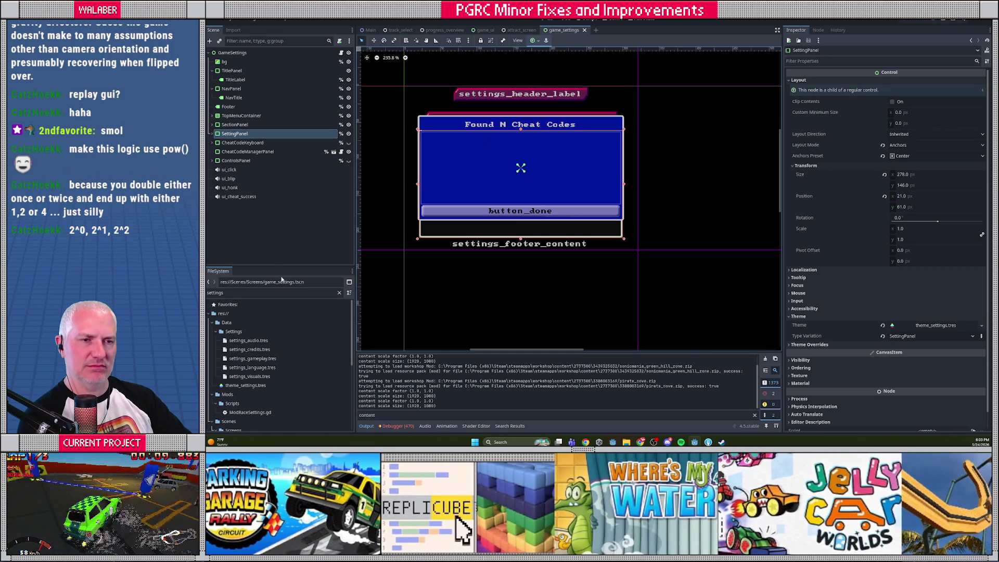
key("F5")
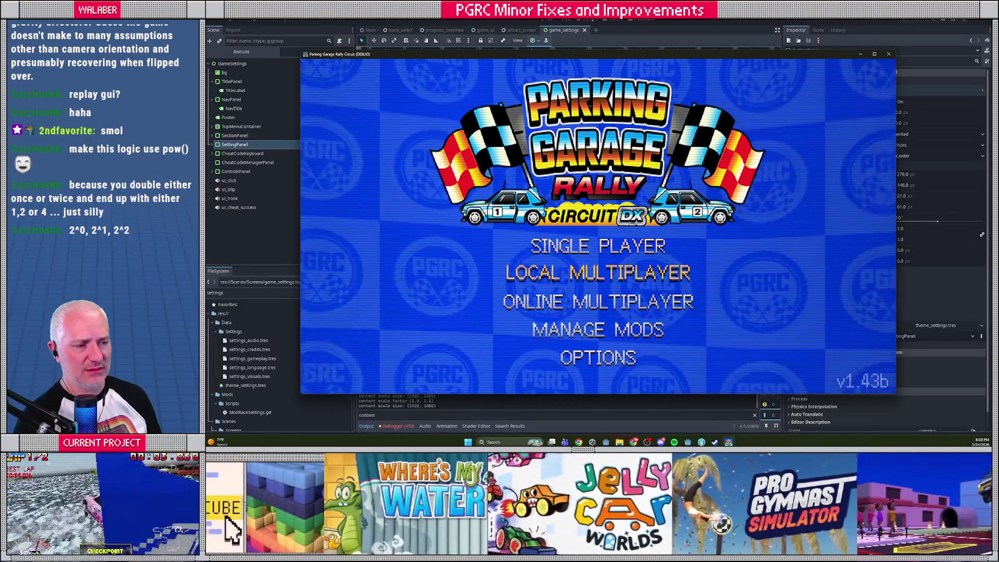
Step: Browse the game's GAMEPLAY settings list, close the game, and open GameSettingsScreen.gd
key("Down")
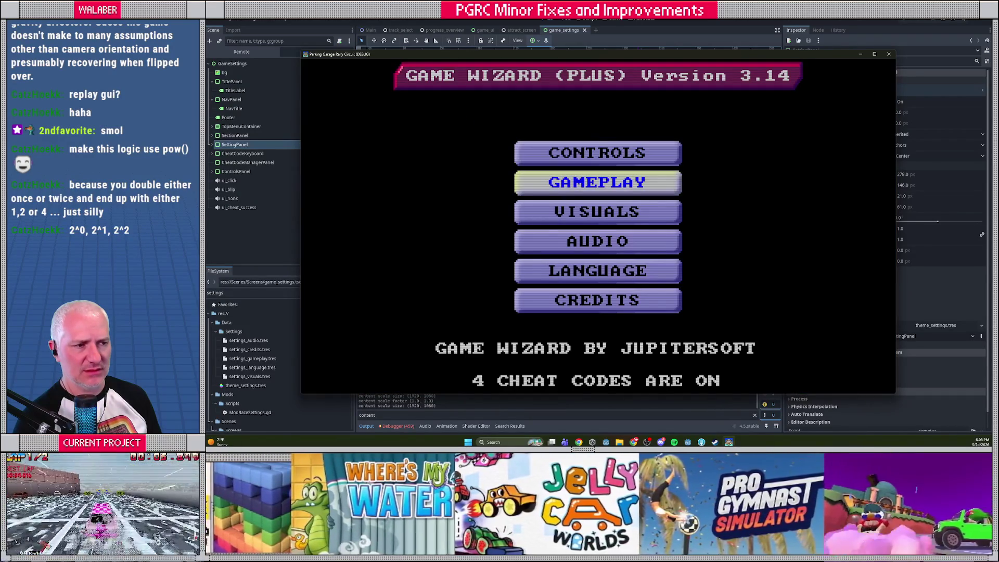
key("Return")
key("Down")
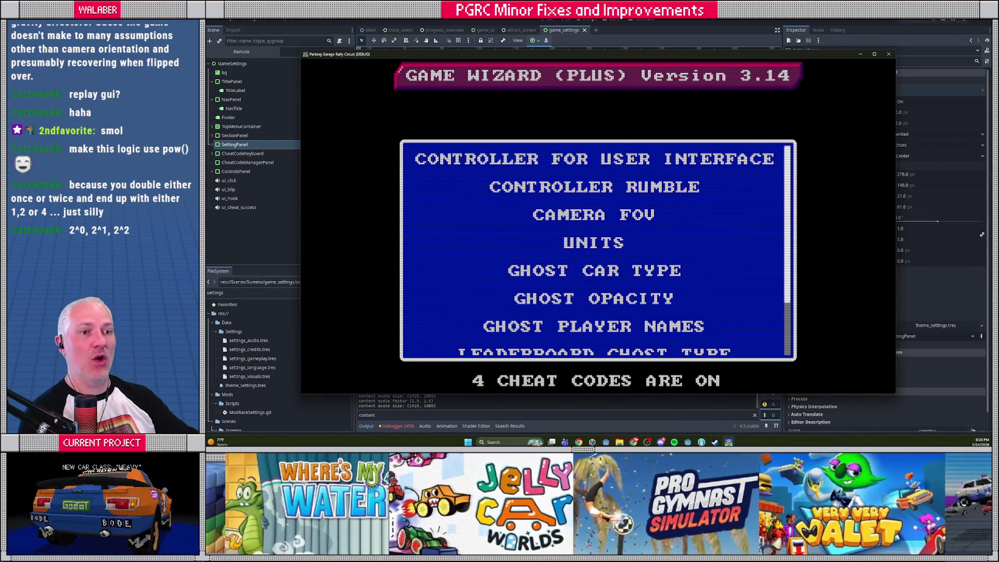
key("F8")
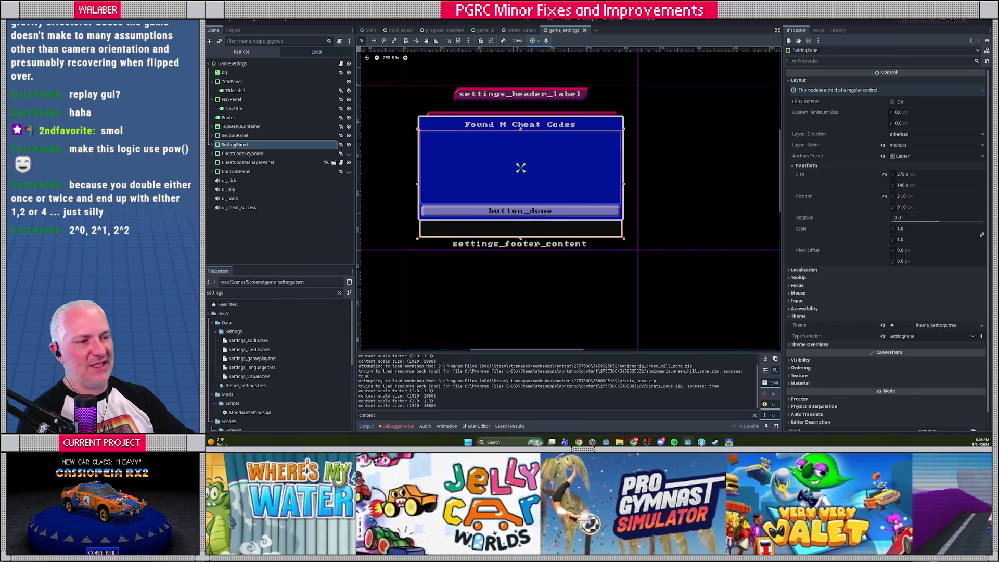
left_click(341, 63)
left_click(535, 148)
Step: Find the tween code in _reveal_setting_panel and look up the SETTING_PANEL_WIDTH definition
key("ctrl+f")
type("tween")
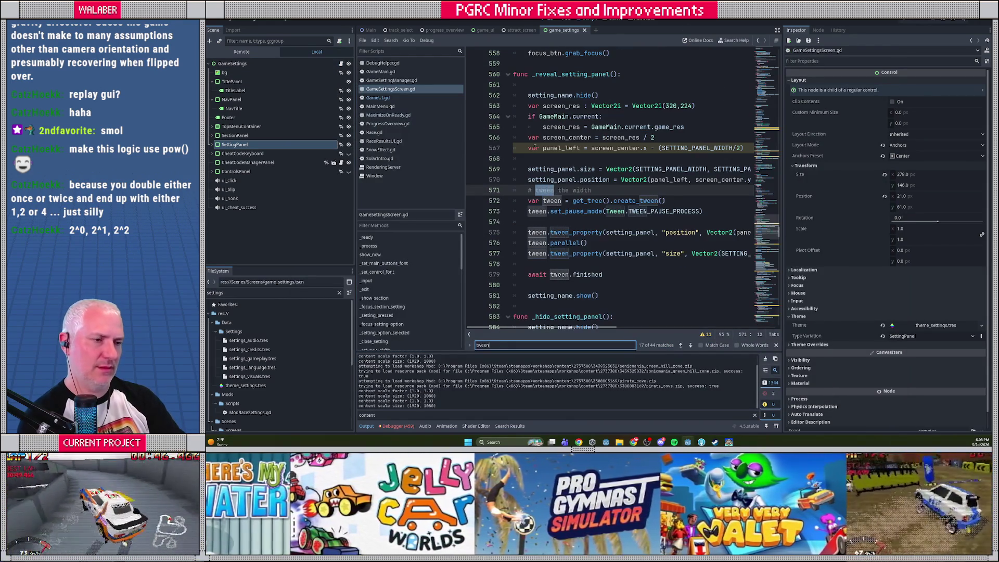
left_click(777, 30)
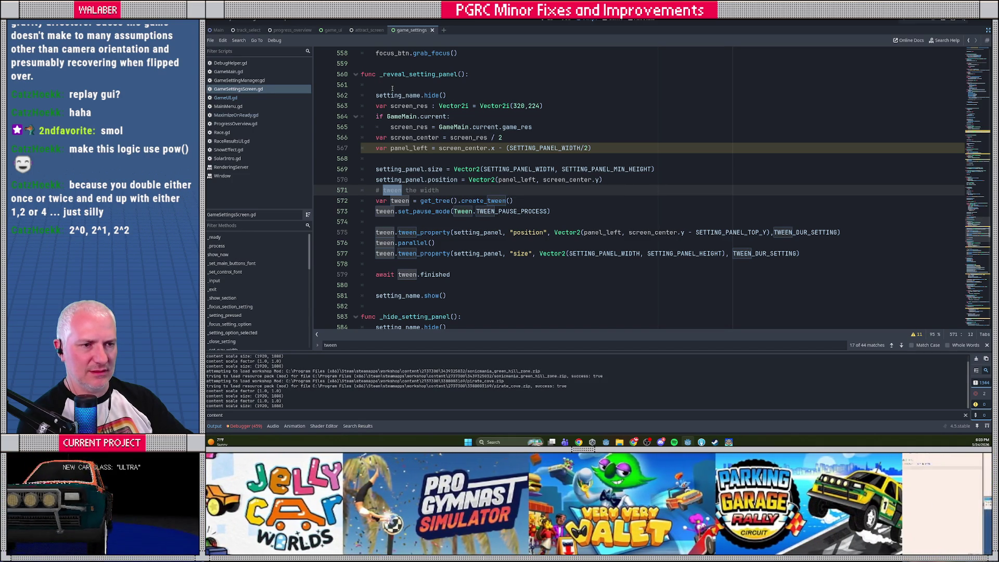
mouse_move(375, 108)
left_mouse_down()
mouse_move(573, 149)
mouse_move(636, 149)
left_mouse_up()
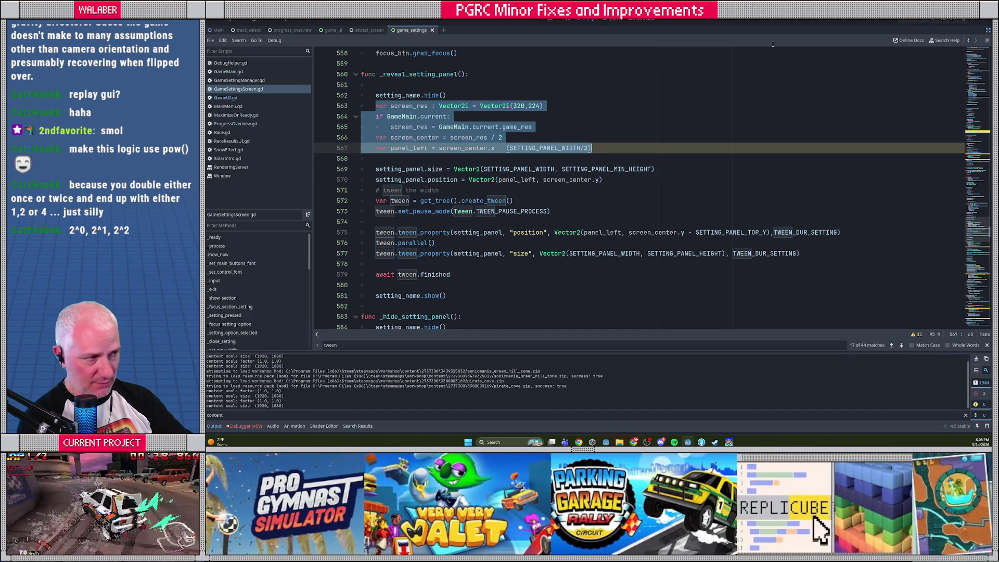
left_click(988, 30)
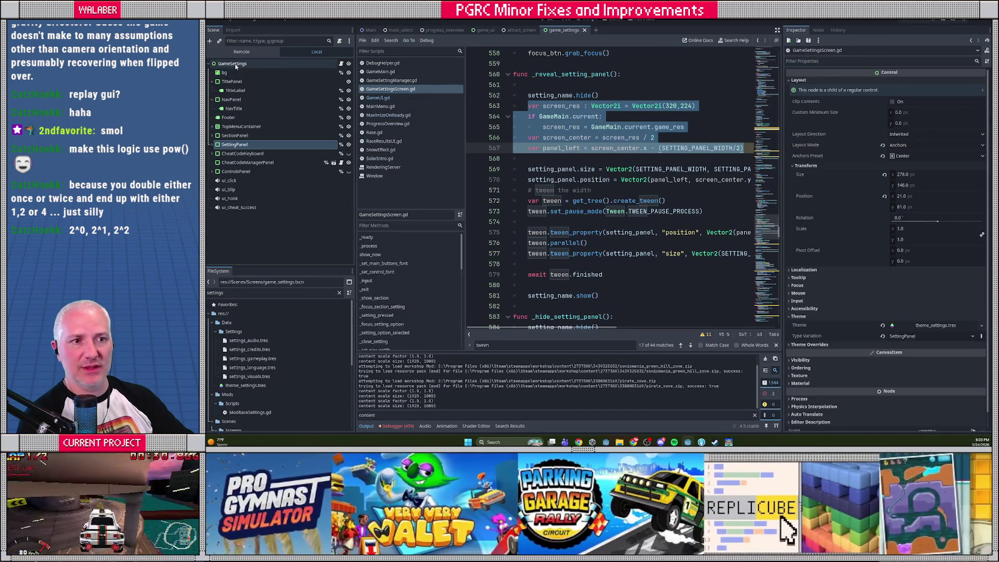
left_click(777, 30)
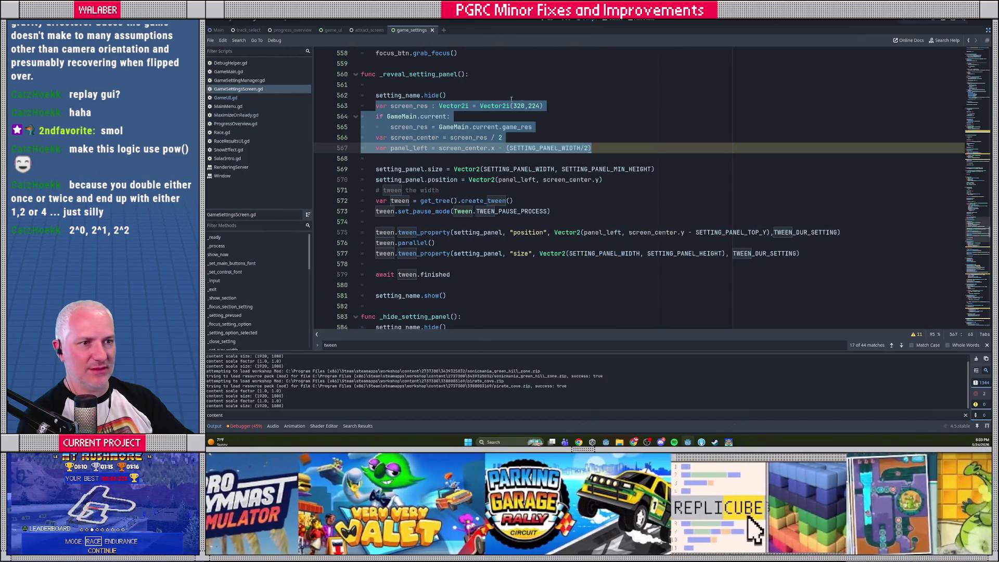
left_click(381, 106)
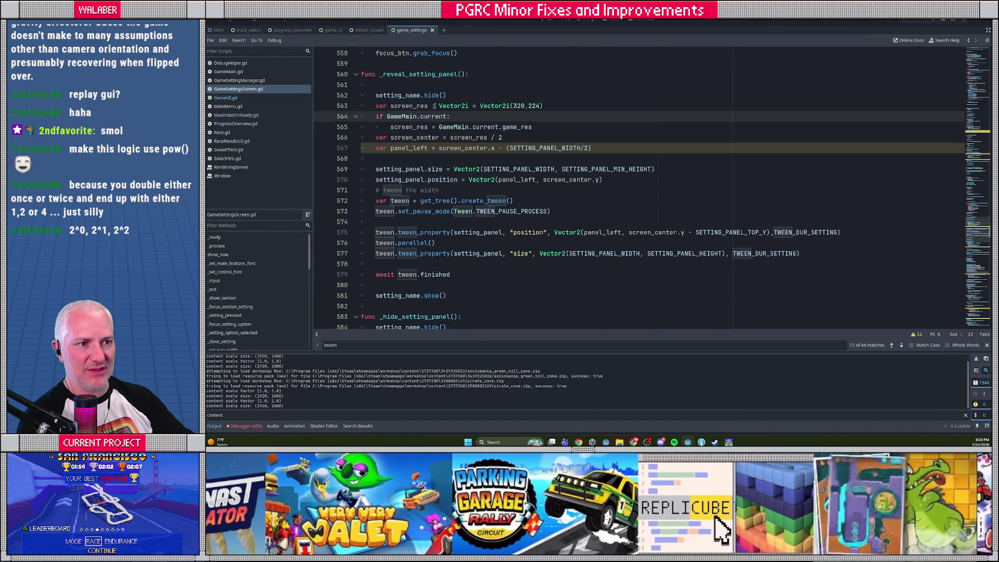
left_click(559, 148)
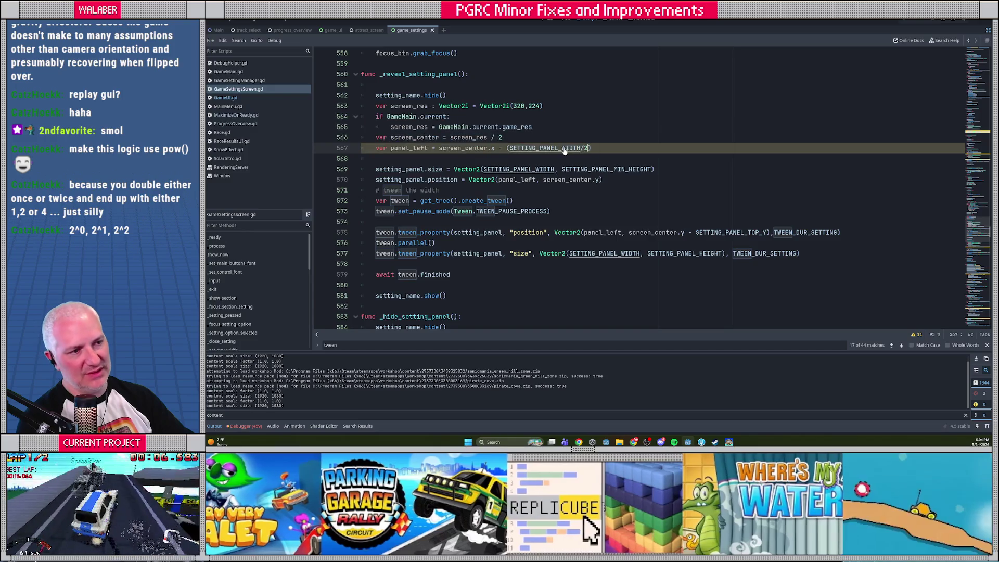
left_click(559, 148, "ctrl")
key("alt+Left")
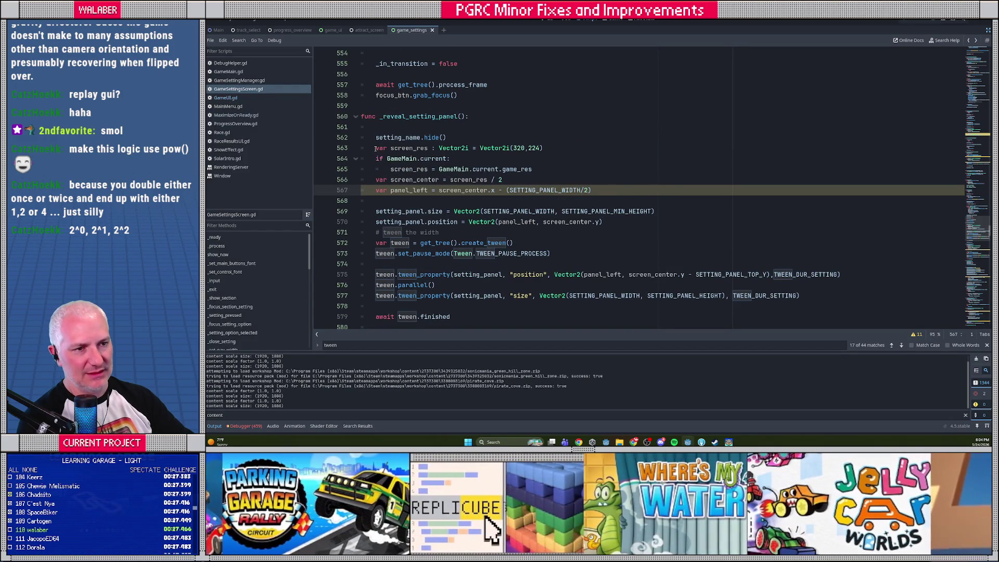
Step: Replace the screen_res lines with size / 2.0, save, and run the game's gameplay settings
left_click_drag(375, 147, 377, 178)
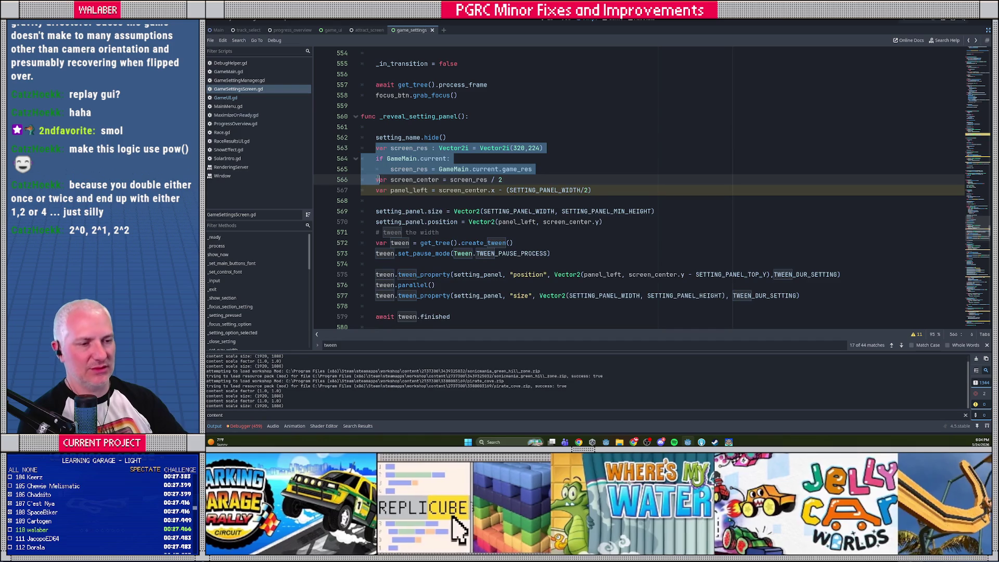
key("Delete")
double_click(463, 148)
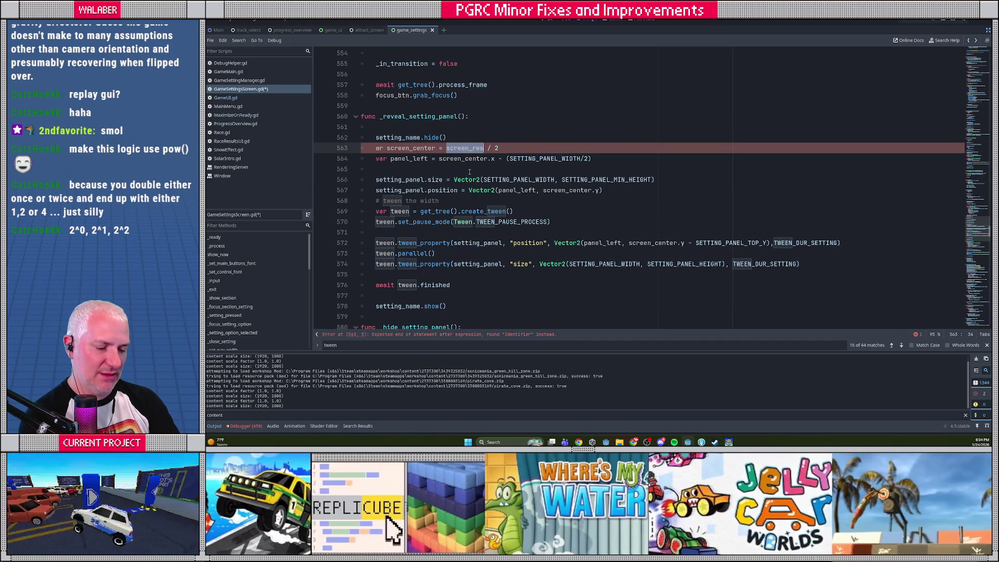
type("size / 2")
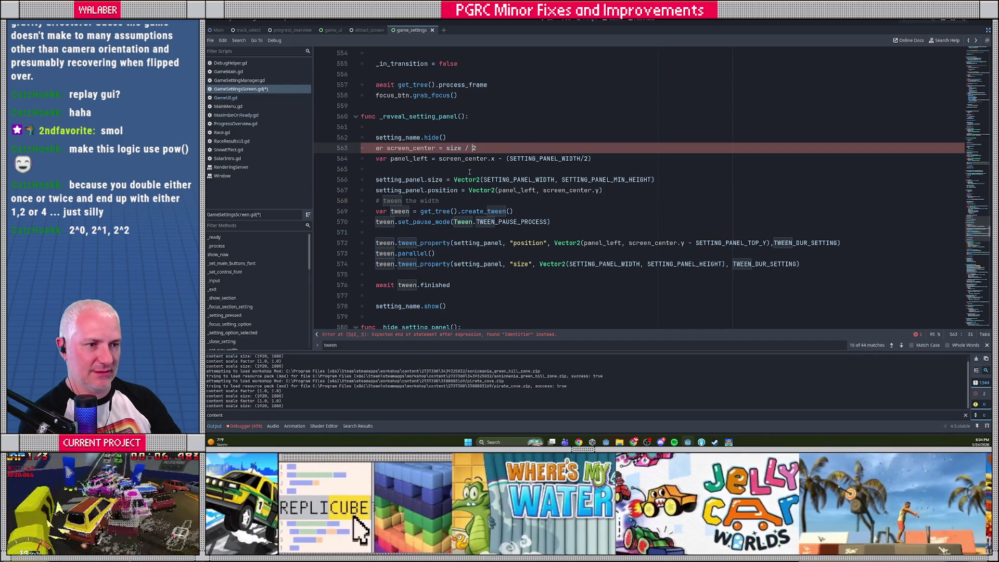
type(".0")
key("ctrl+s")
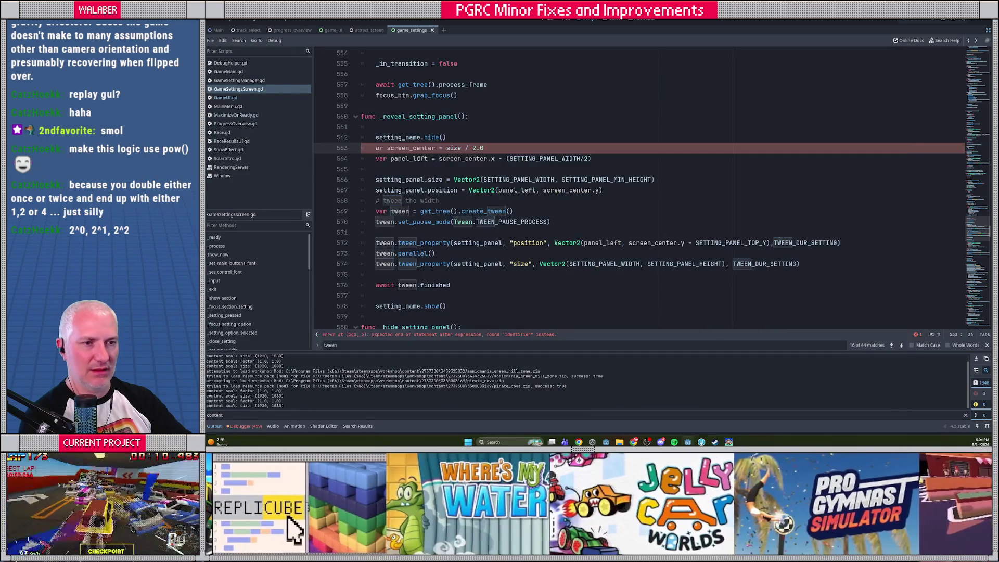
key("F6")
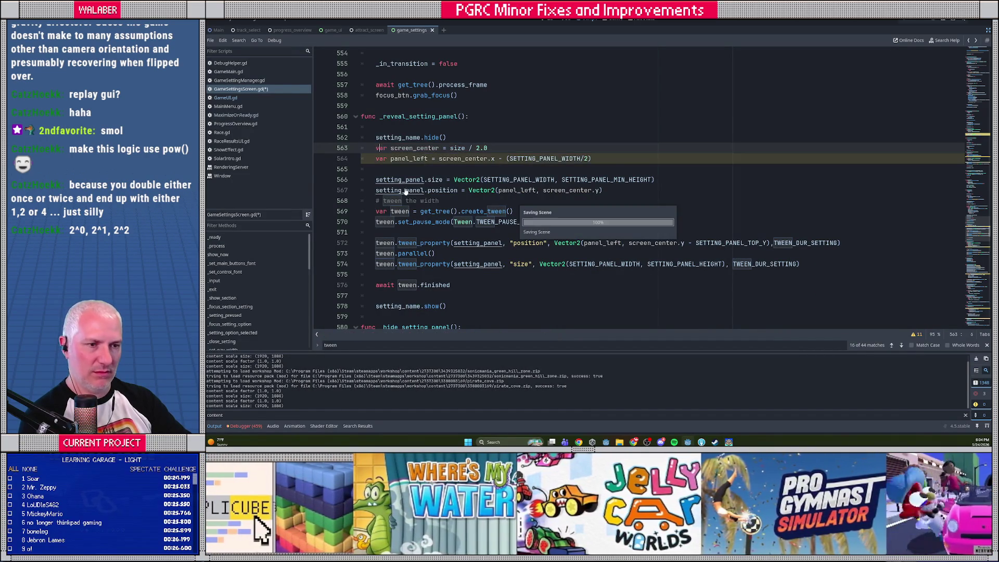
key("Down")
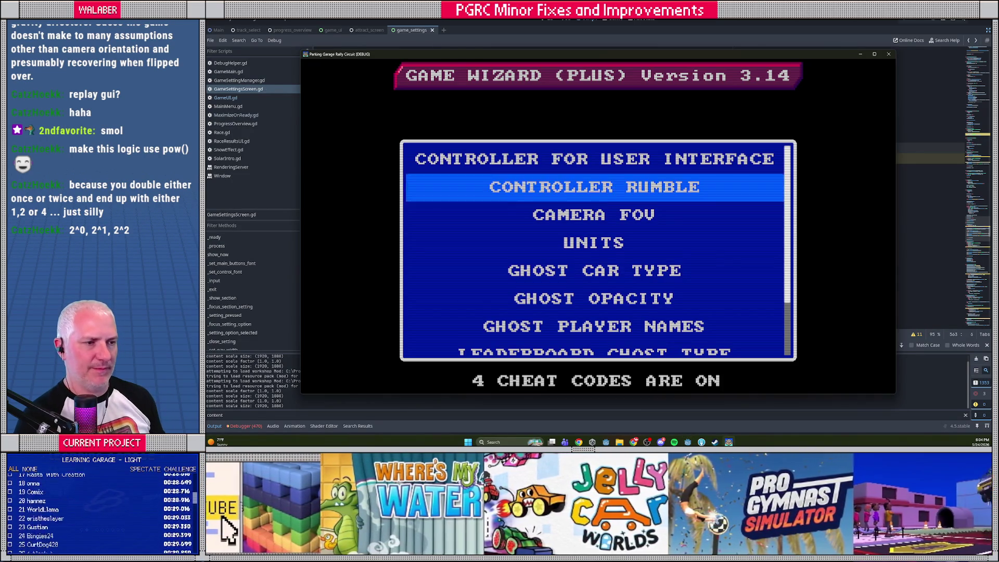
Step: Check the Camera FOV, Ghost Car Type and Ghost Player Names panels, then quit the game
key("Down")
key("Return")
key("Escape")
key("Down")
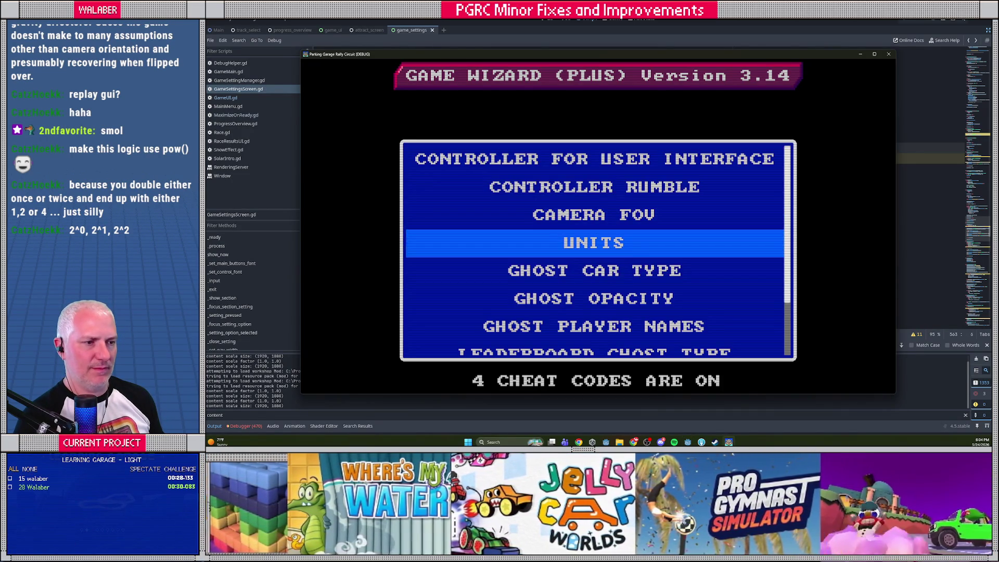
key("Down")
key("Return")
key("Escape")
key("Down")
key("Down")
key("Return")
key("Escape")
key("F8")
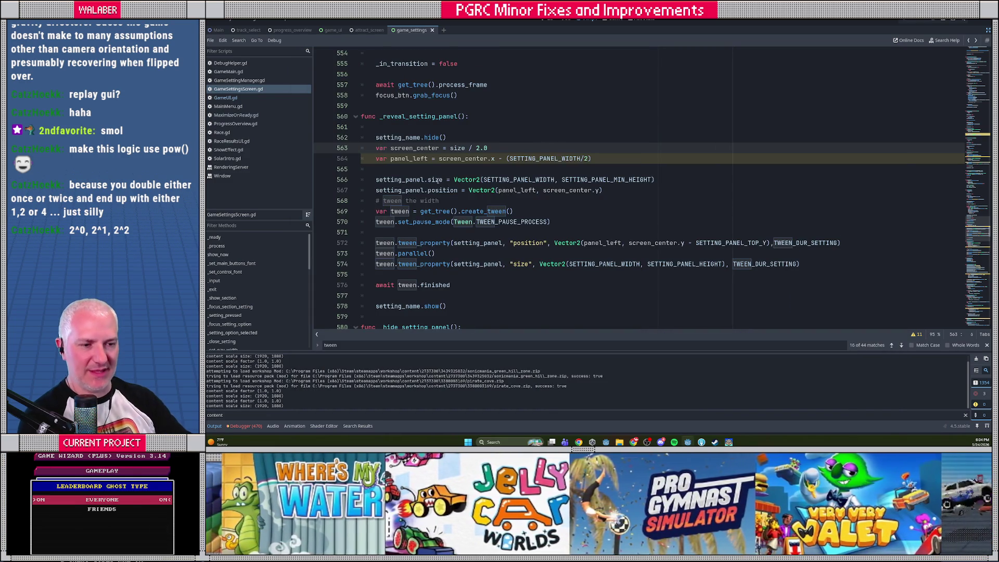
Step: Paste the screen_center line over _hide_setting_panel's screen_res lines, add a blank line, save and rerun
scroll(460, 209, "down", 2)
left_click_drag(376, 84, 512, 84)
key("ctrl+c")
scroll(428, 233, "down", 3)
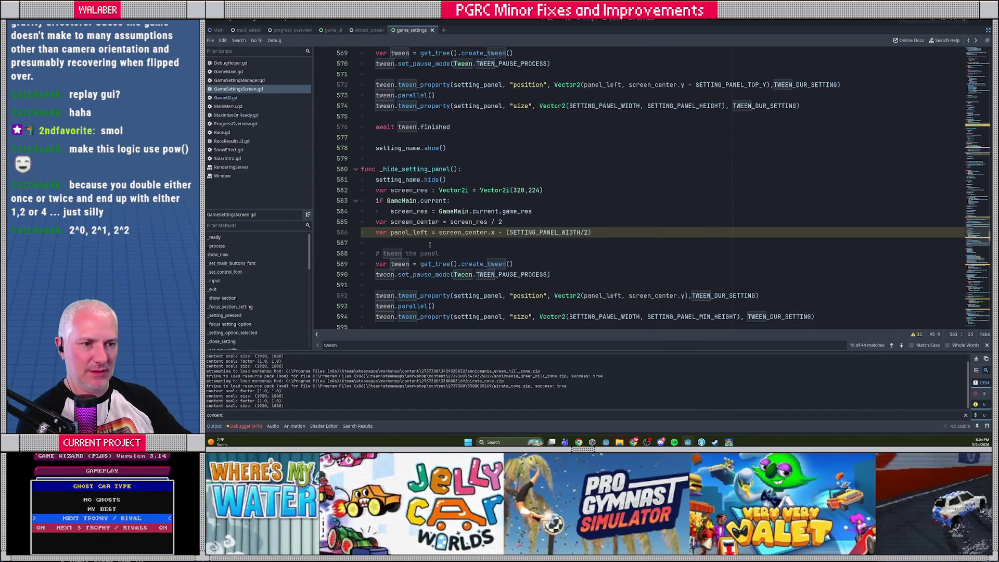
left_click_drag(375, 190, 534, 227)
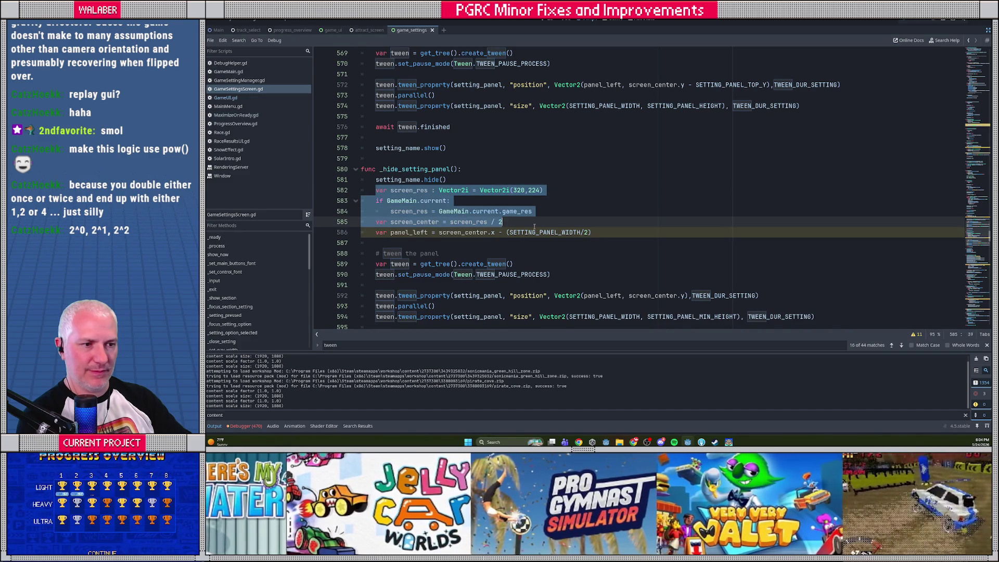
key("ctrl+v")
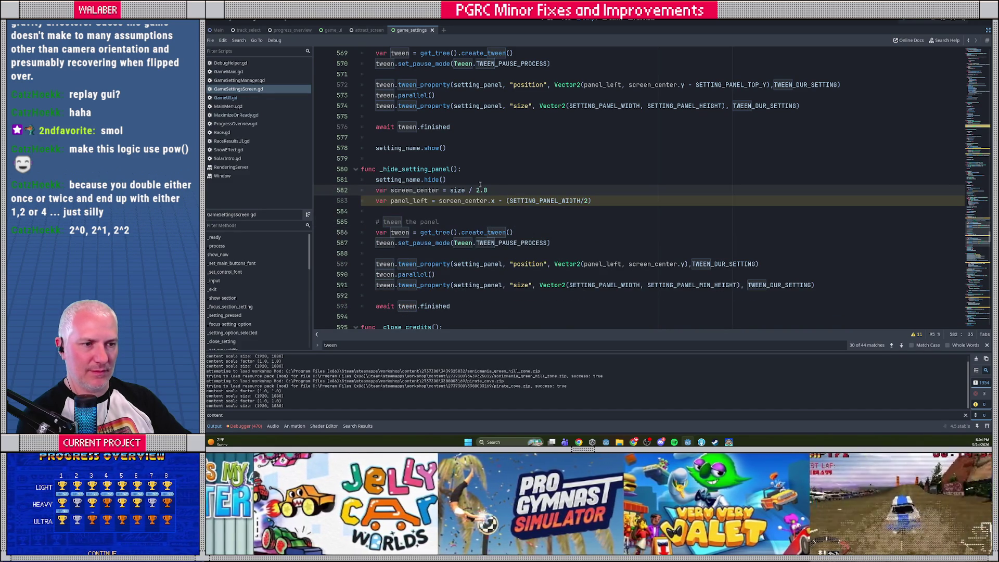
left_click(473, 180)
key("Return")
key("ctrl+s")
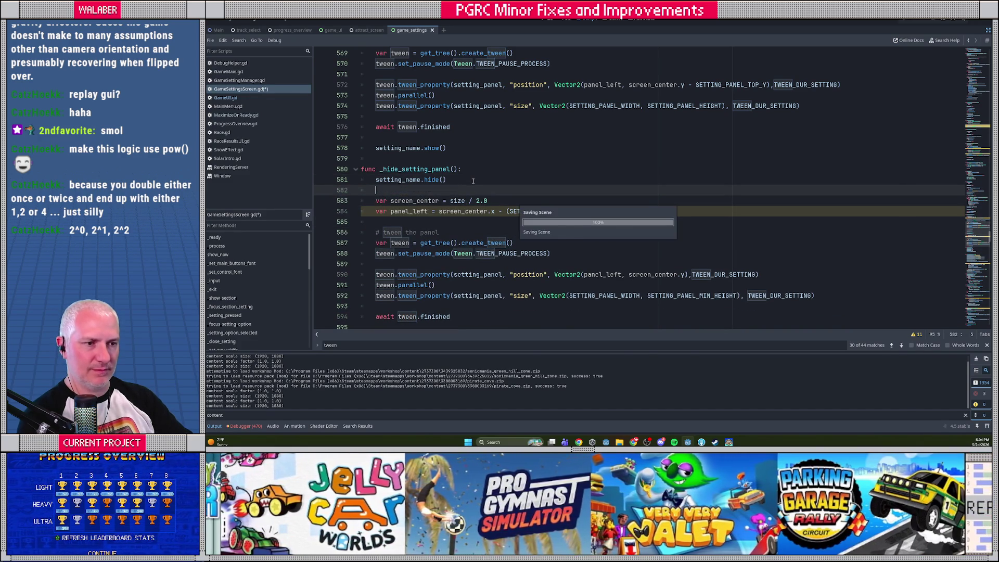
key("Up")
Step: Check the Ghost Opacity, Units and other gameplay option panels open centered
key("Return")
key("Escape")
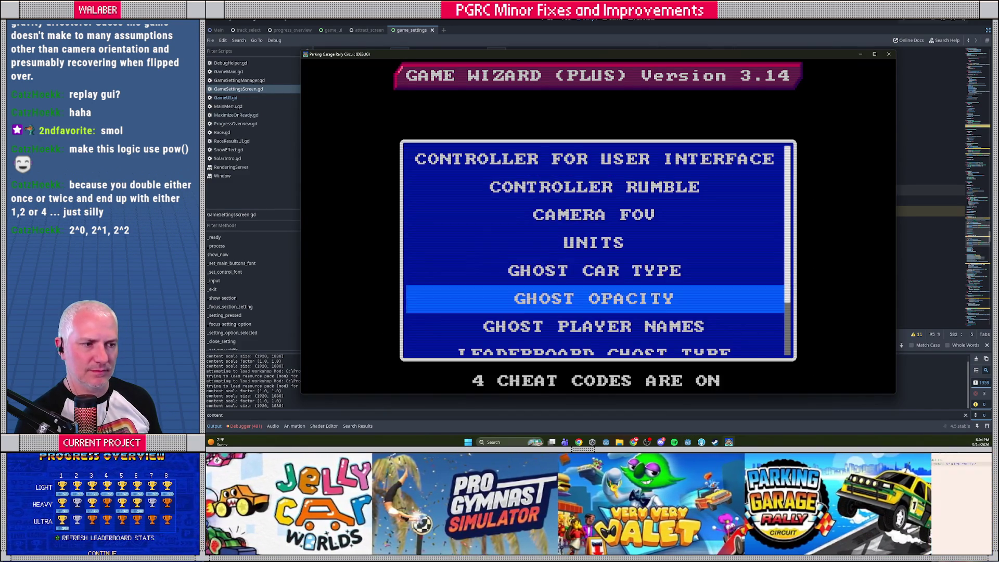
key("Up")
key("Up")
key("Return")
key("Escape")
key("Up")
key("Up")
key("Return")
key("Escape")
key("Down")
key("Down")
key("Return")
key("Escape")
key("Down")
key("Down")
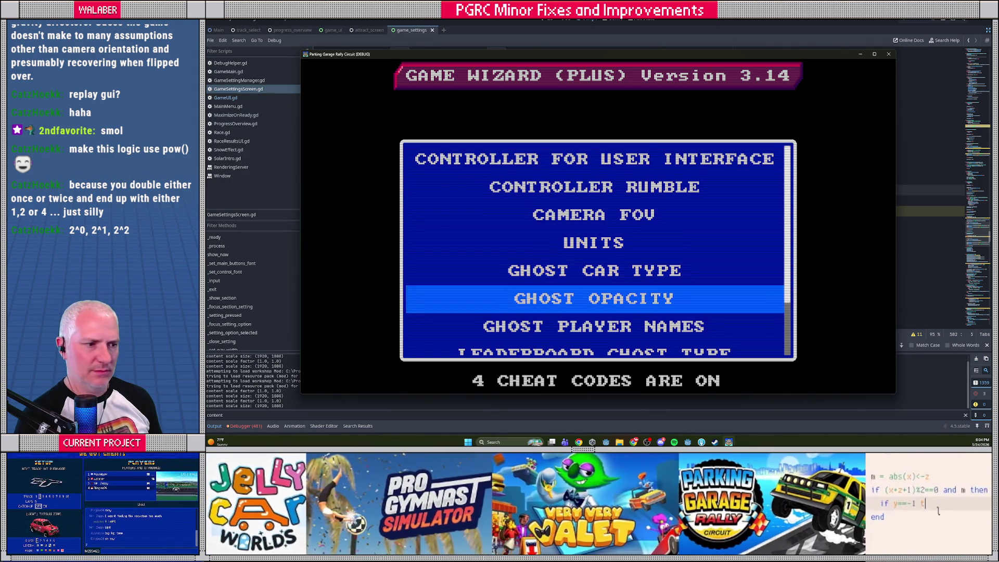
key("Down")
key("Down")
key("Up")
key("Up")
key("Up")
key("Up")
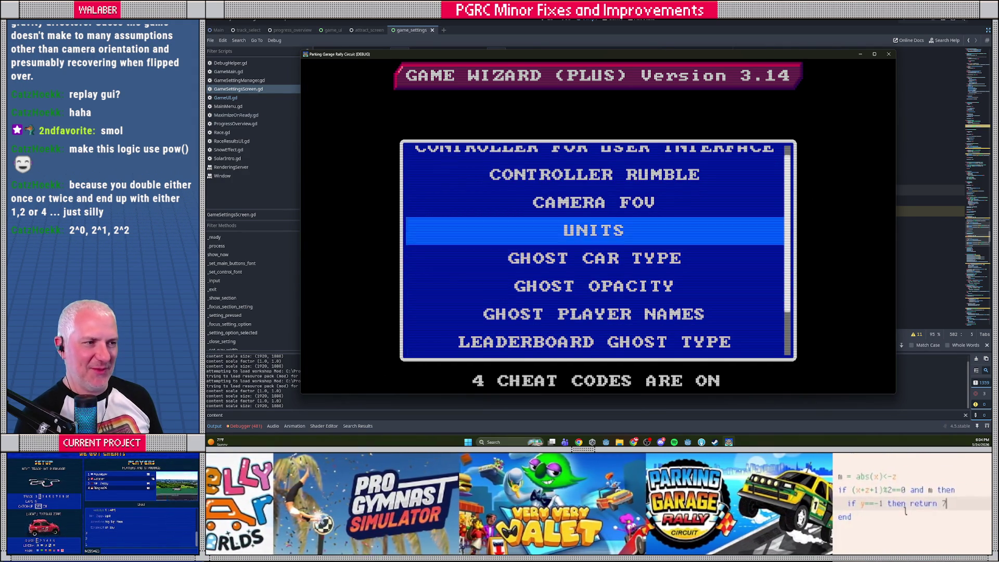
key("Up")
key("Up")
key("Up")
key("Escape")
Step: Set the Visuals Game Resolution to DEFAULT (1x) and return to the title menu
key("Down")
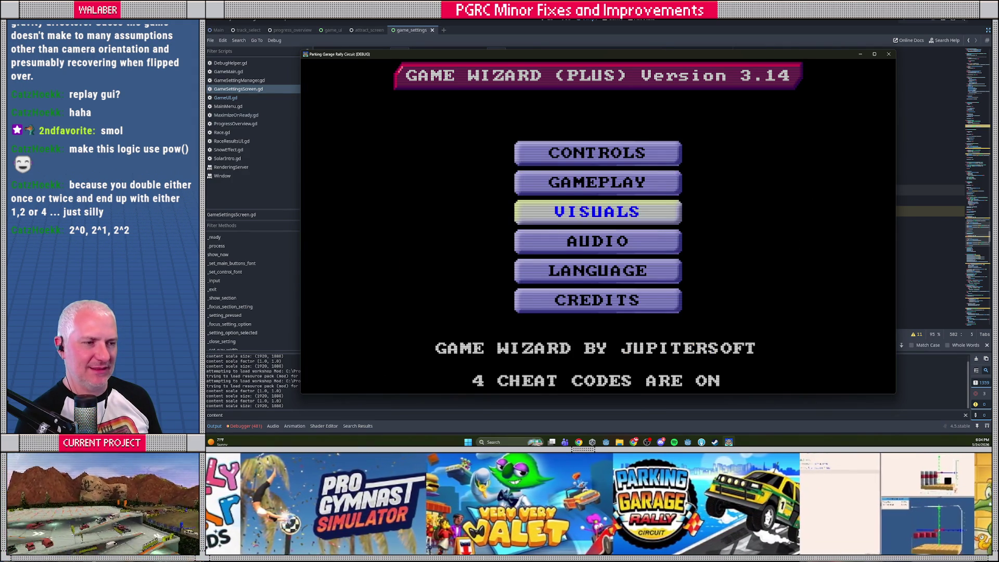
key("Return")
key("Down")
key("Down")
key("Down")
key("Down")
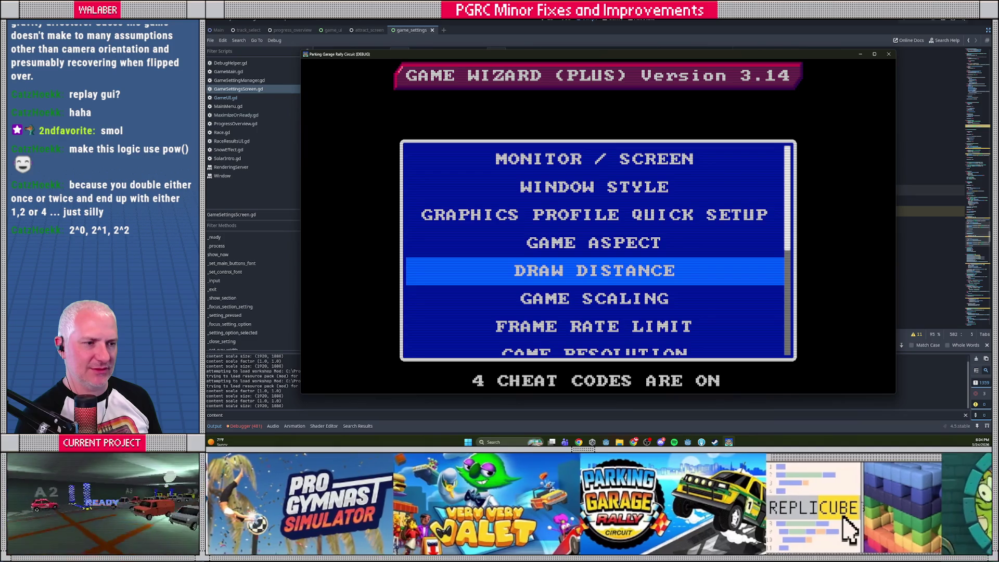
key("Down")
key("Down")
key("Down")
key("Return")
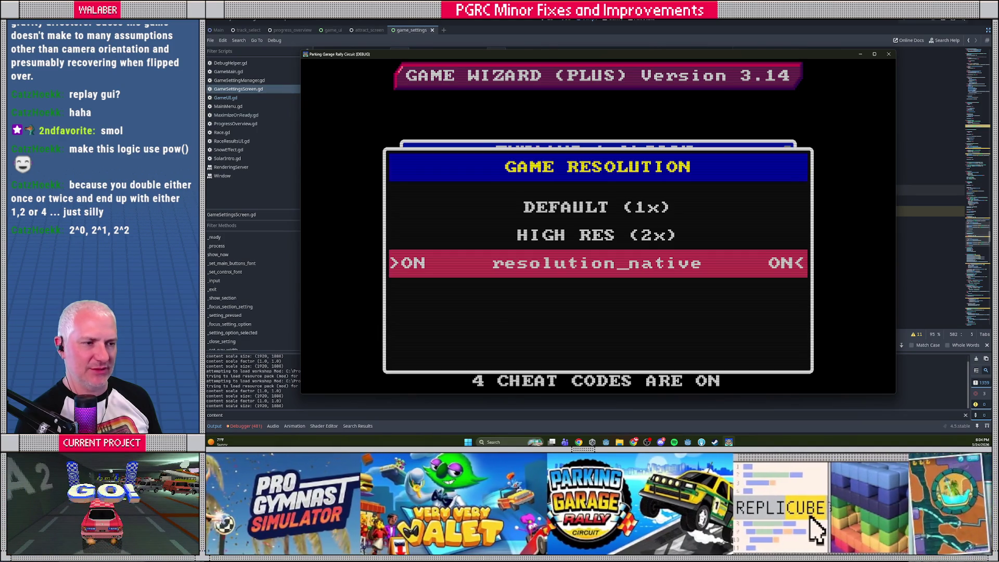
key("Up")
key("Up")
key("Return")
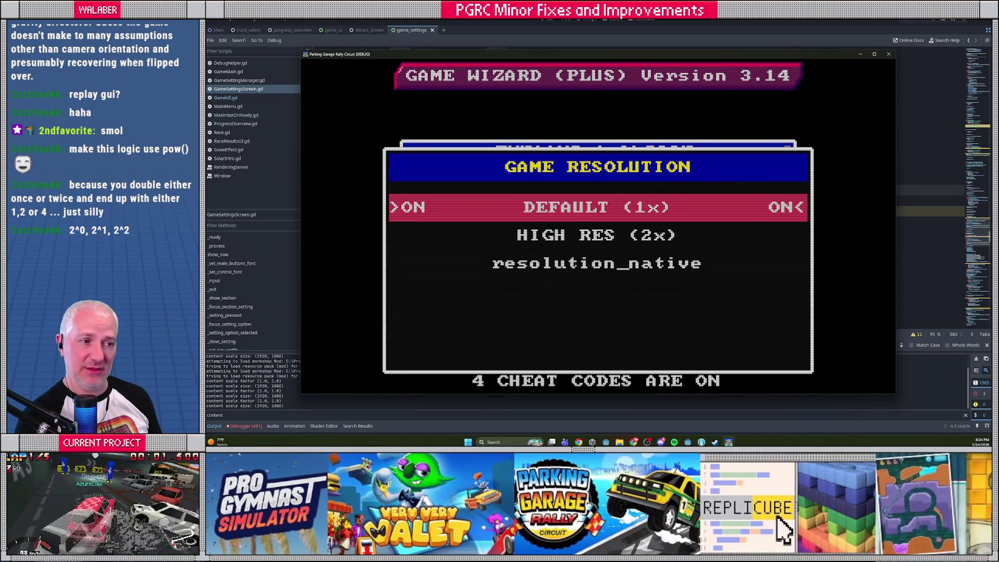
key("Escape")
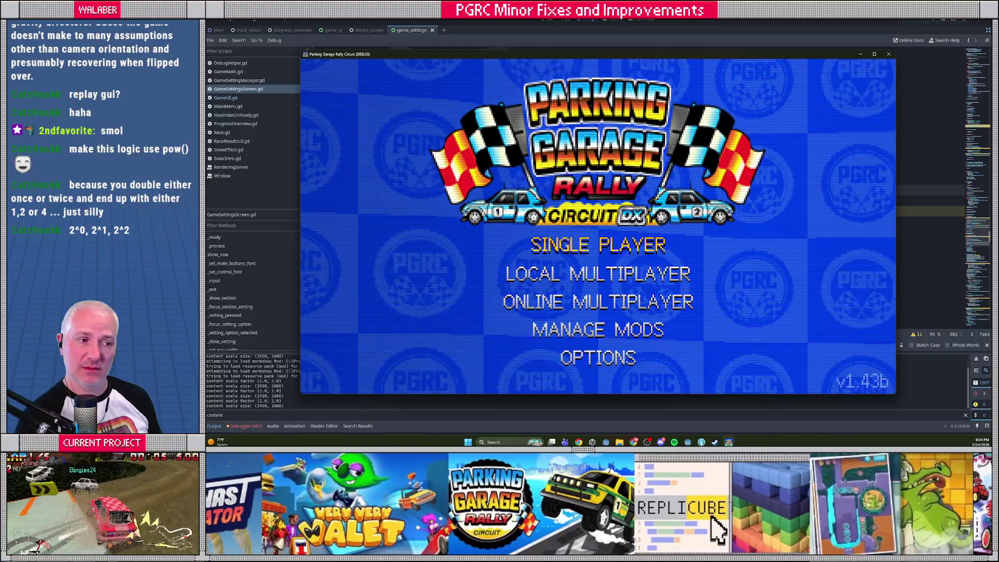
Step: Reopen the options menu and go to the Game Resolution setting under Visuals
key("Return")
key("Escape")
key("Down")
key("Down")
key("Down")
key("Down")
key("Return")
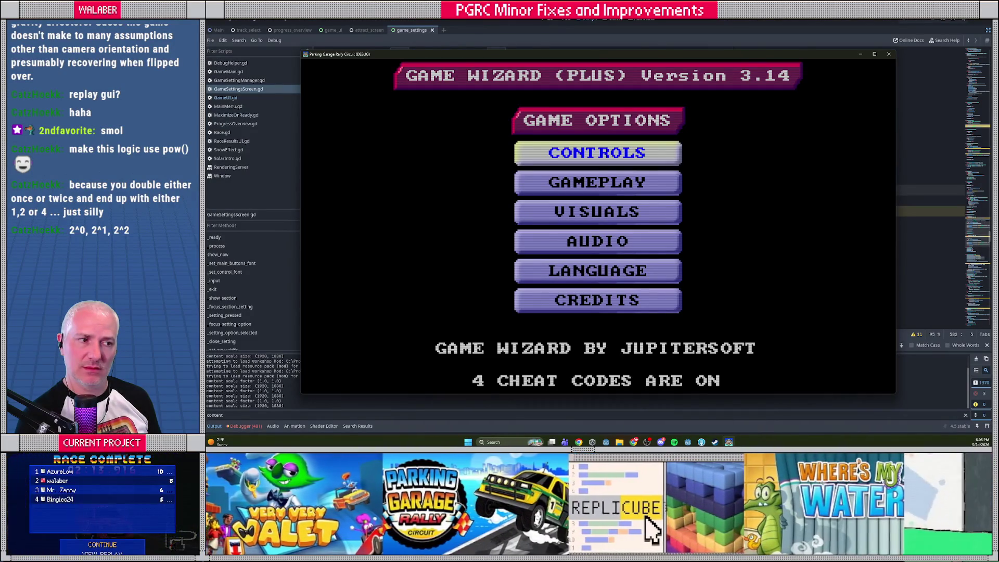
key("Down")
key("Down")
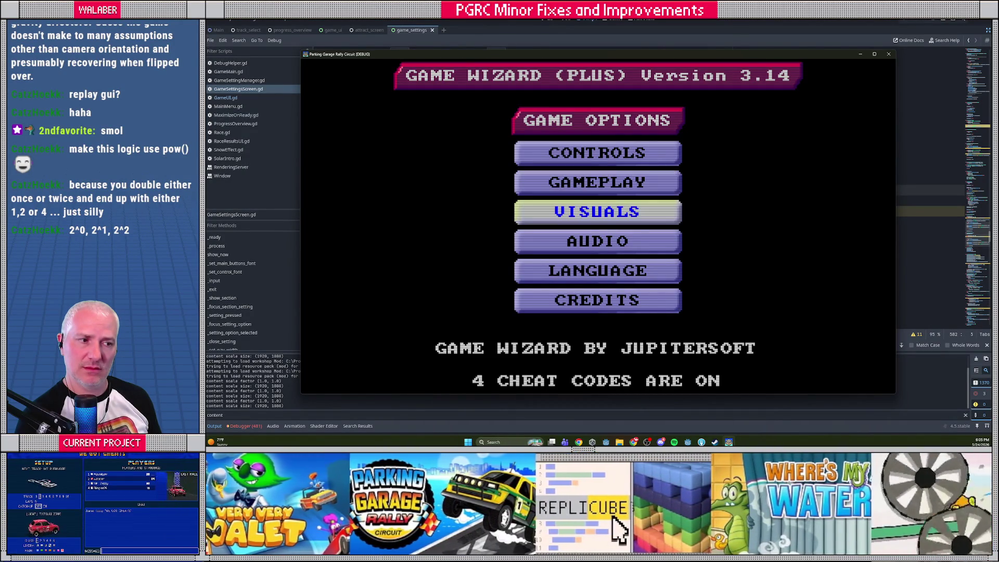
key("Return")
key("Down")
key("Down")
key("Down")
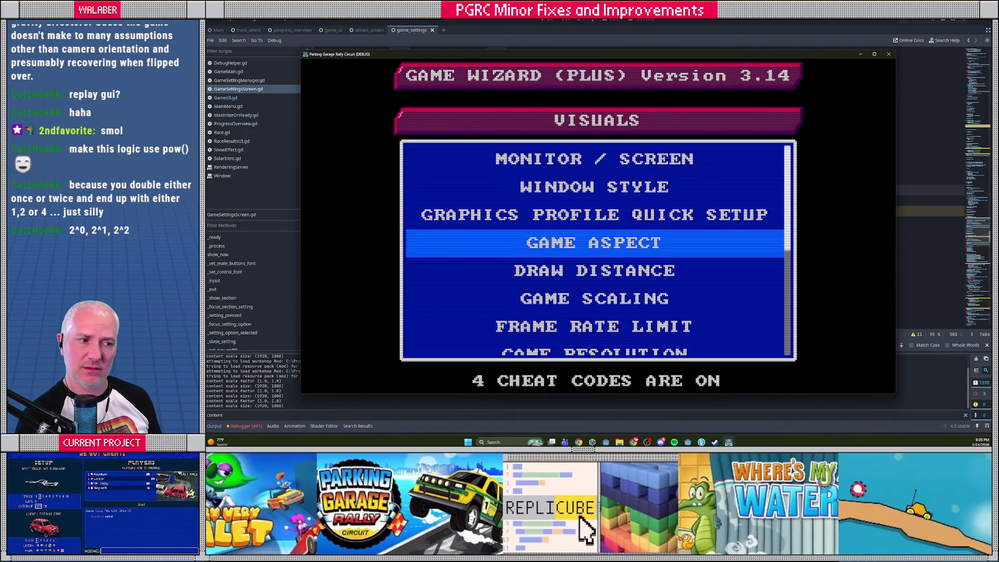
key("Down")
key("Up")
key("Down")
key("Down")
key("Down")
key("Down")
key("Return")
Step: Set Game Resolution to HIGH RES (2x), then close the game window
key("Down")
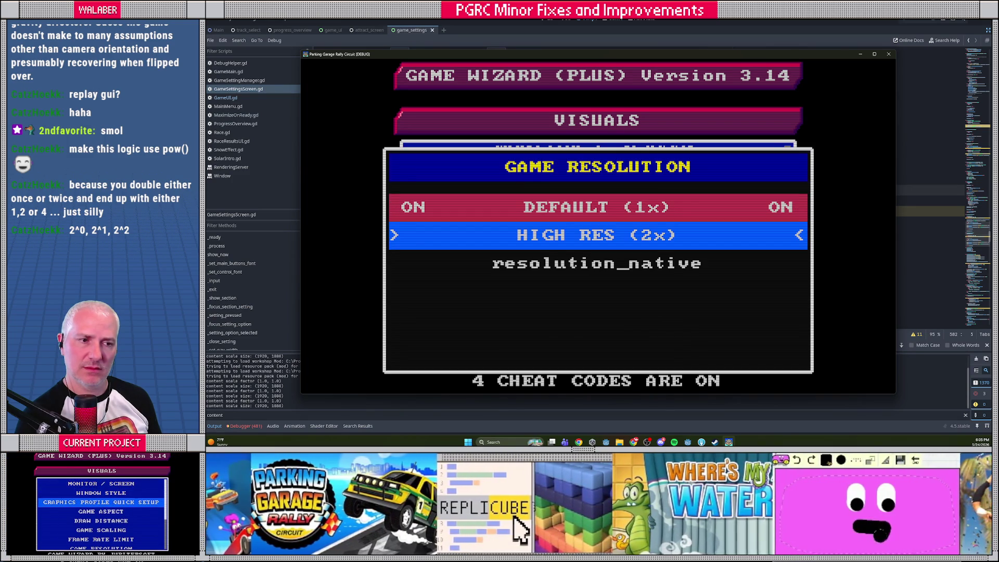
key("Return")
key("Down")
key("Return")
key("Up")
key("Return")
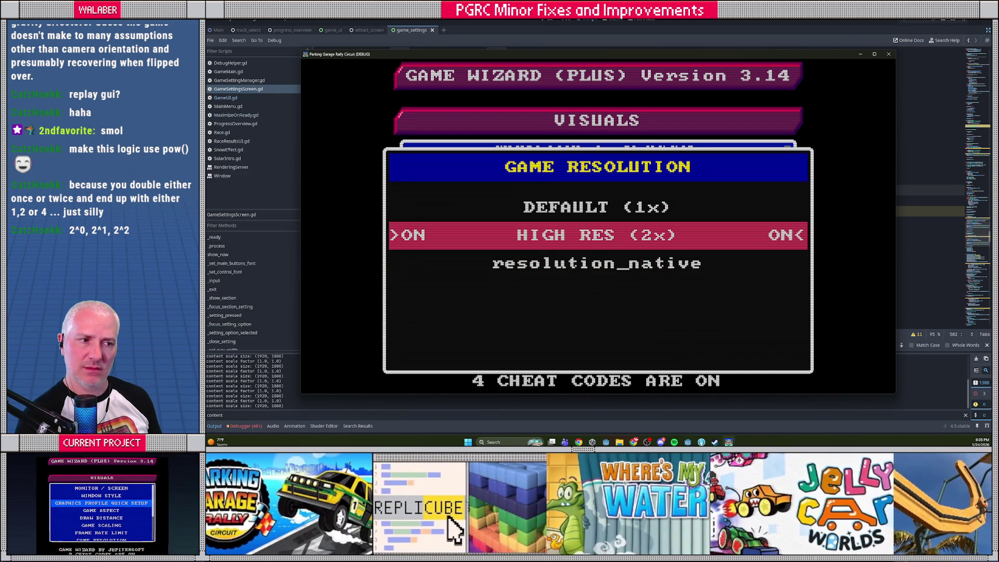
key("Escape")
key("Escape")
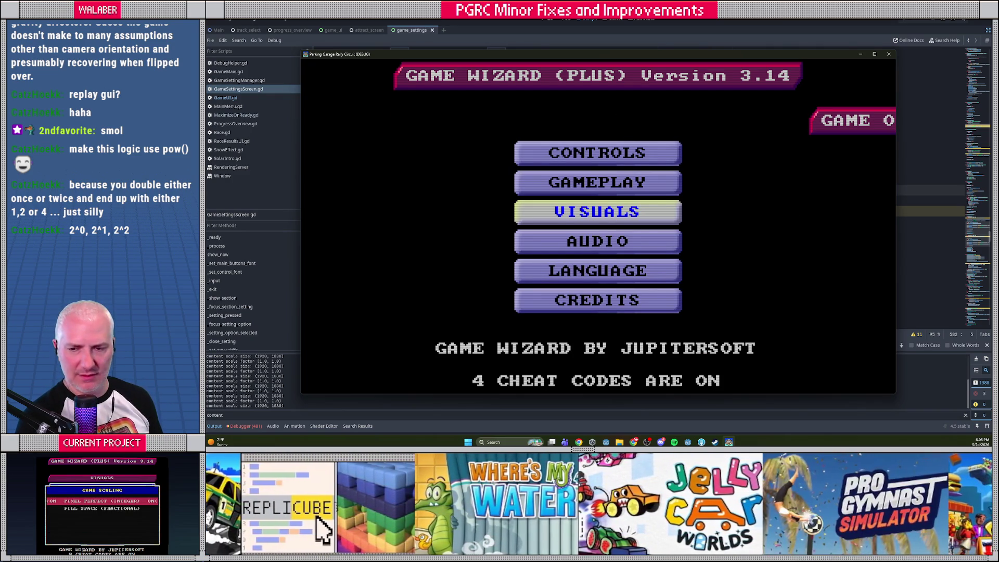
key("alt+F4")
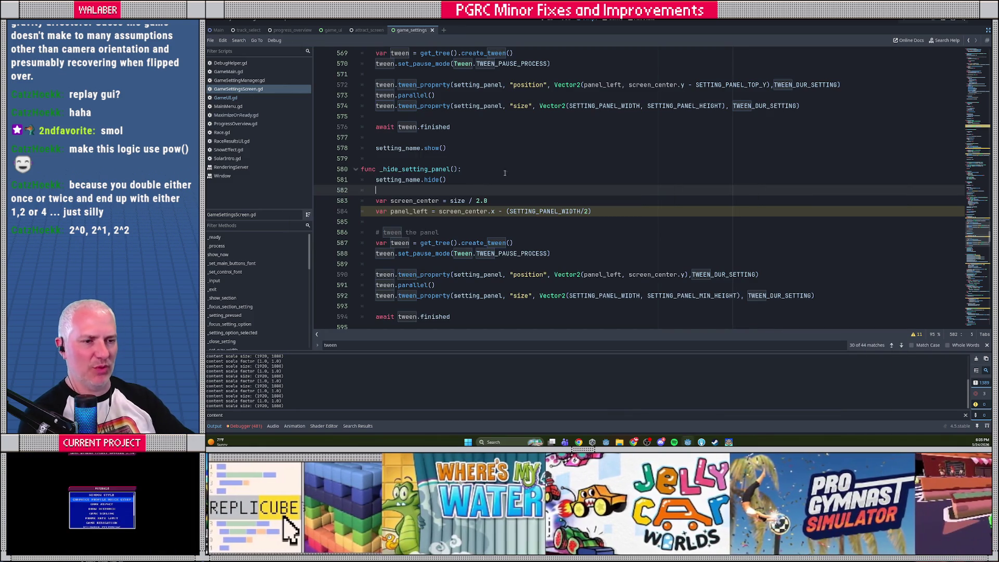
Step: Scroll through the script around _reveal_setting_panel on line 560
scroll(492, 180, "up", 6)
left_click(516, 148)
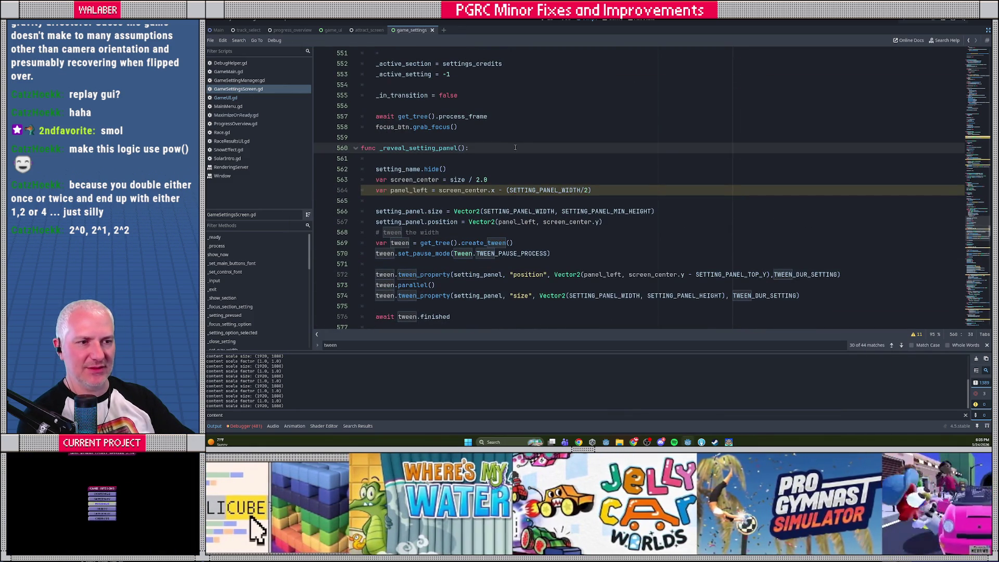
key("Escape")
scroll(536, 149, "up", 7)
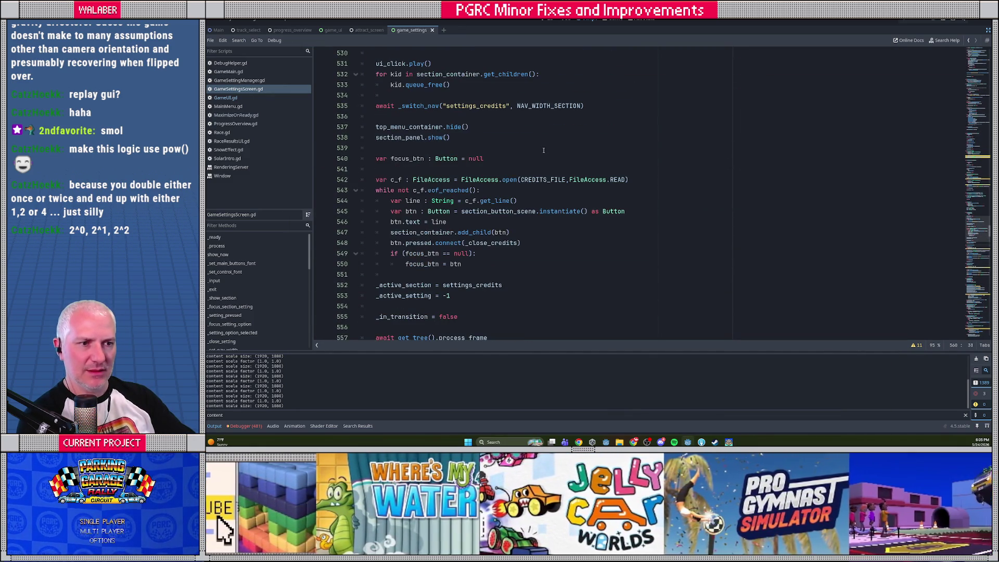
scroll(544, 150, "down", 5)
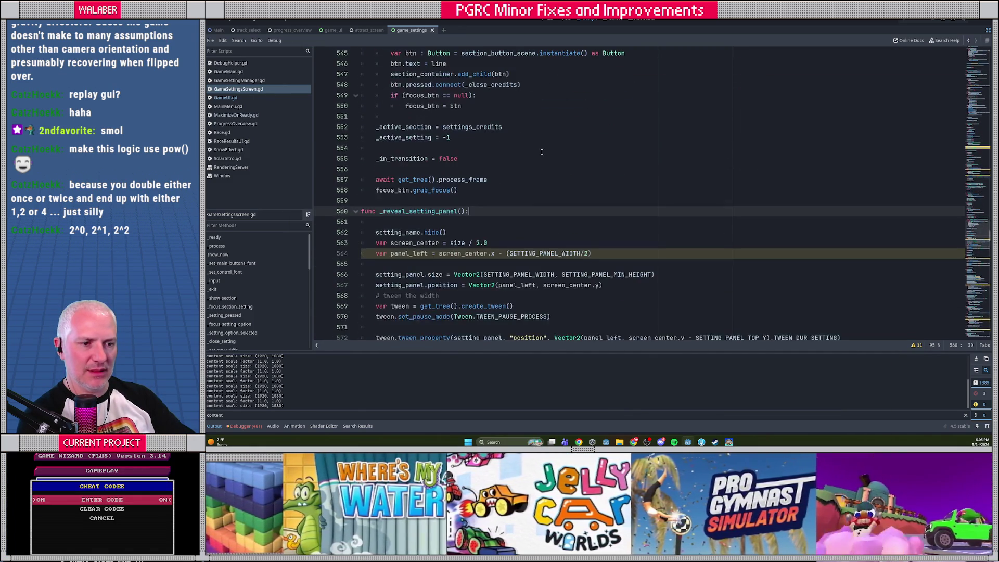
scroll(541, 151, "down", 14)
scroll(542, 151, "down", 3)
Step: Search the script for the create_tween calls and go to the _switch_nav function
key("ctrl+f")
type("tween")
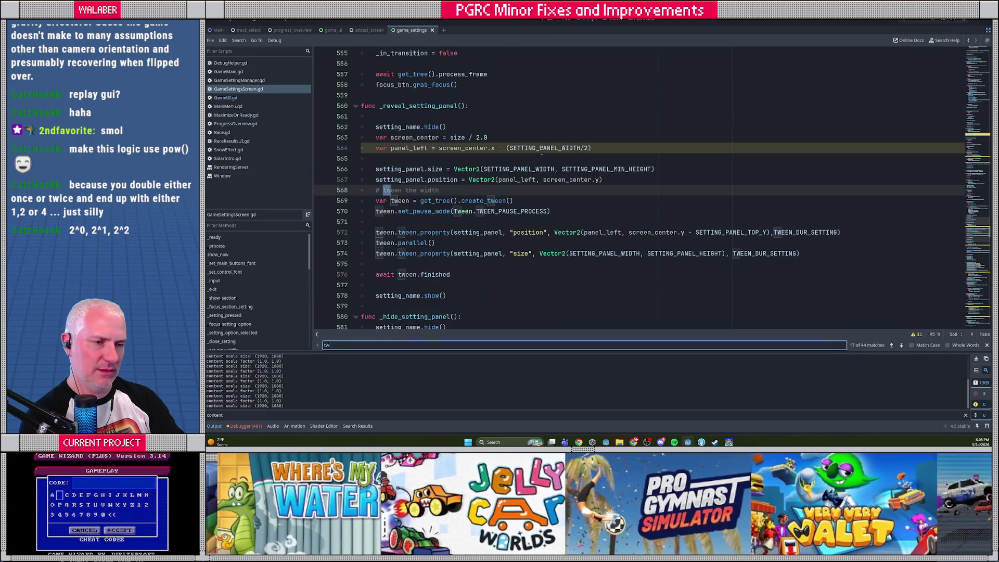
key("Return")
key("Return")
key("Return")
type("create_we")
key("BackSpace")
key("BackSpace")
type("tw")
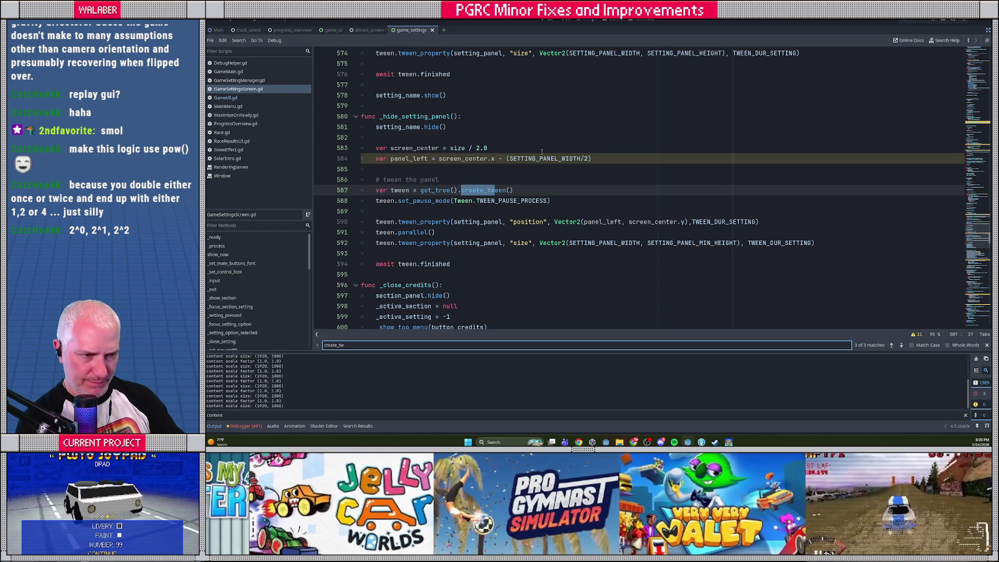
key("Return")
key("Return")
key("Return")
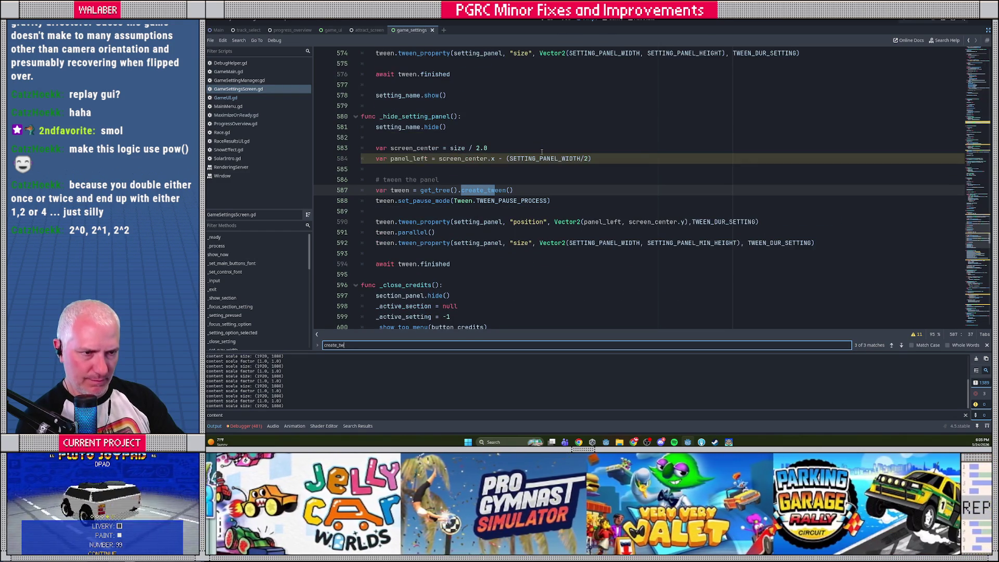
key("Return")
key("Return")
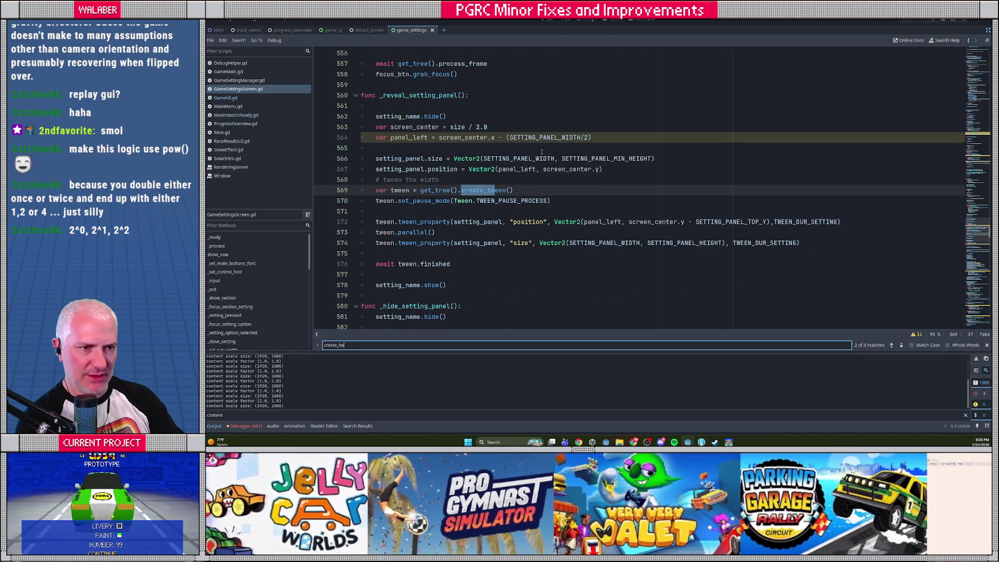
key("Return")
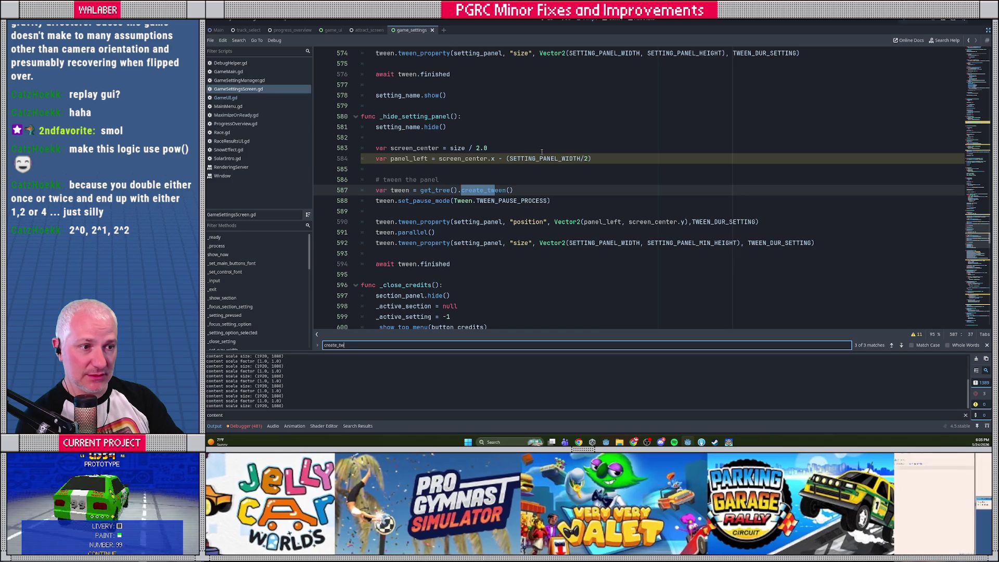
key("Return")
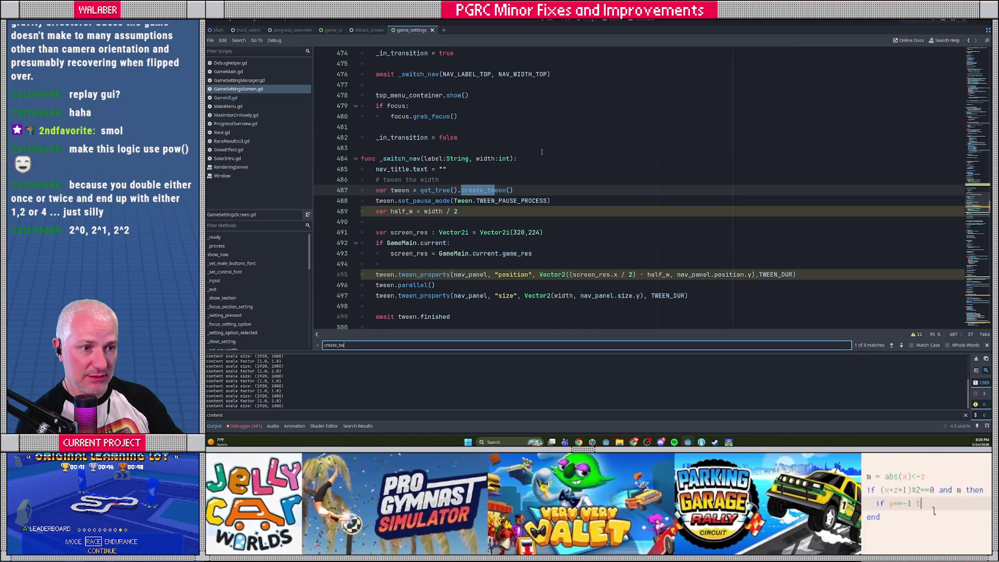
left_click(459, 172)
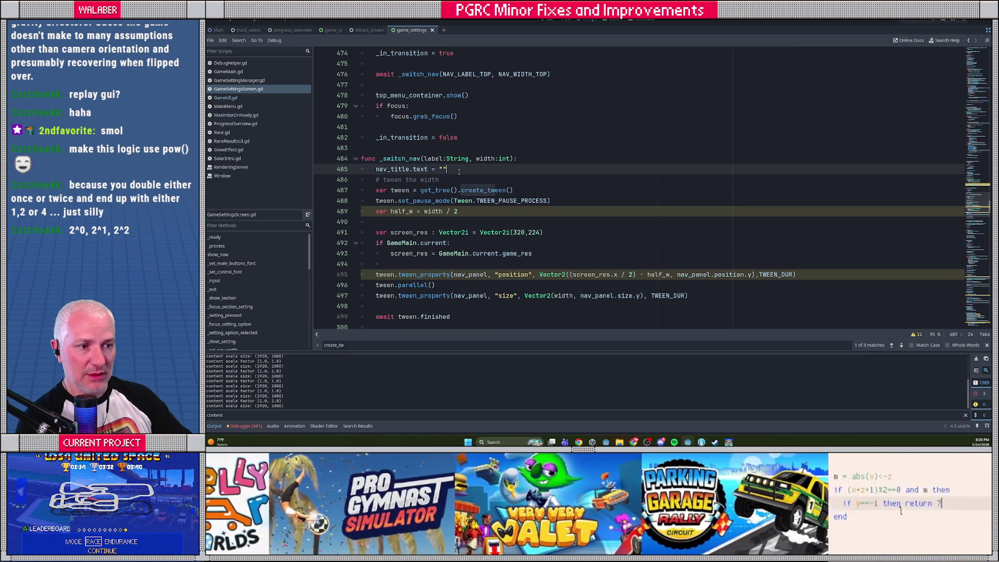
key("Escape")
Step: Replace _switch_nav's screen_res type and GameMain check with size / 2, remove the blank line, save and run
scroll(378, 149, "down", 3)
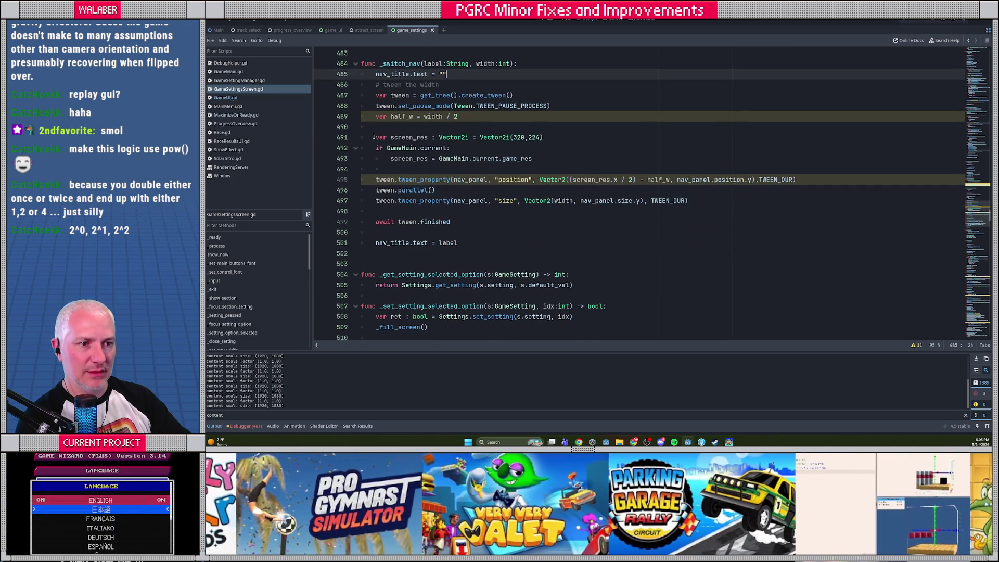
left_click(374, 137)
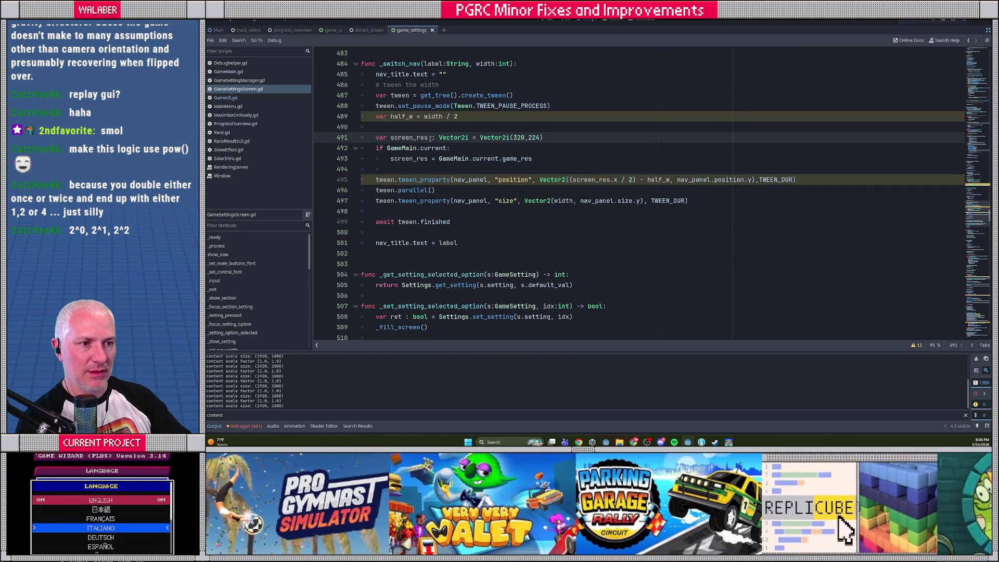
left_click_drag(437, 137, 561, 162)
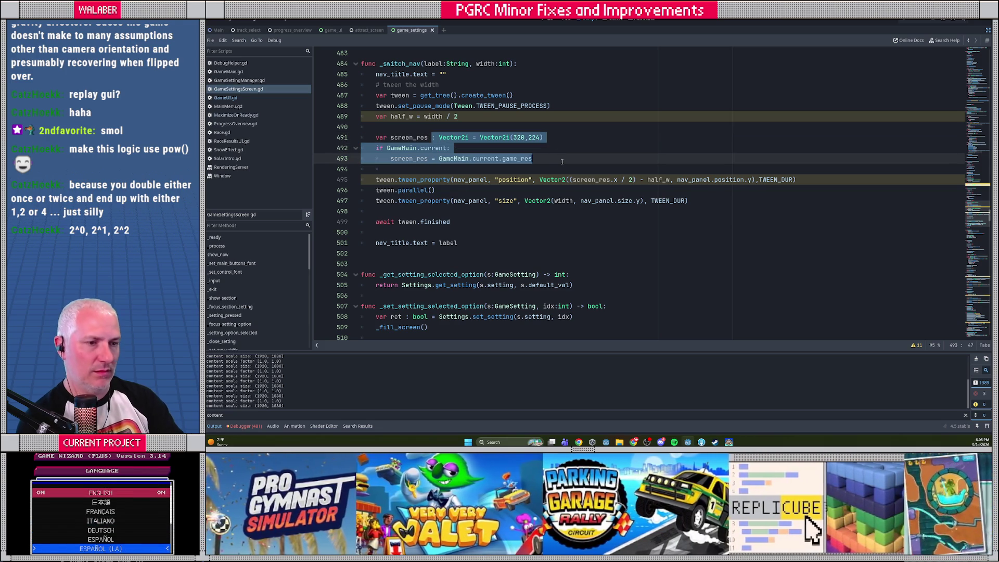
key("BackSpace")
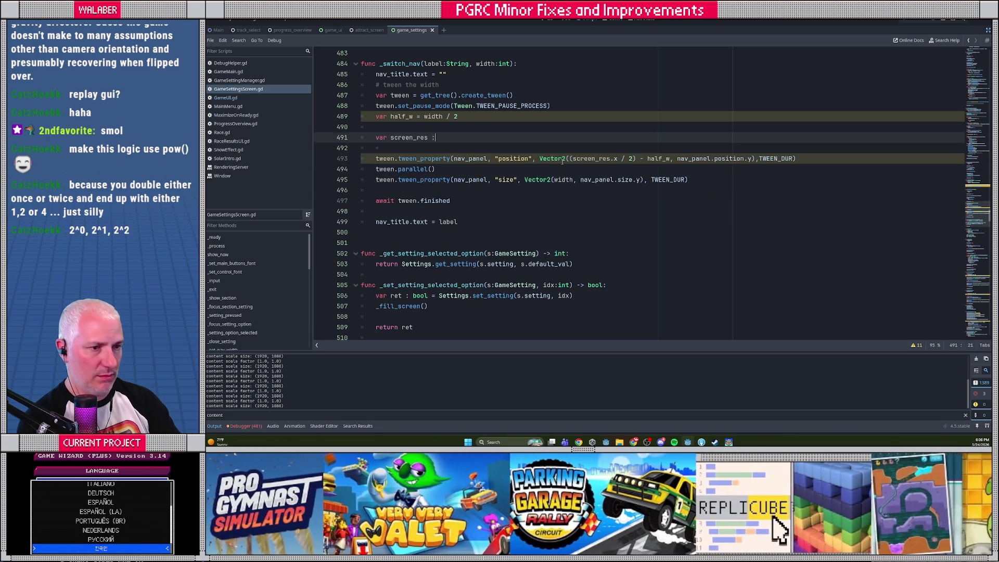
type("size / 2")
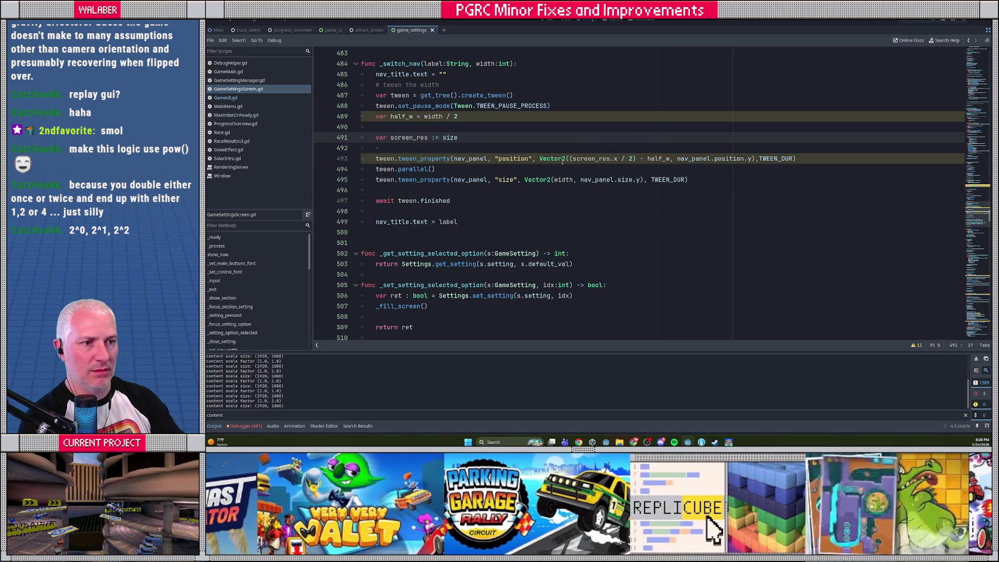
key("Up")
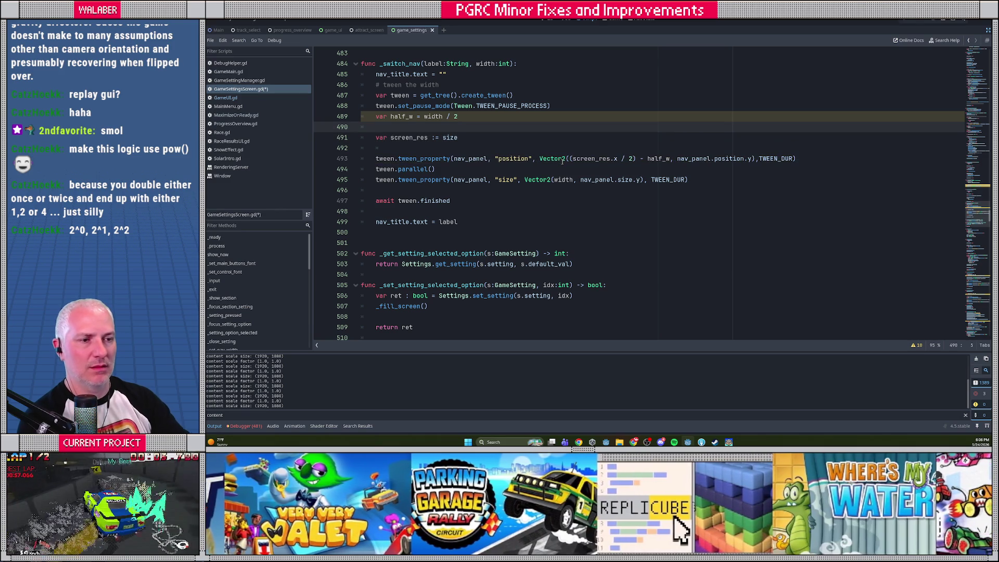
key("ctrl+shift+k")
key("ctrl+s")
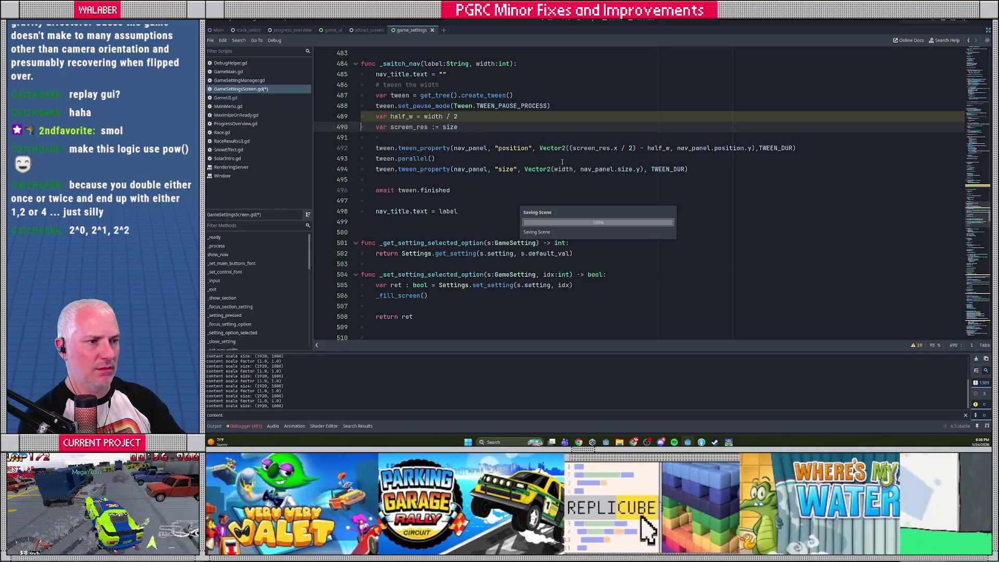
key("F6")
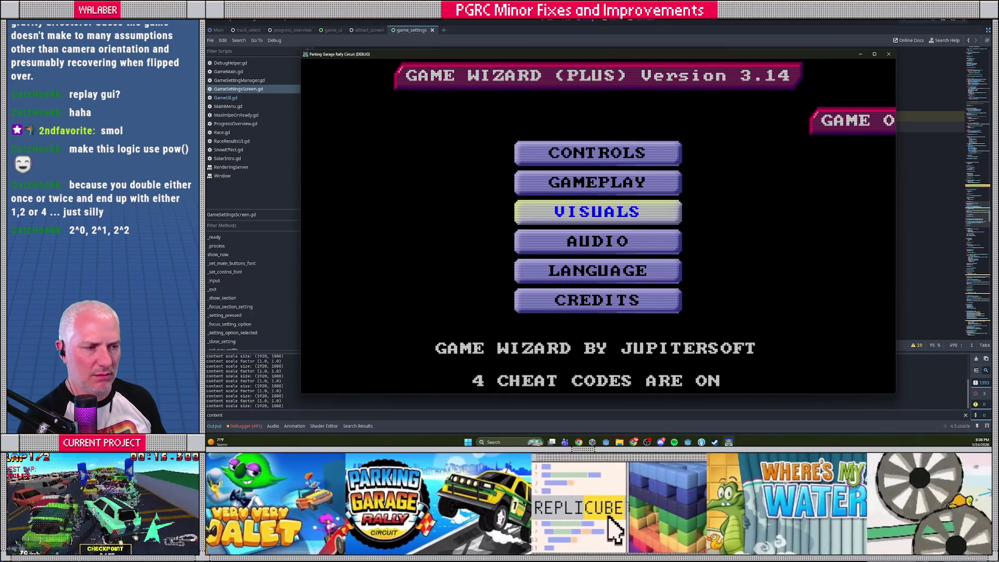
key("Return")
key("Escape")
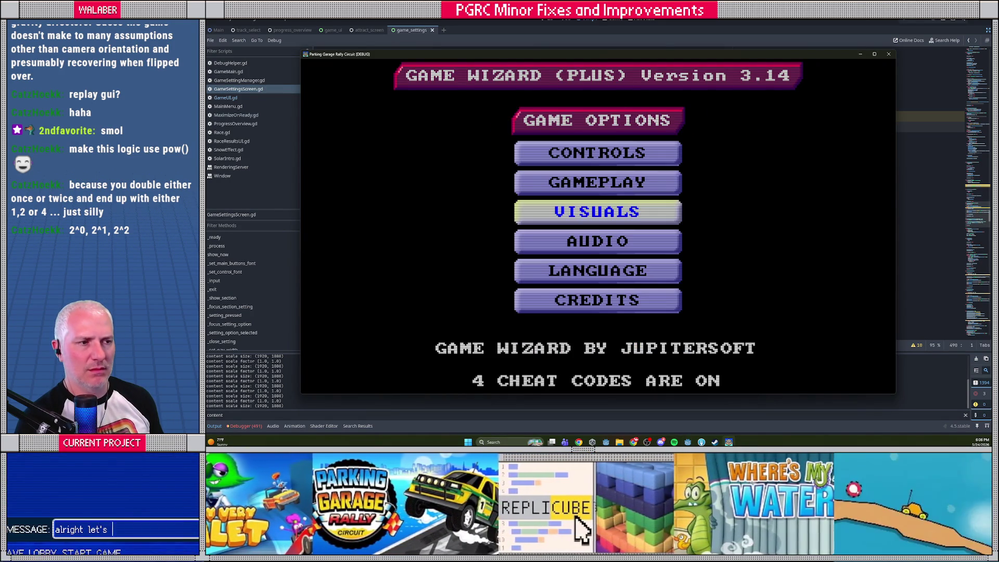
key("Up")
key("Return")
key("Escape")
key("Down")
key("Down")
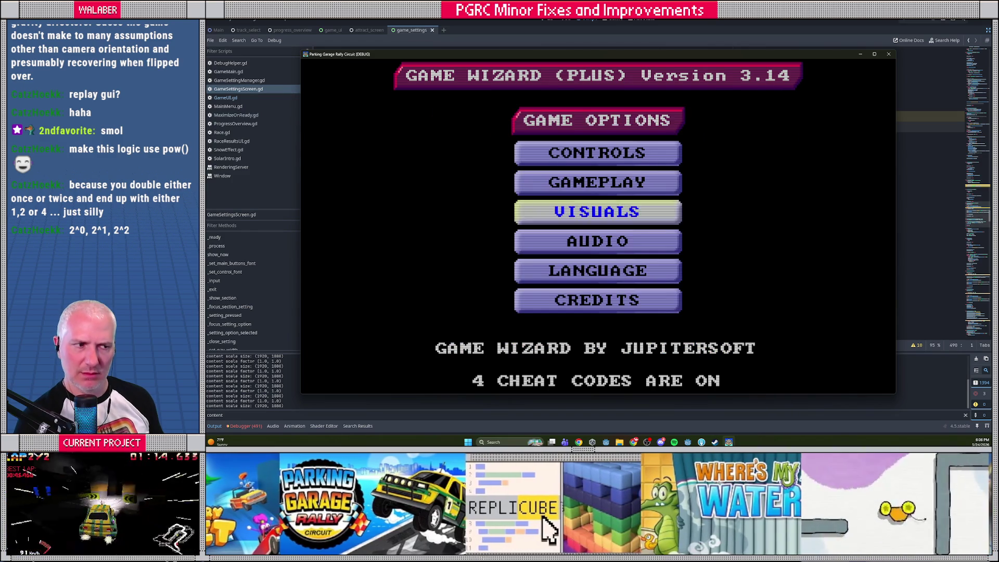
key("Return")
key("Escape")
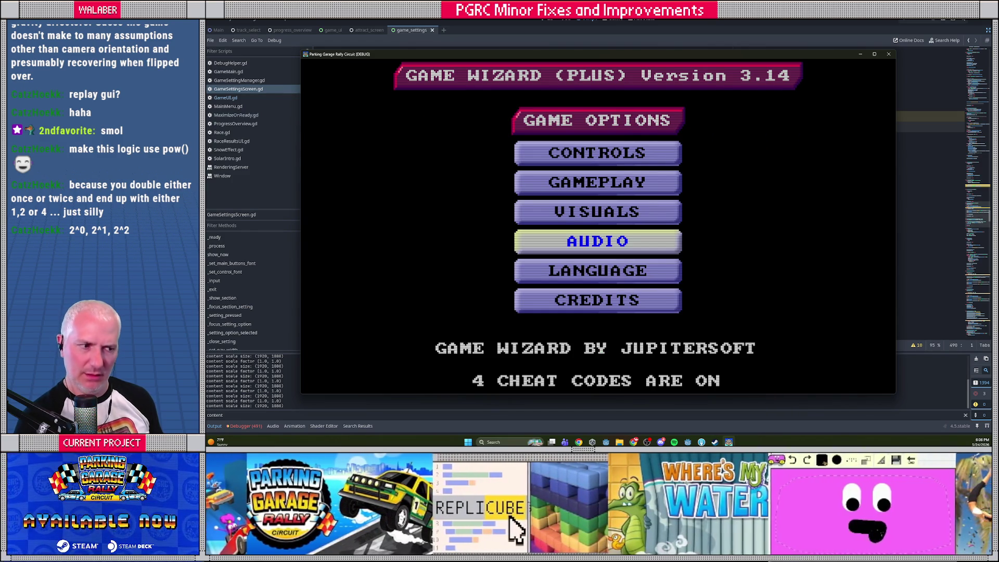
key("Down")
key("Down")
key("Up")
key("Up")
key("Up")
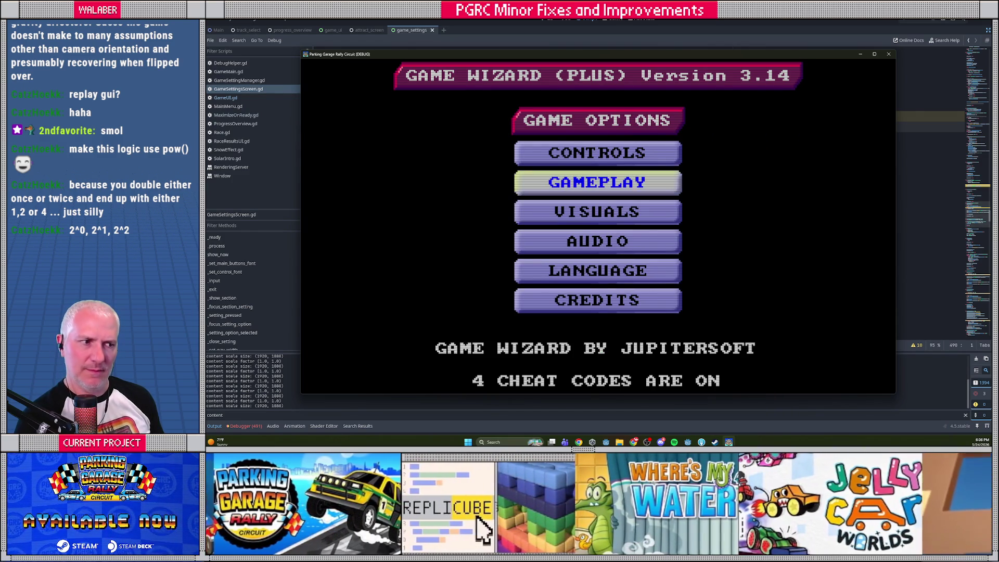
key("Up")
key("Return")
key("Down")
key("Down")
key("Down")
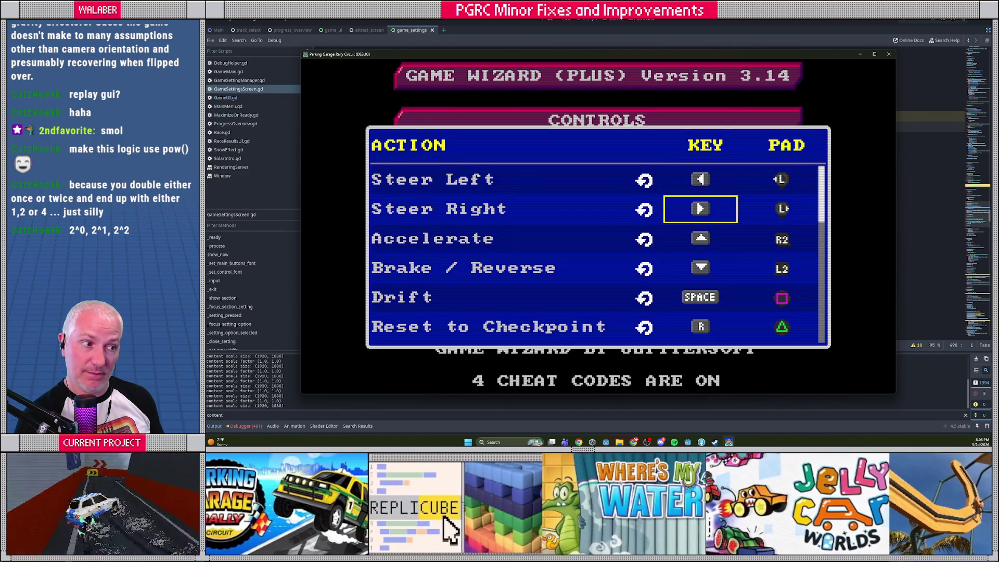
key("Up")
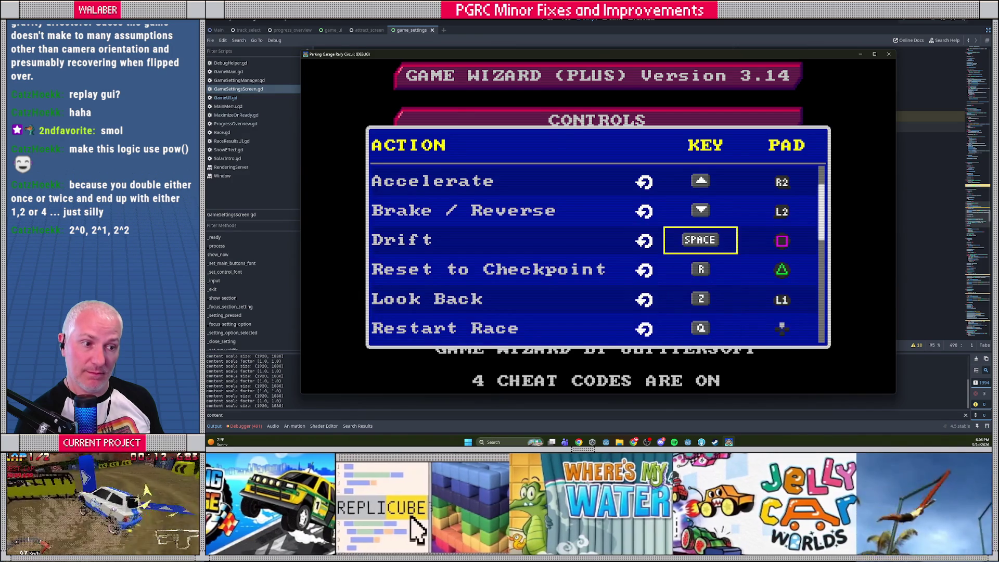
key("Escape")
key("Down")
key("Down")
key("Down")
key("Down")
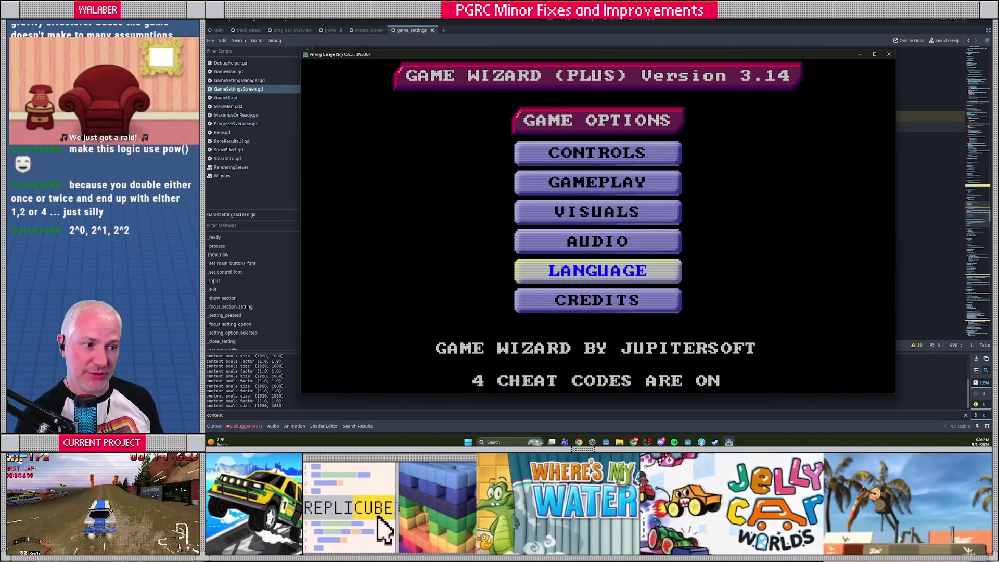
key("Up")
key("Up")
key("Up")
key("Return")
key("Down")
key("Down")
key("Down")
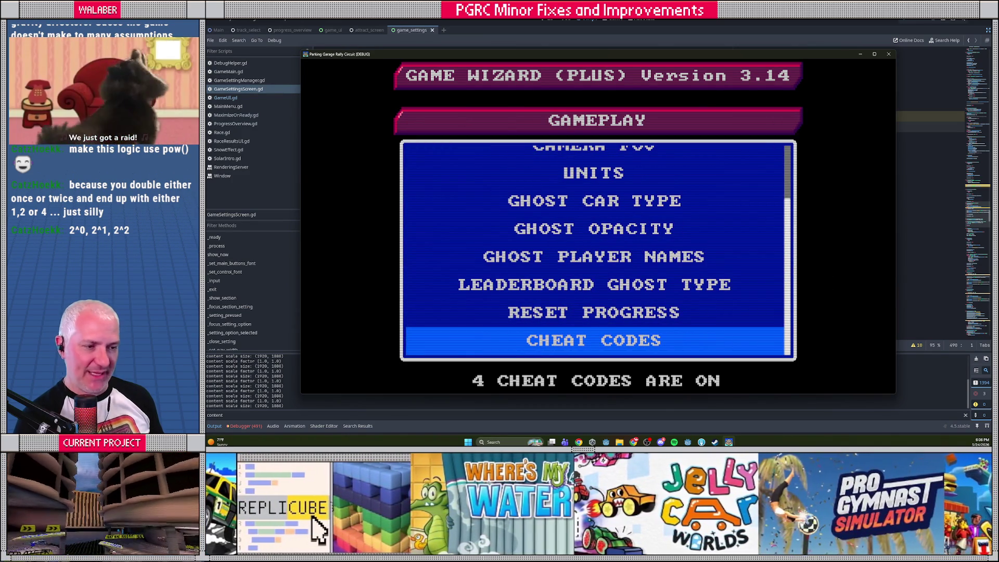
key("Return")
key("Down")
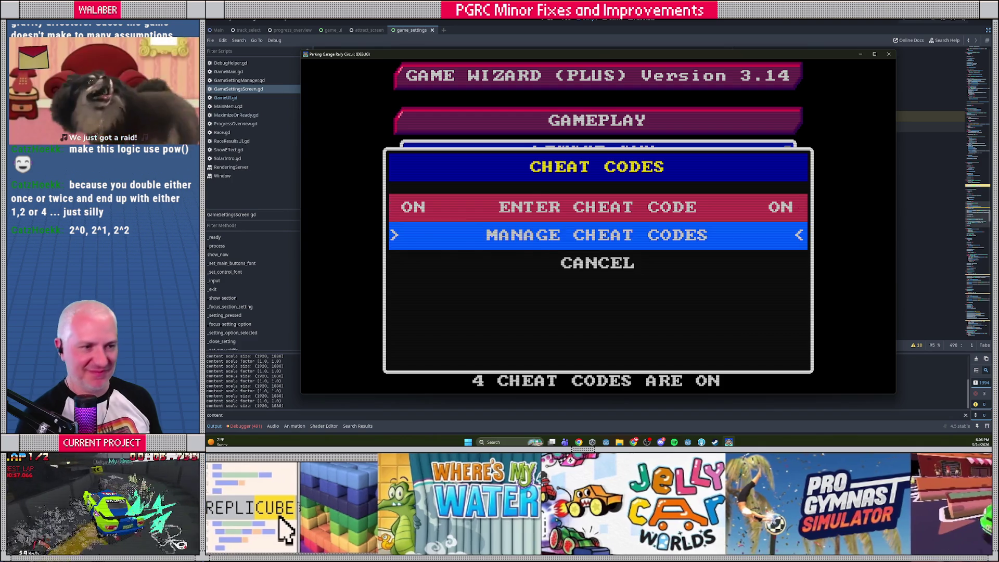
key("Return")
key("Down")
key("Down")
key("Down")
key("Escape")
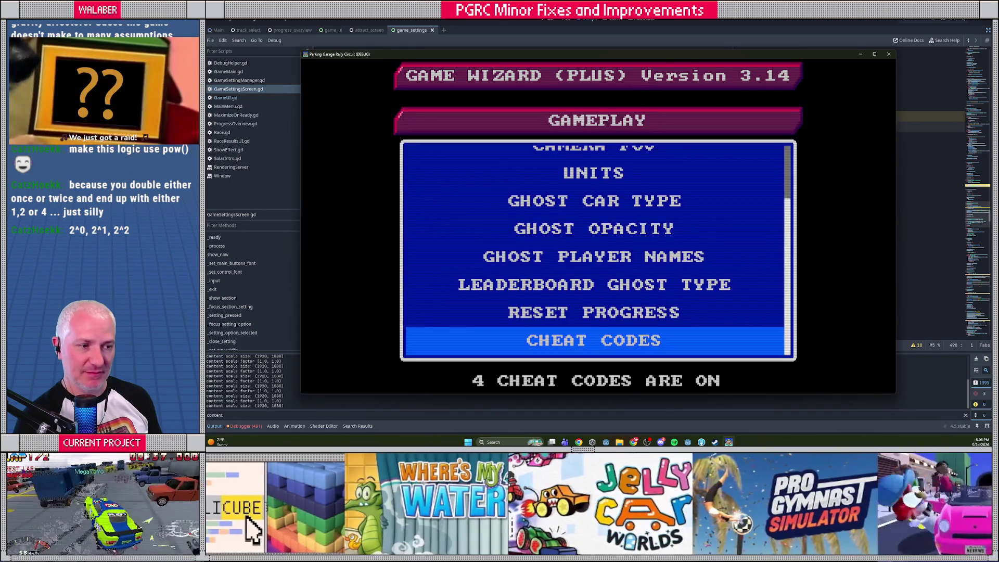
key("Return")
key("Return")
key("Right")
key("Right")
key("Right")
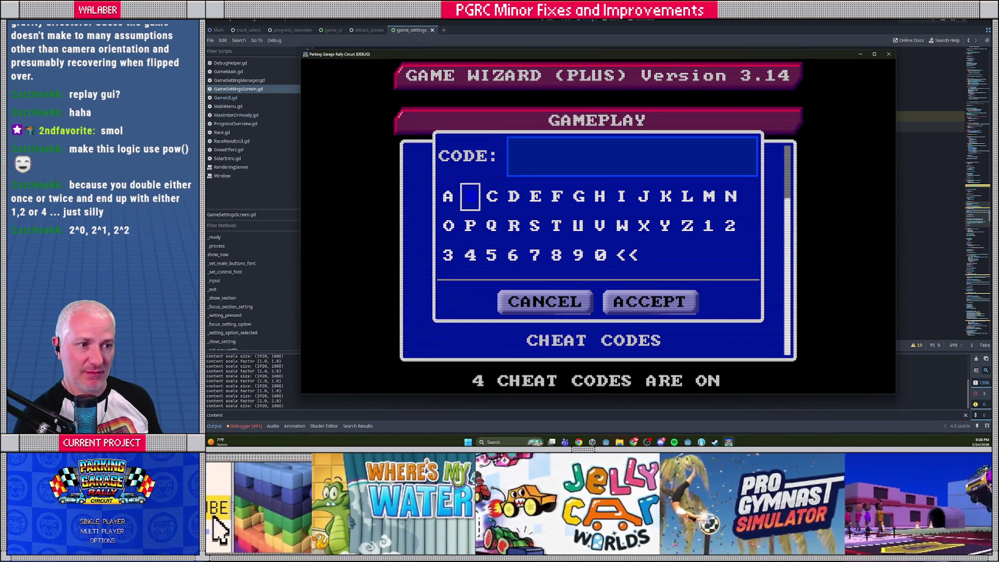
key("Return")
key("Right")
key("Return")
key("Right")
key("Return")
key("Right")
key("Return")
key("Right")
key("Return")
key("Down")
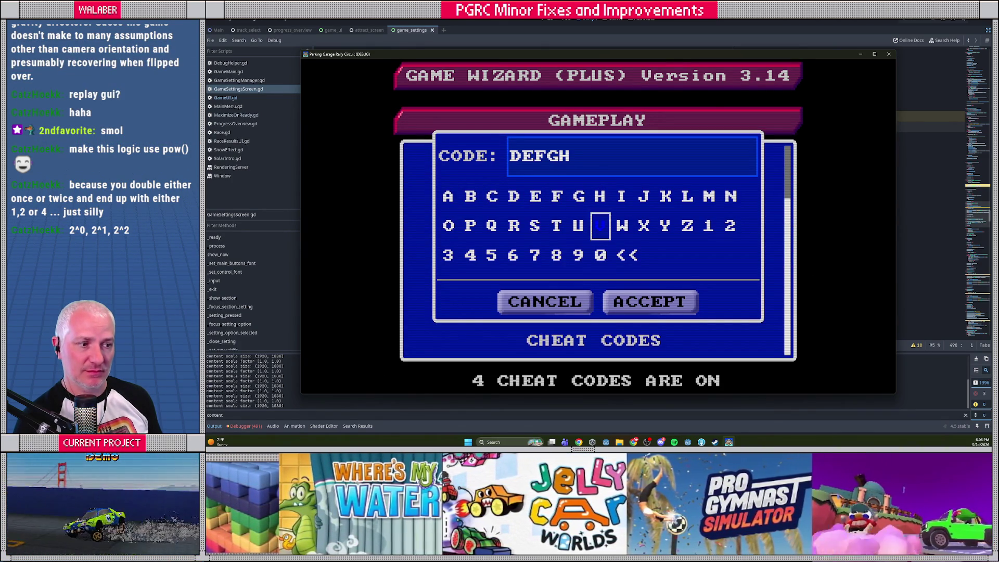
key("Return")
key("Escape")
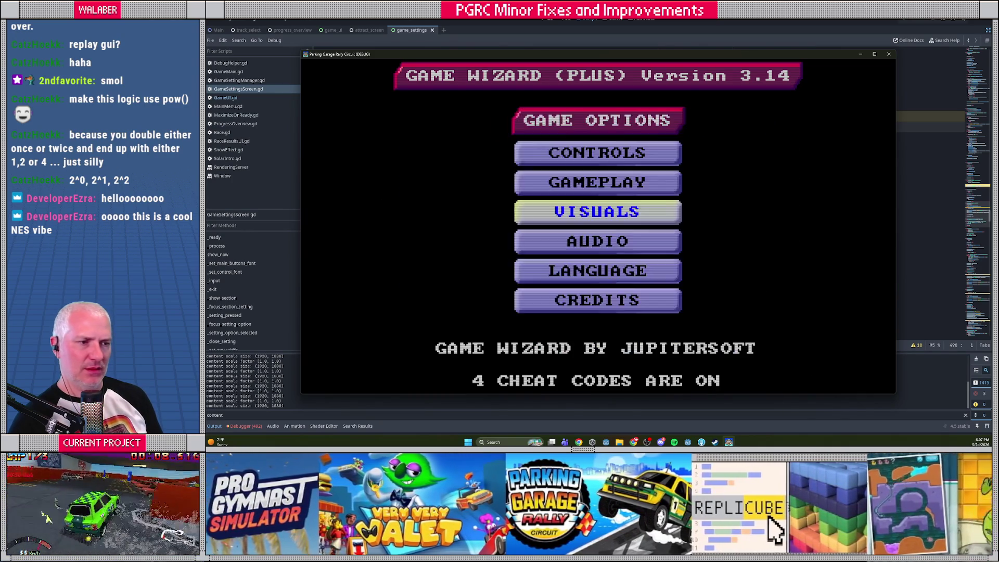
Step: Start a single-player game on the USA Circuit and switch to the next car
key("Escape")
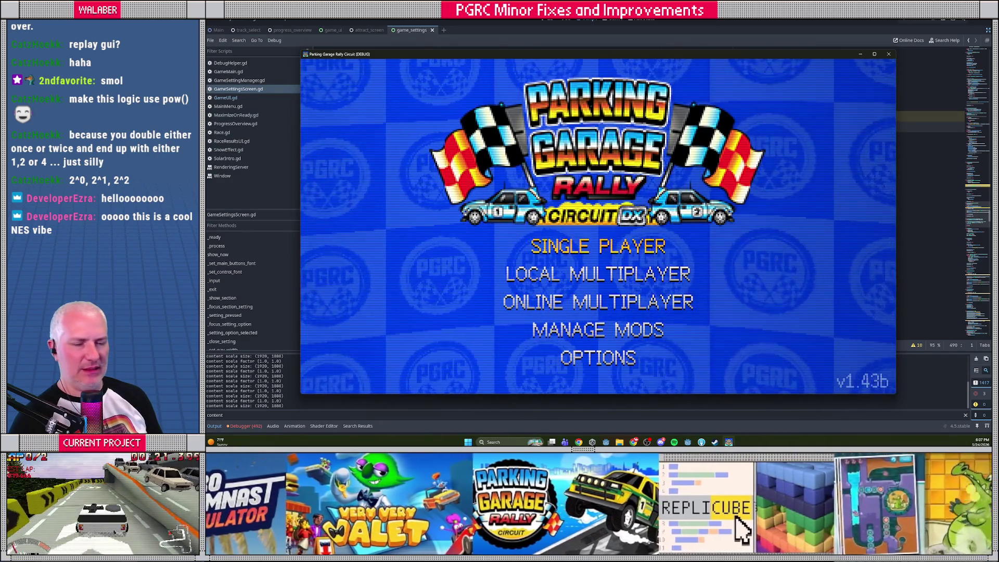
key("Return")
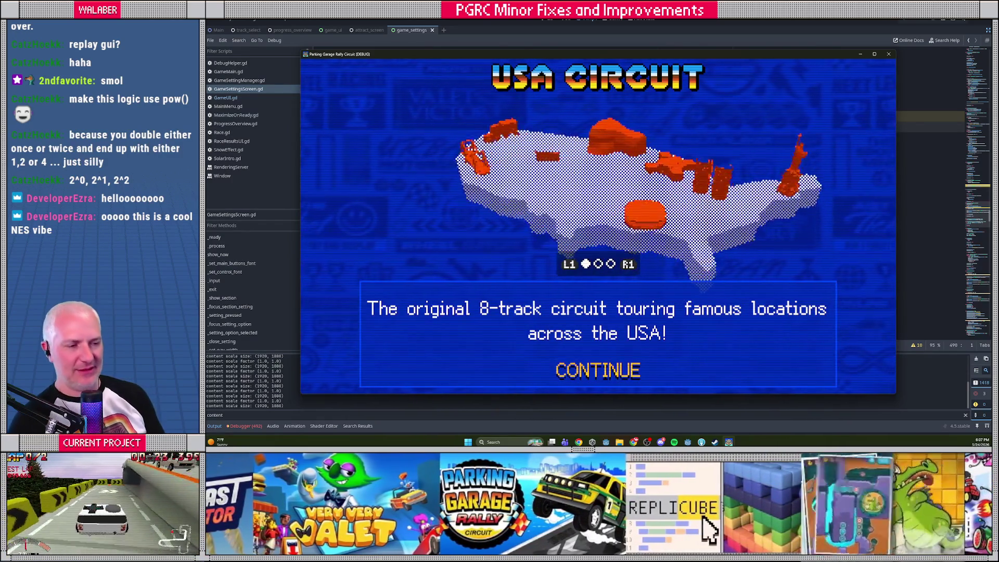
key("Return")
key("Return")
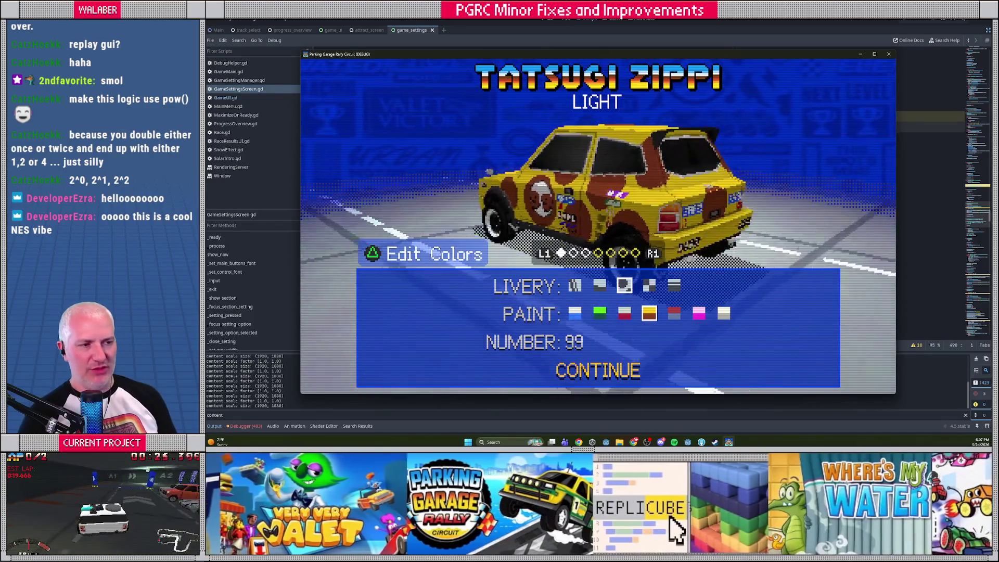
key("Right")
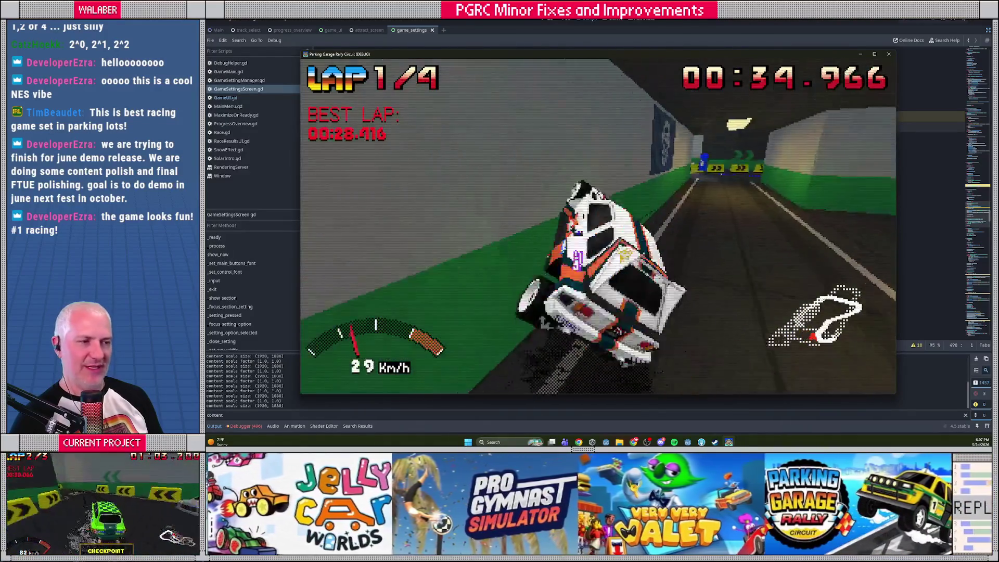
Step: Quit the race to the San Francisco track select and nudge the game window slightly right
key("Escape")
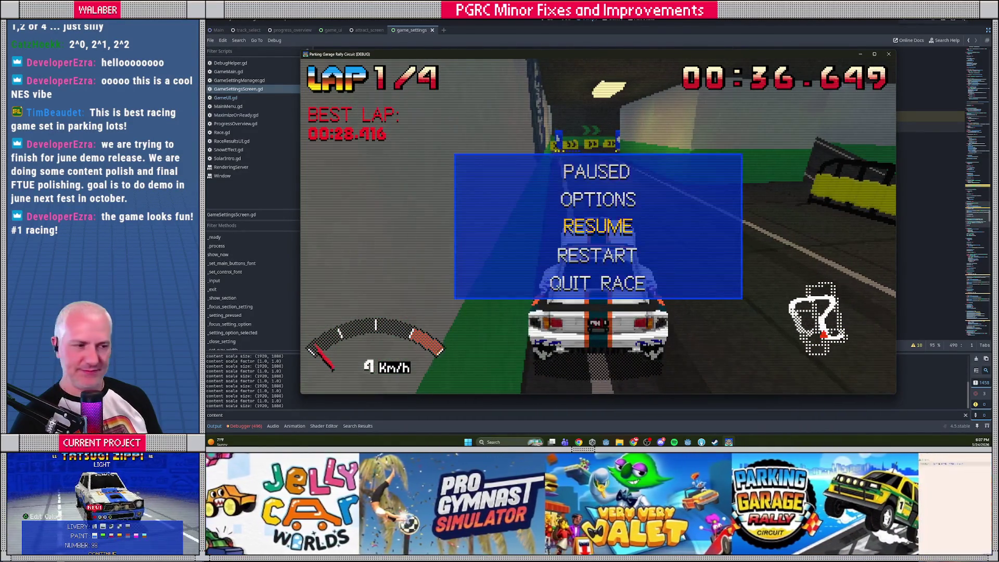
key("Down")
key("Down")
key("Return")
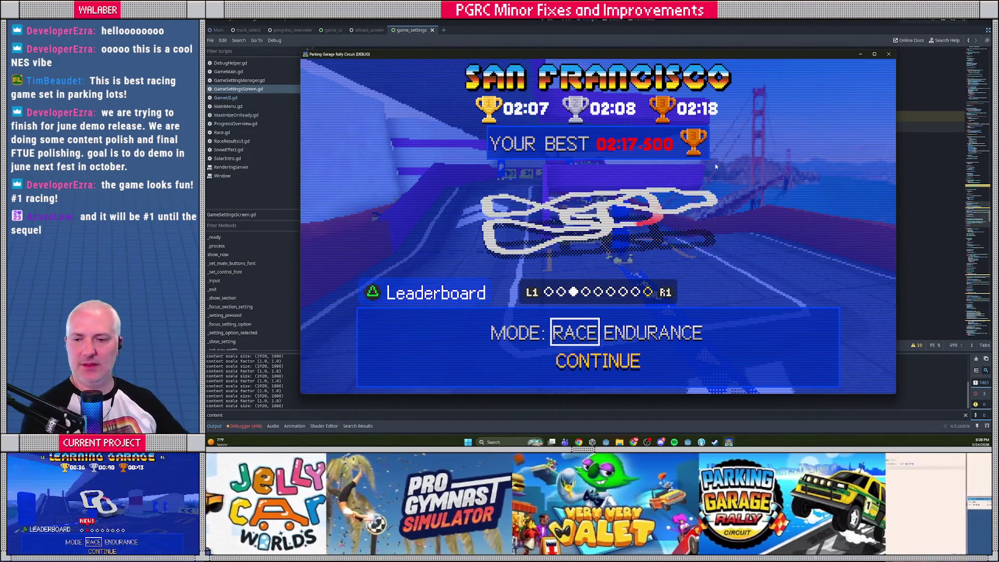
left_click_drag(421, 56, 415, 46)
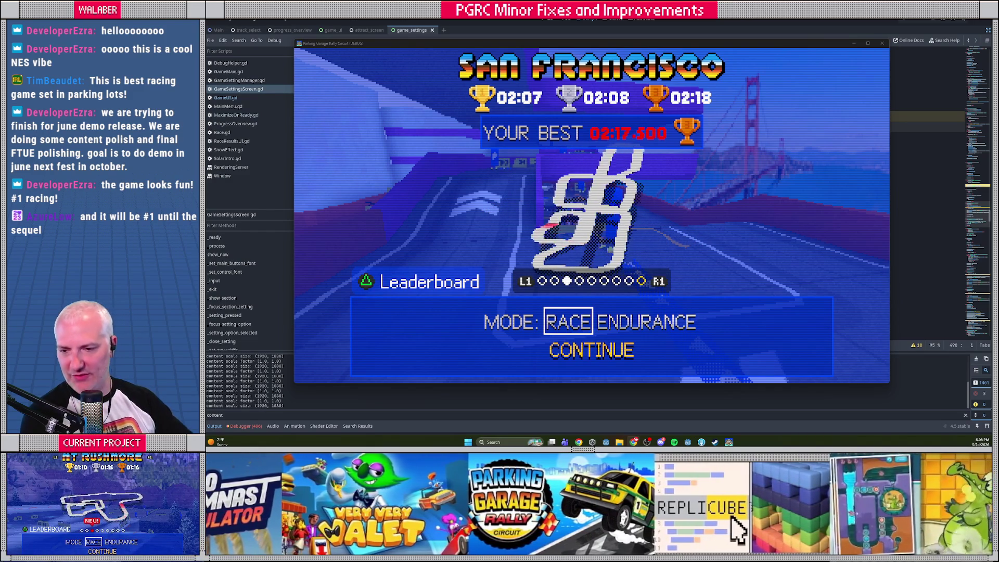
left_click_drag(481, 46, 491, 43)
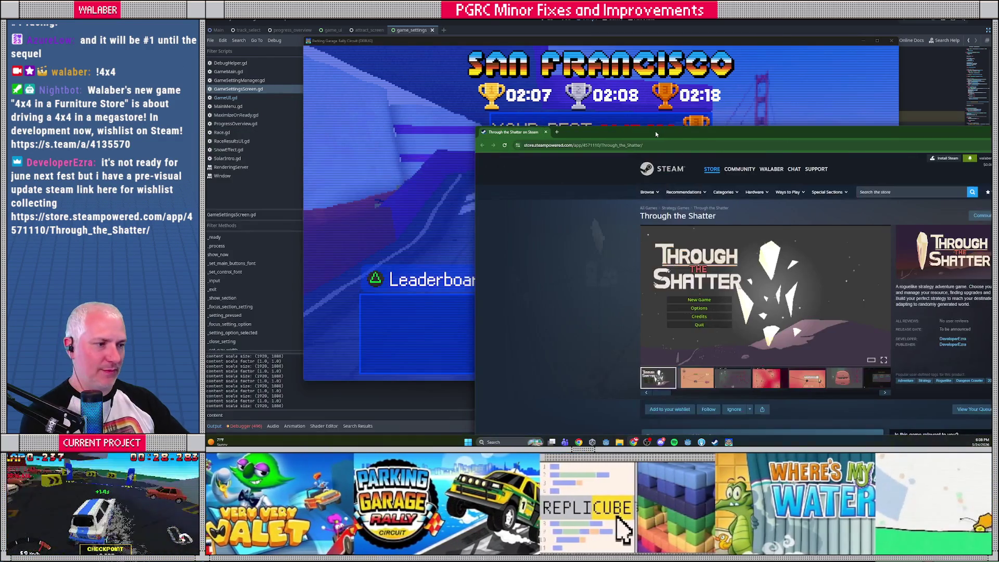
Step: Maximize the Through the Shatter store page and flip through its screenshot gallery
double_click(656, 132)
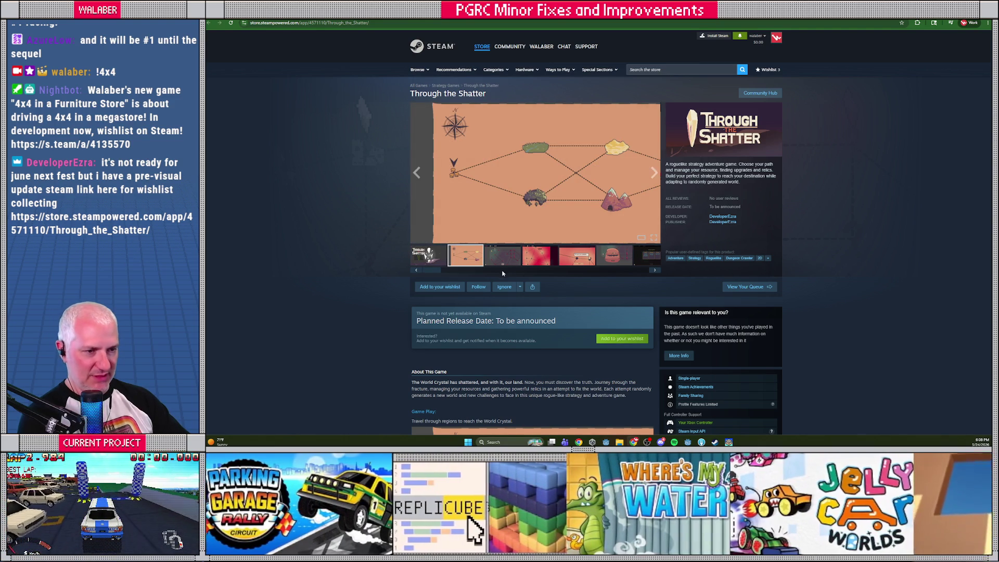
left_click(499, 263)
left_click(529, 259)
left_click(573, 257)
left_click(615, 258)
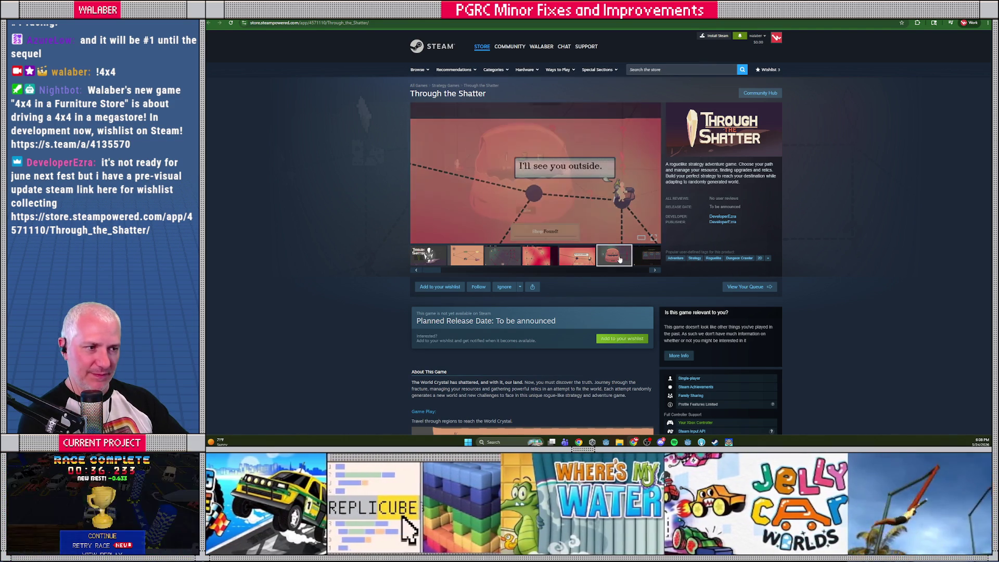
left_click_drag(436, 270, 640, 270)
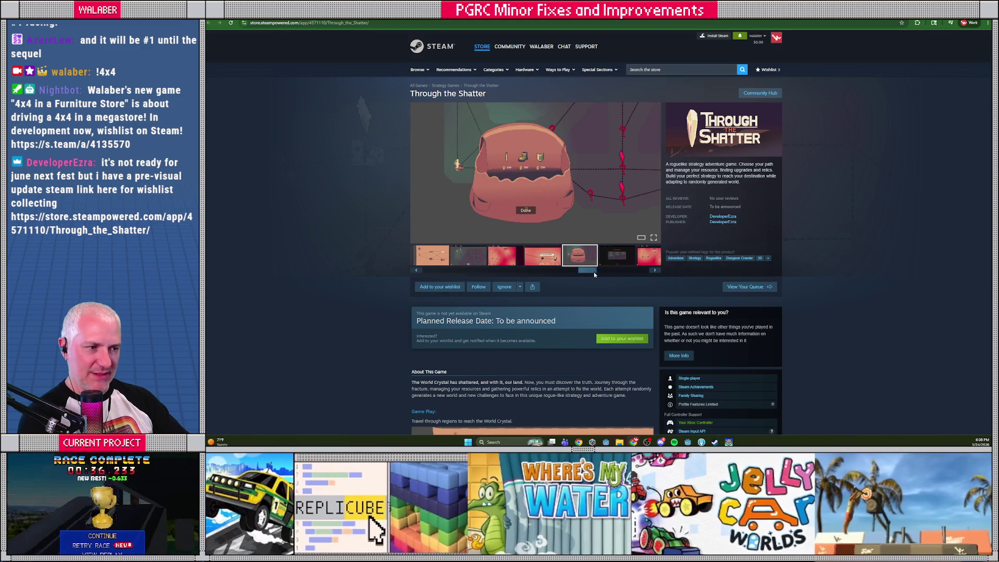
left_click(607, 255)
left_click(643, 255)
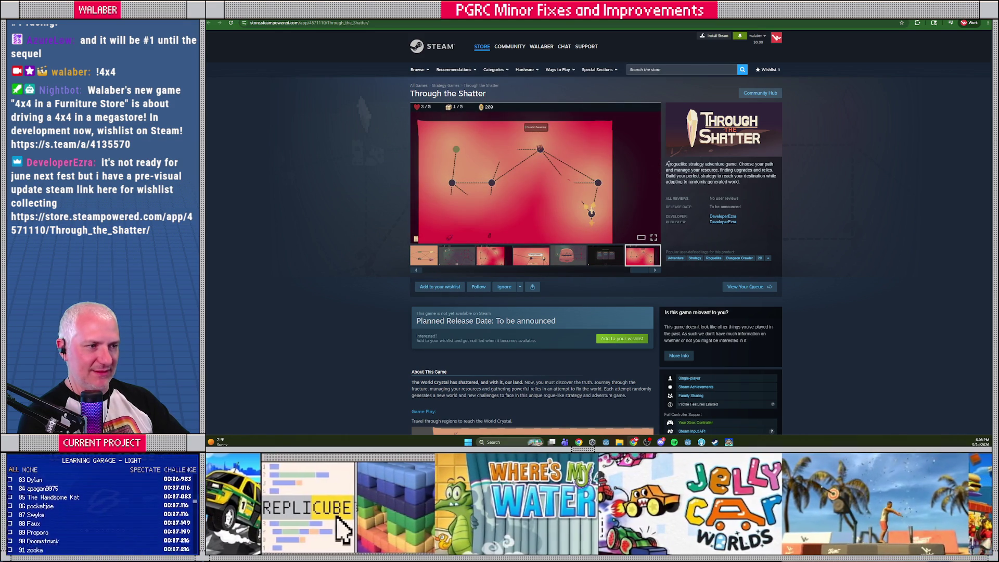
Step: Highlight the game's short description, then scroll down the page and back up
left_click_drag(667, 165, 748, 184)
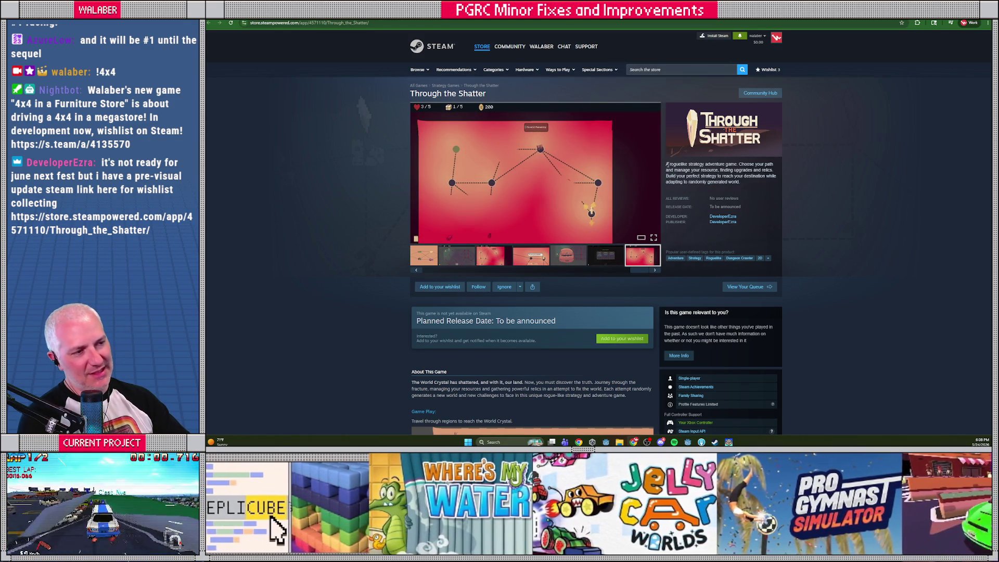
left_click(748, 186)
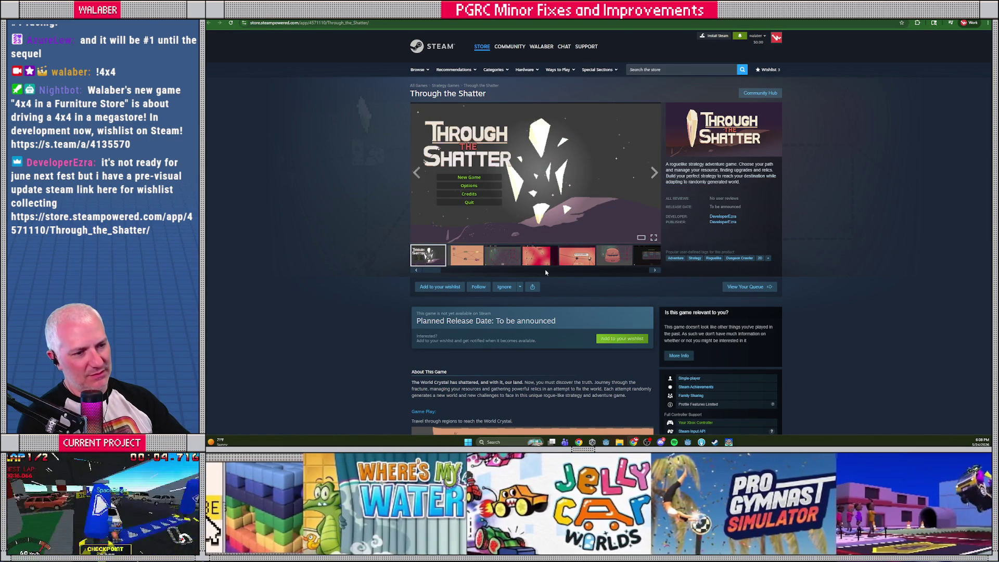
scroll(399, 282, "down", 2)
scroll(400, 282, "down", 3)
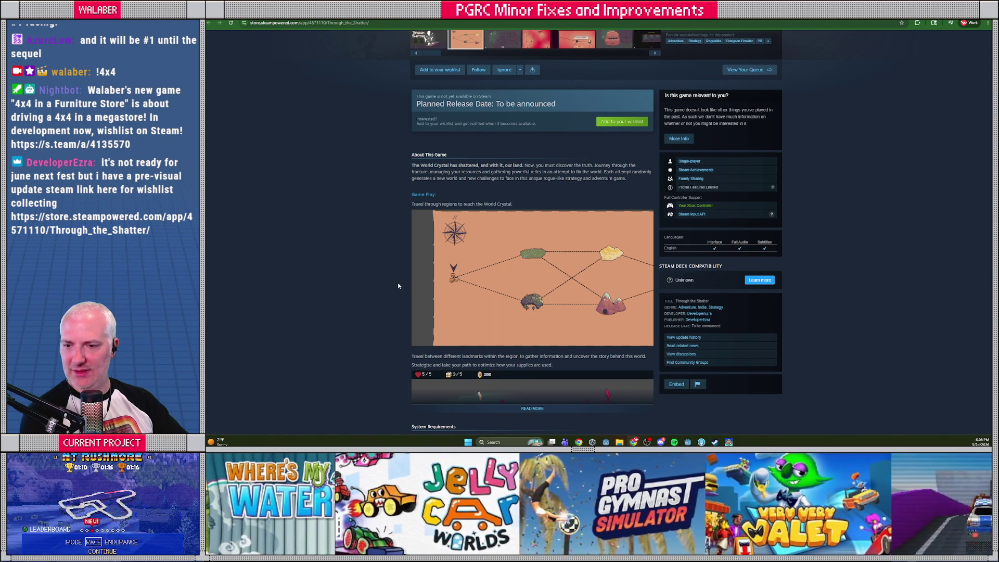
scroll(528, 215, "up", 4)
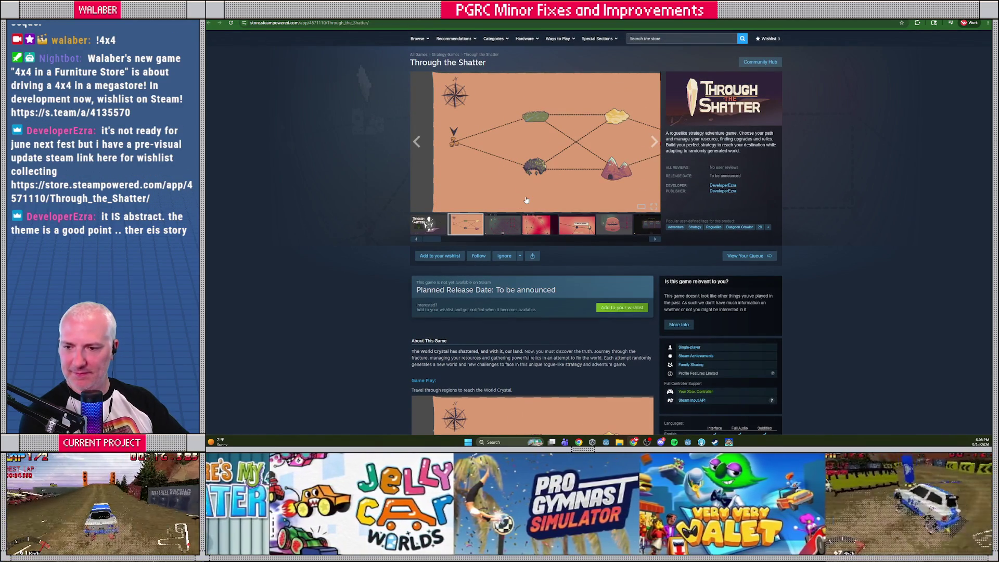
scroll(525, 202, "up", 1)
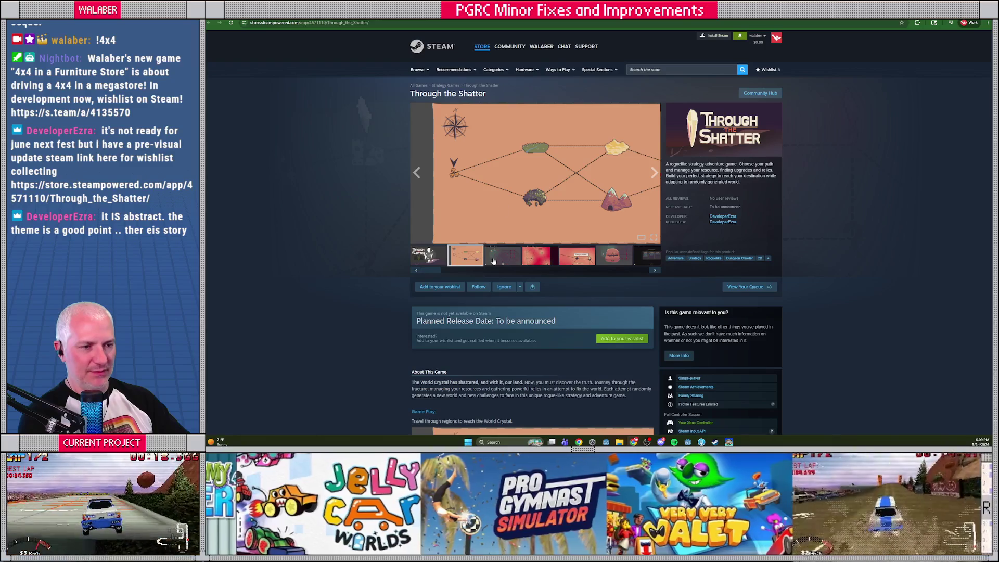
Step: Cycle through the screenshots again, ending on the bag-shop image
left_click(502, 261)
left_click(545, 261)
left_click(615, 262)
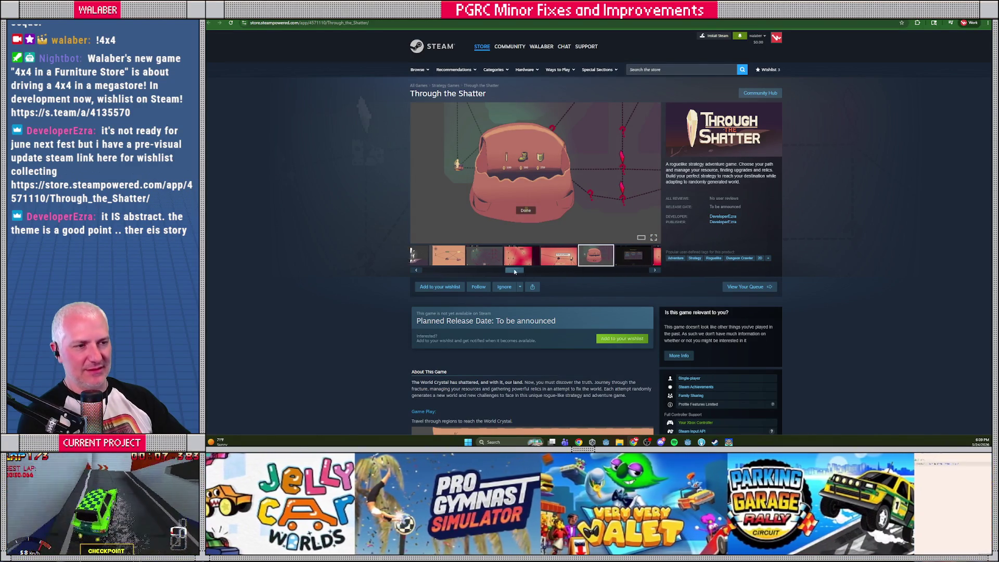
left_click(609, 256)
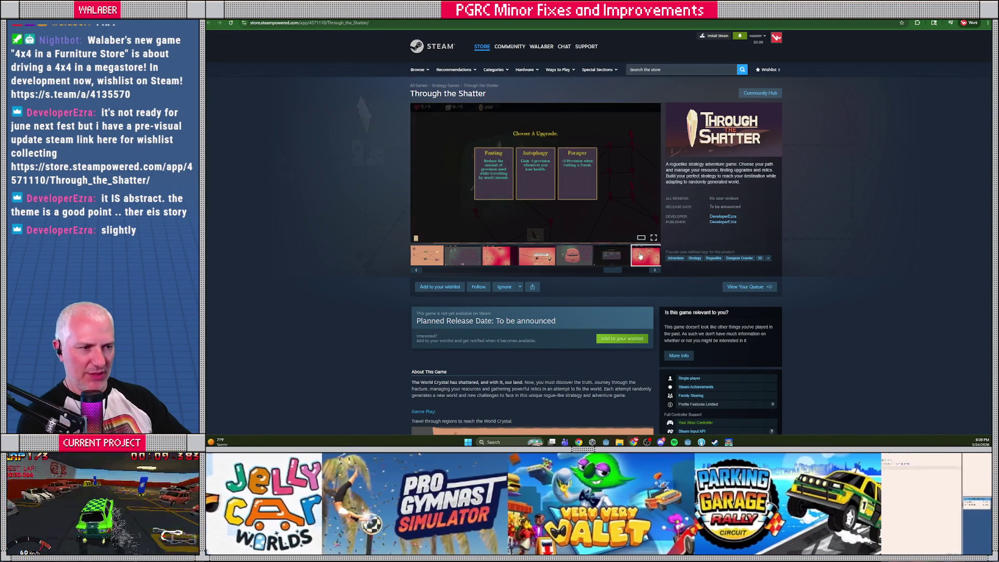
left_click(641, 256)
left_click_drag(627, 271, 453, 270)
left_click(533, 255)
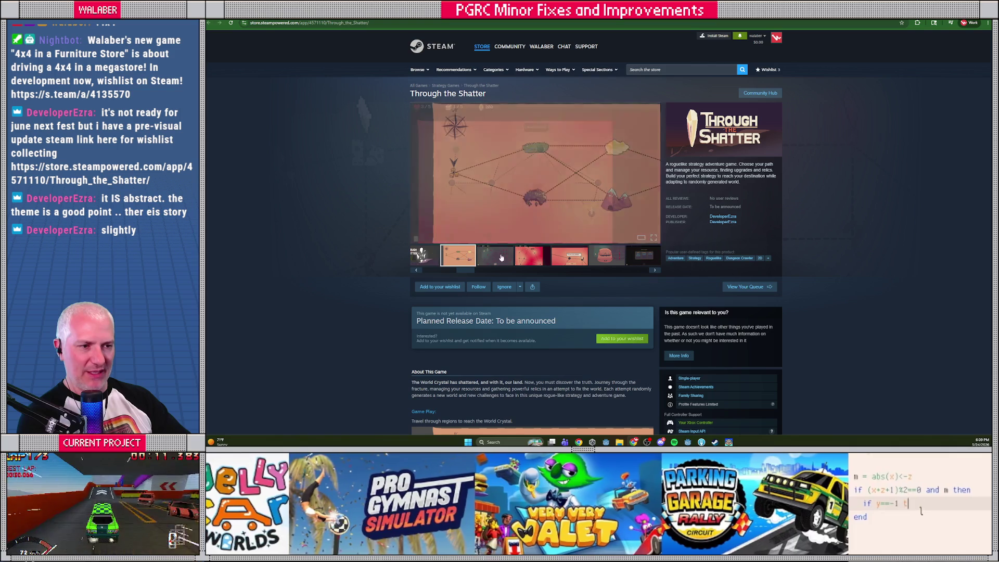
left_click(557, 256)
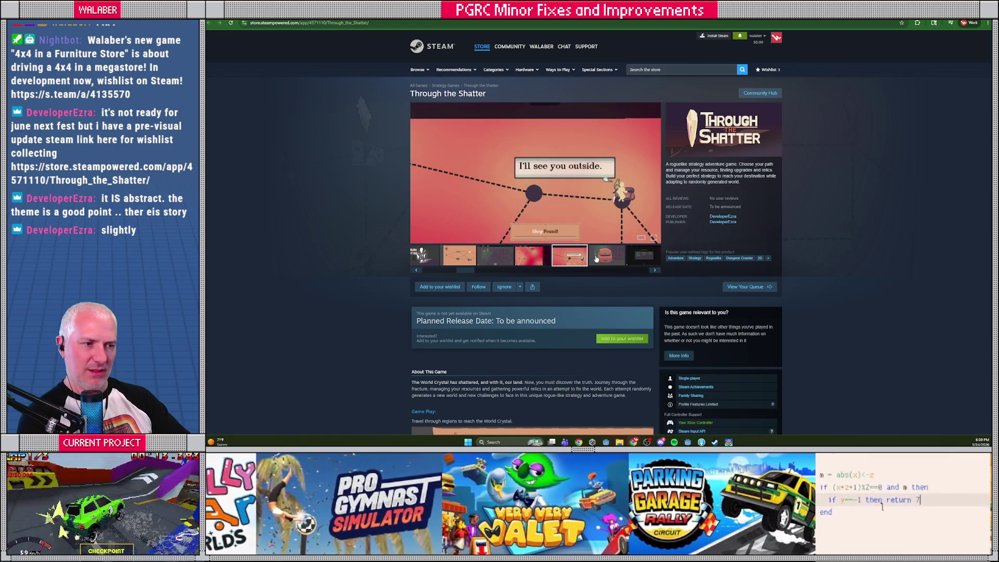
left_click(596, 260)
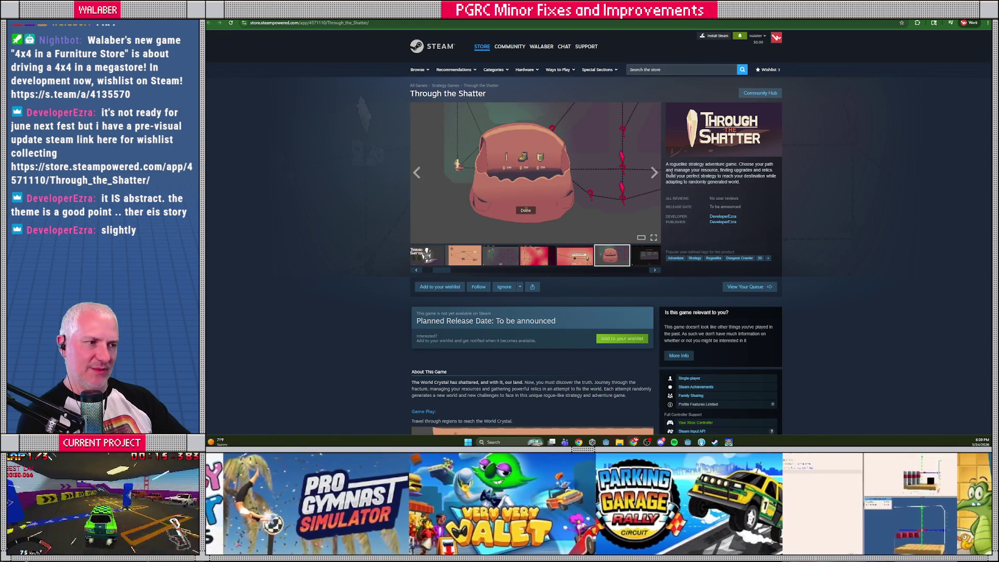
Step: Expand the full About This Game section and skim through it
left_click_drag(667, 164, 739, 182)
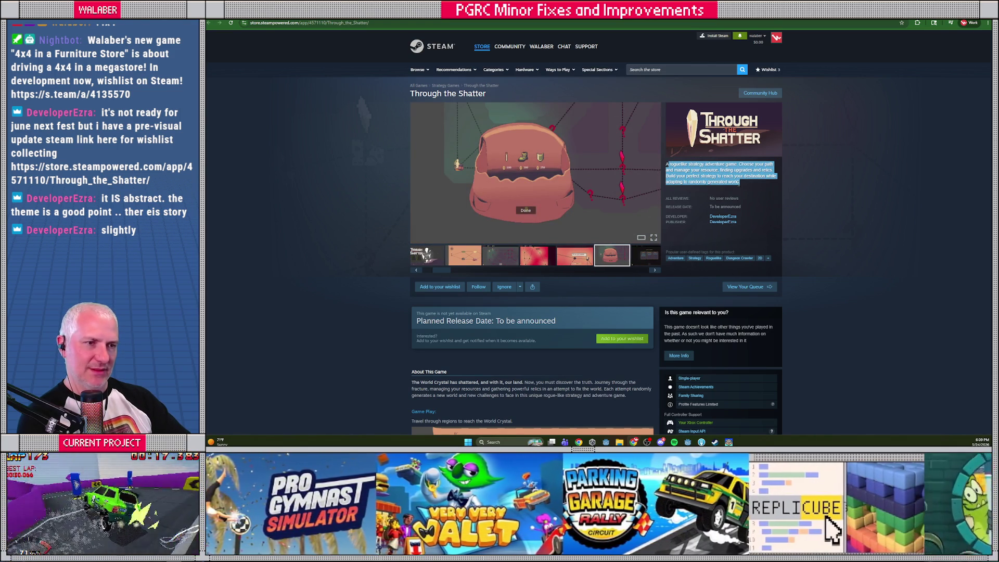
left_click(722, 181)
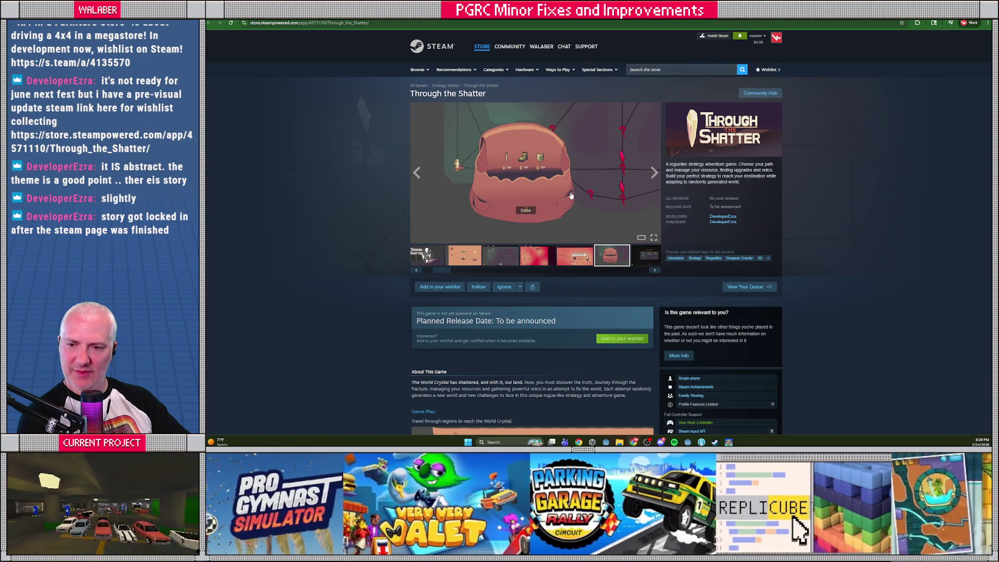
scroll(558, 202, "down", 5)
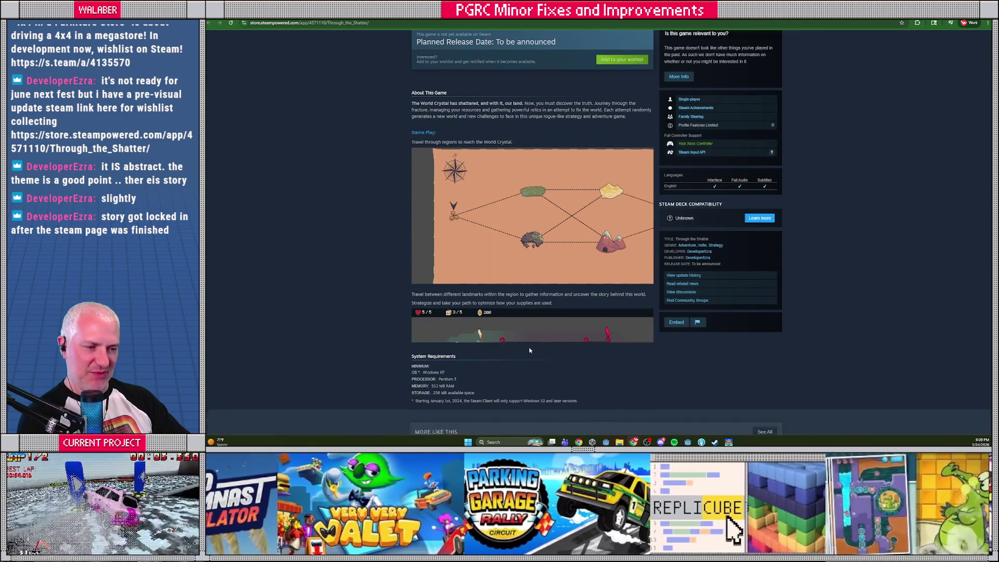
left_click(530, 351)
scroll(494, 236, "down", 3)
scroll(469, 235, "down", 3)
scroll(459, 245, "down", 3)
scroll(458, 246, "up", 20)
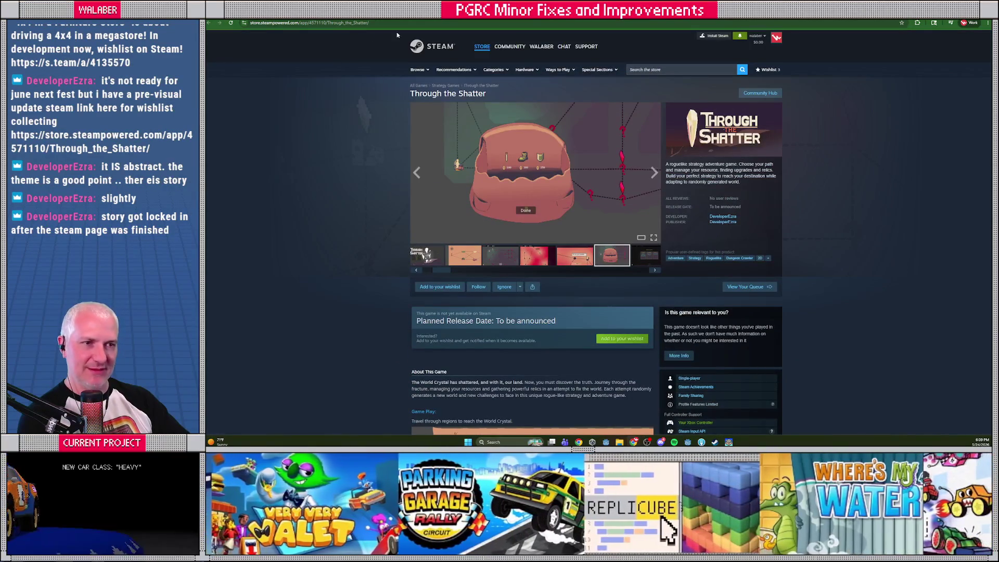
left_click(696, 71)
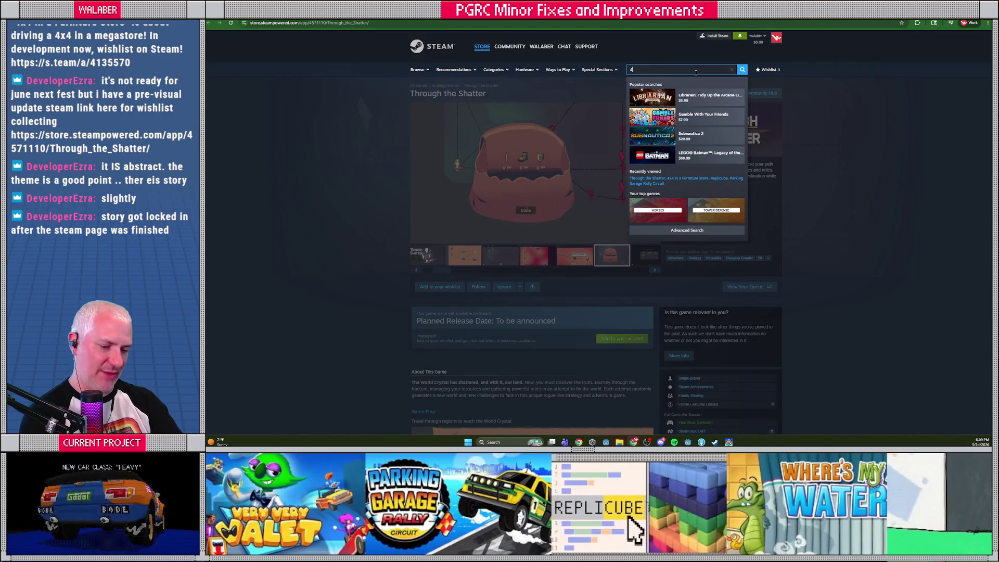
Step: Search the store for 'x4 in a', open 4x4 in a Furniture Store, and enlarge a screenshot
type("x4 in a")
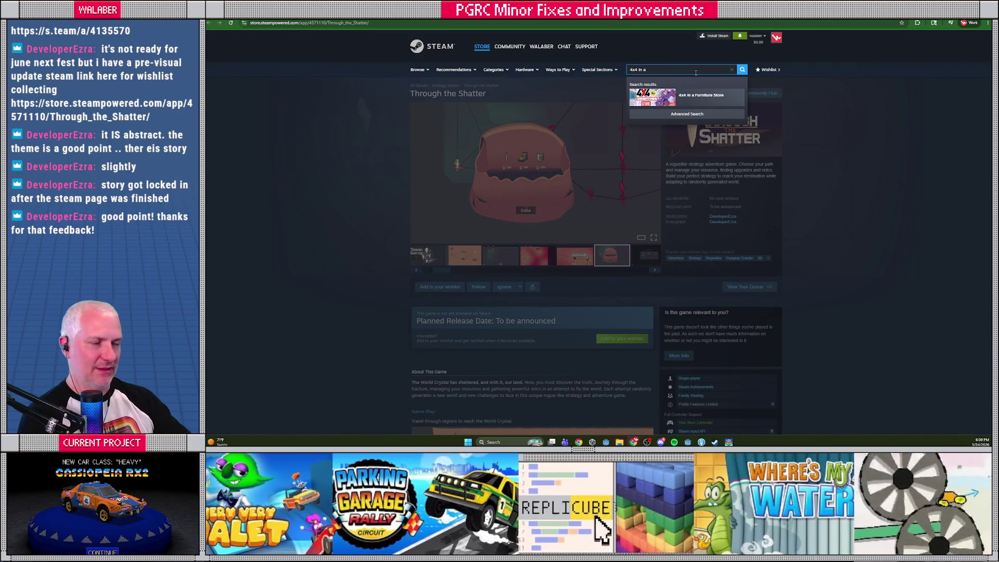
left_click(701, 96)
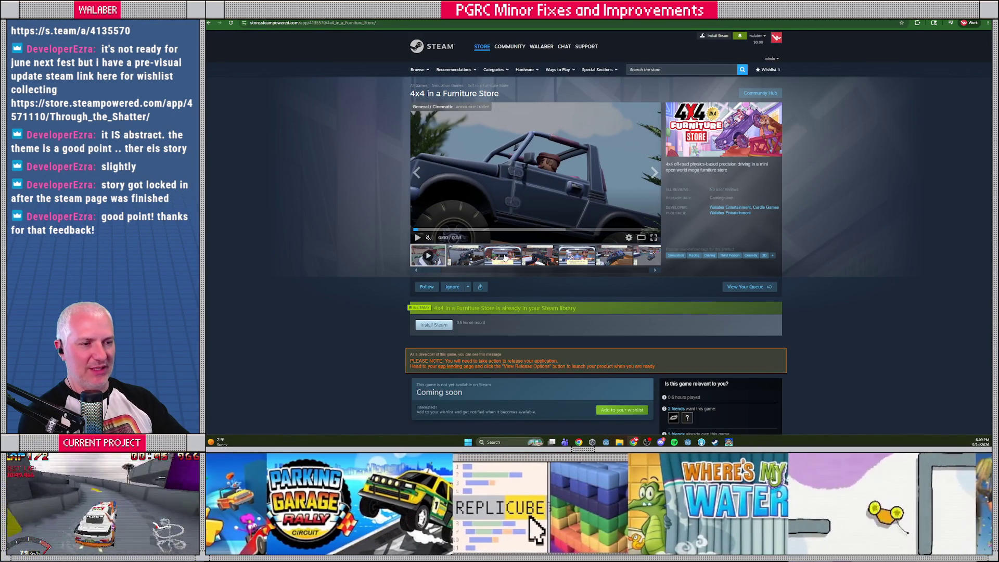
left_click(536, 259)
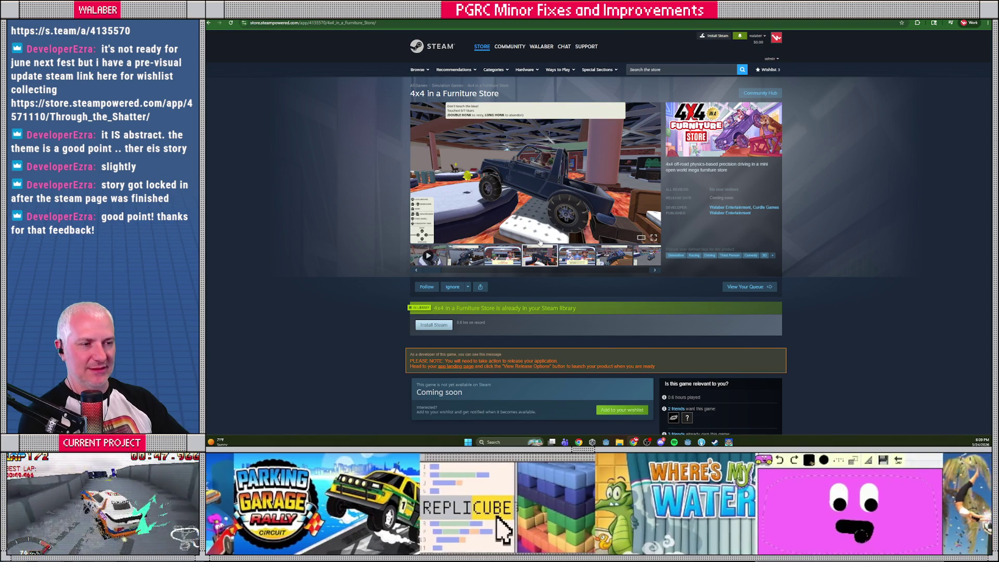
left_click(557, 194)
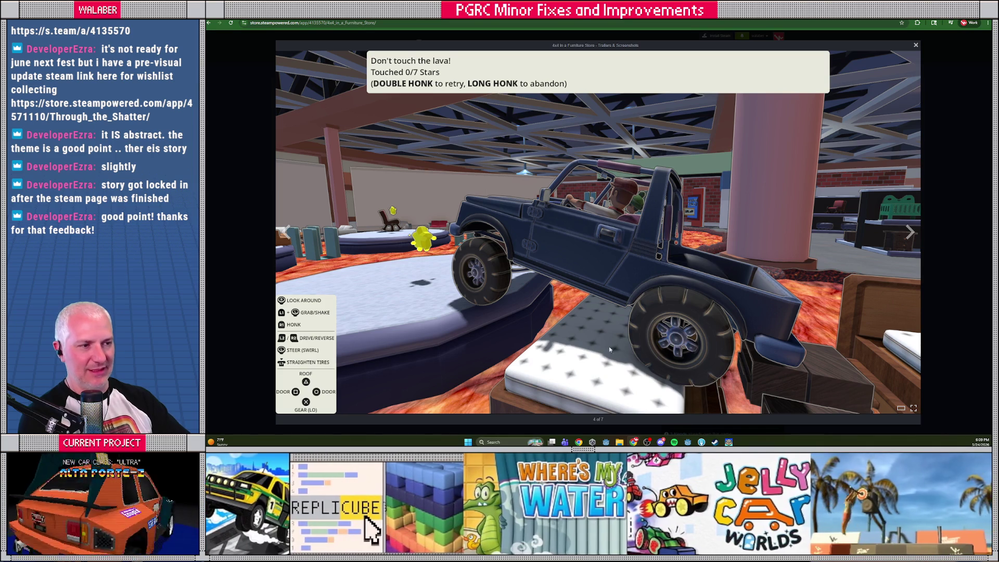
Step: Close the full-size screenshot and watch the Google Drive trailer from 0:19
key("Escape")
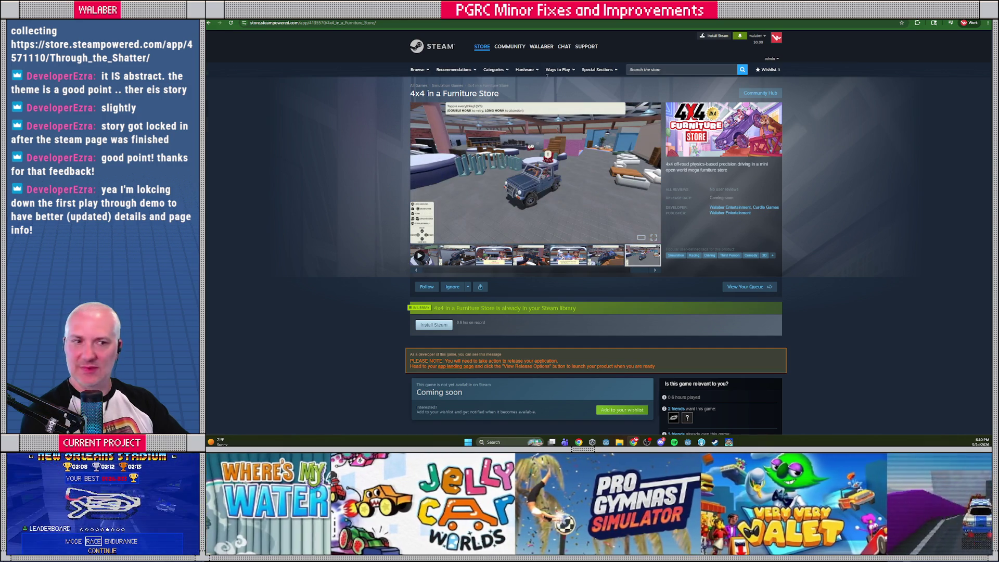
key("ctrl+Tab")
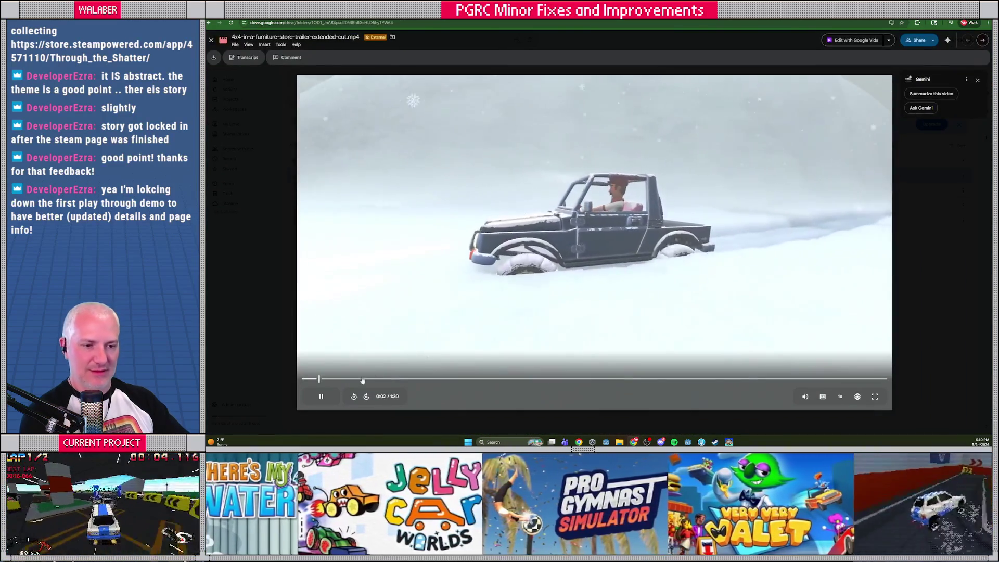
left_click(415, 379)
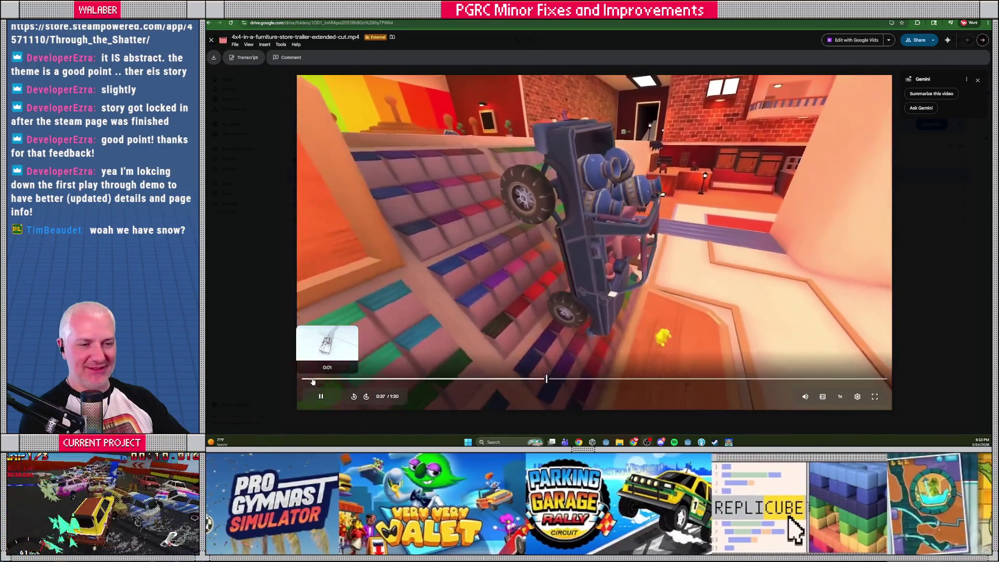
Step: Restart the furniture-store trailer, skim ahead to the lava scene, then close the running game
left_click(312, 382)
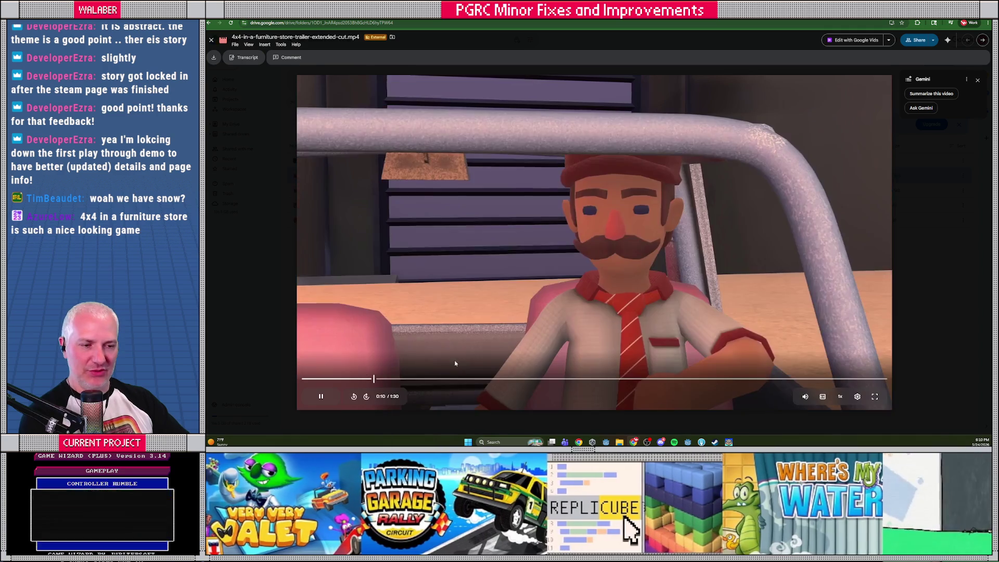
left_click(435, 379)
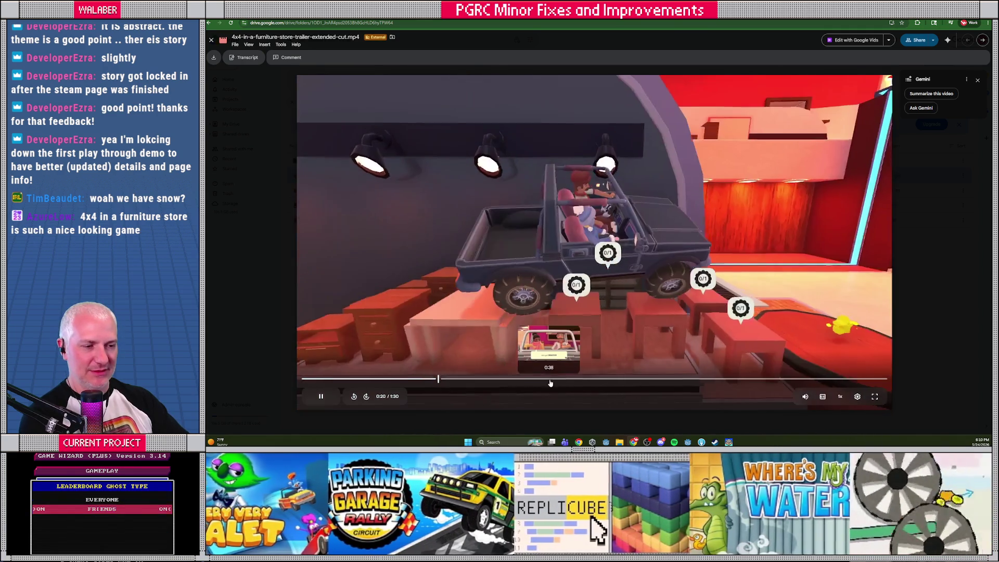
left_click(550, 383)
left_click(619, 382)
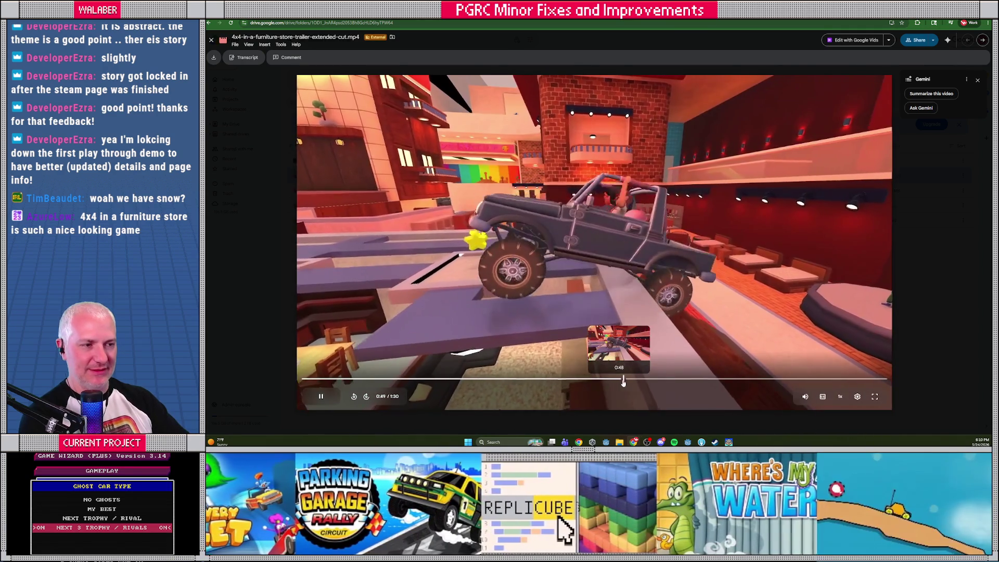
left_click(700, 380)
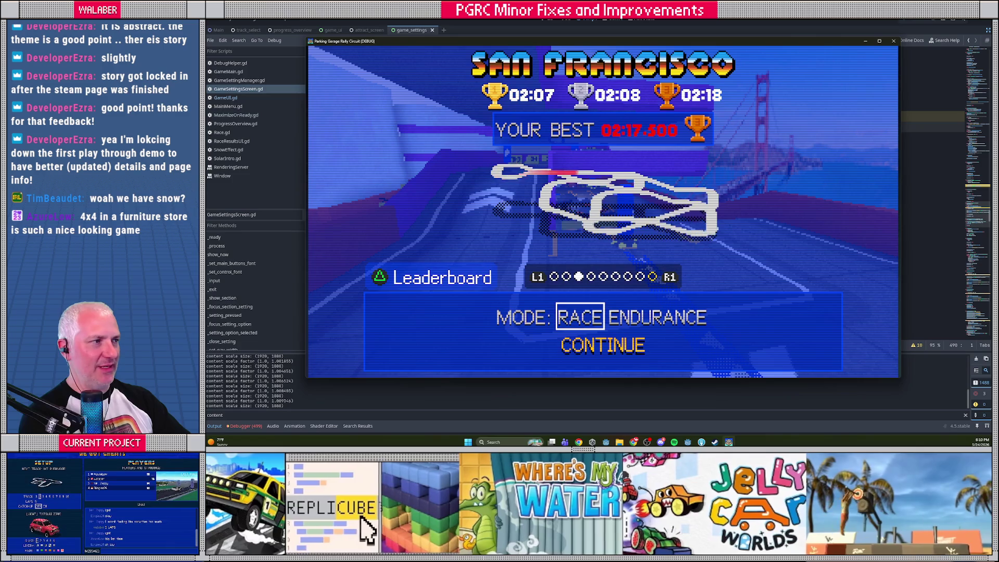
left_click(299, 209)
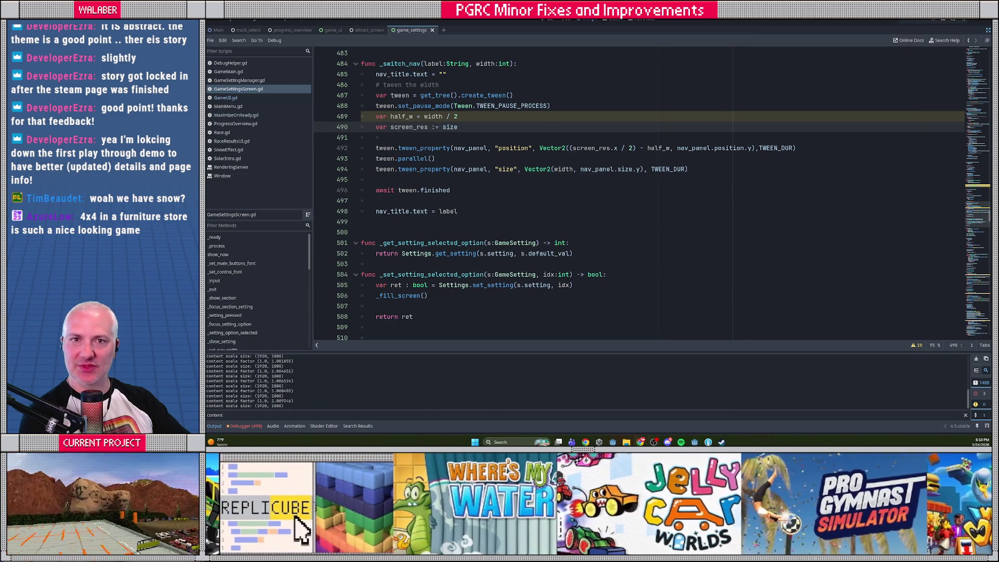
Step: Place the cursor on empty line 497 of GameSettingsScreen.gd and run the project with F5
left_click(558, 201)
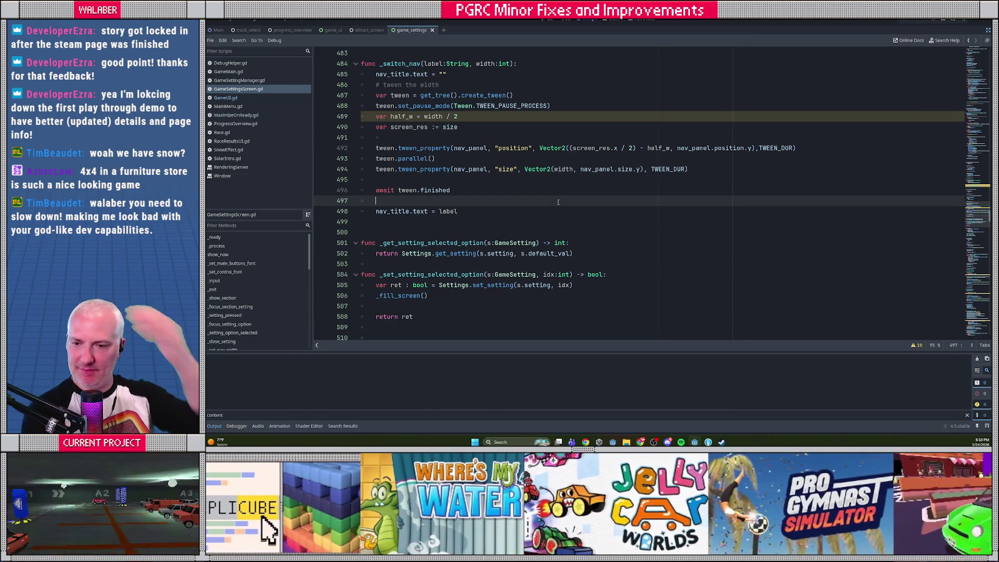
key("F5")
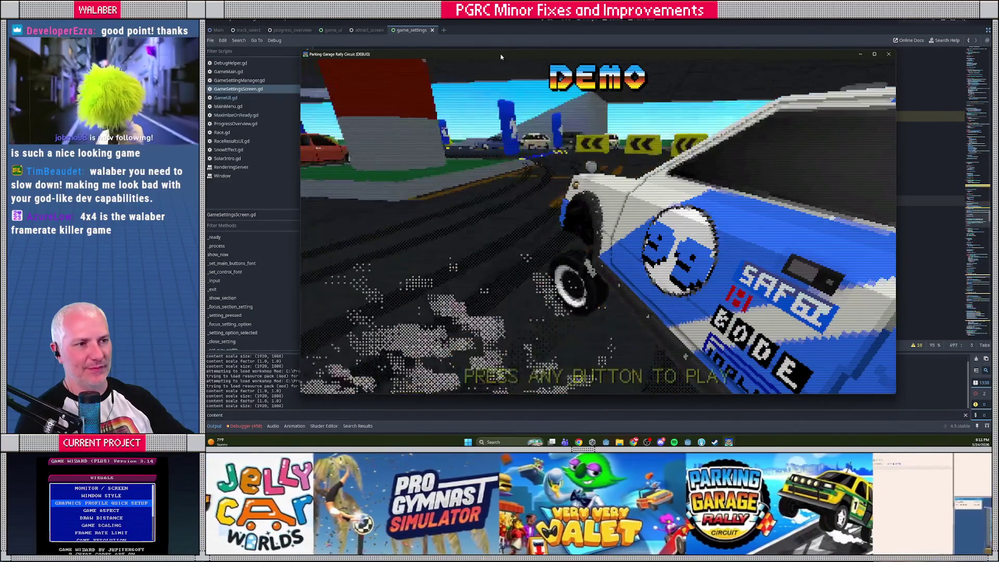
Step: Make the game full-screen and set Options > Visuals > Game Scaling to Pixel Perfect
key("alt+Return")
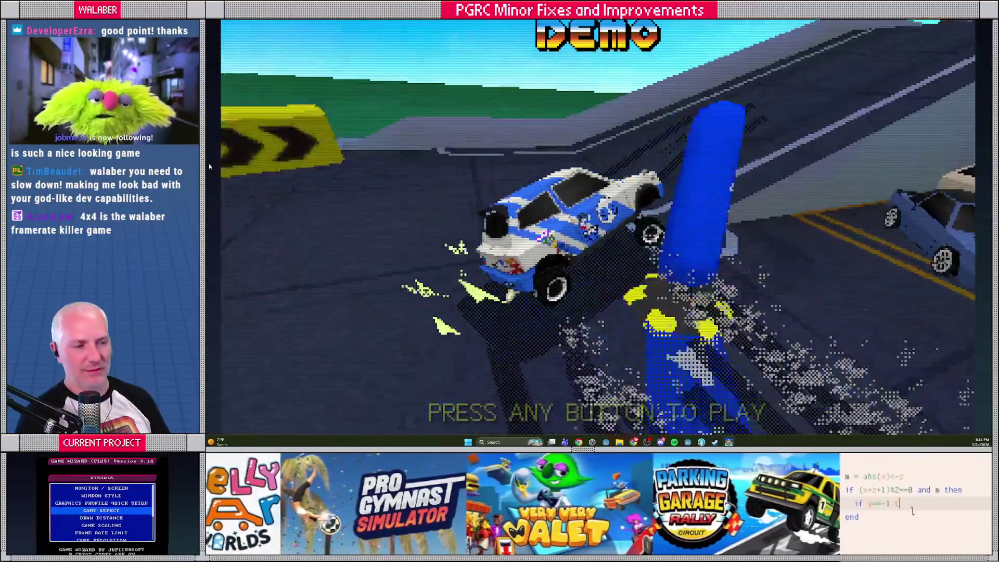
key("Return")
key("Down")
key("Down")
key("Down")
key("Down")
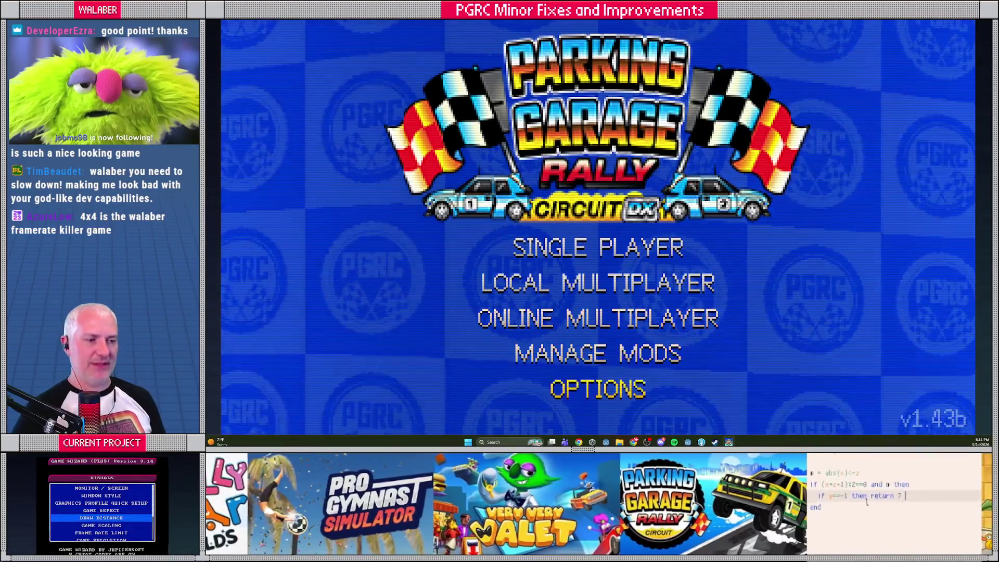
key("Return")
key("Down")
key("Down")
key("Return")
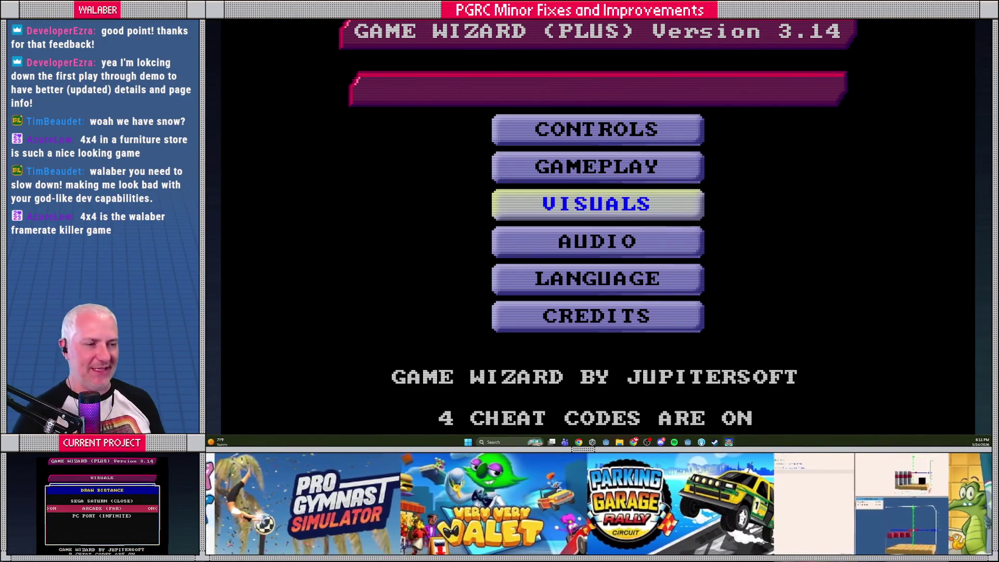
key("Down")
key("Down")
key("Down")
key("Down")
key("Down")
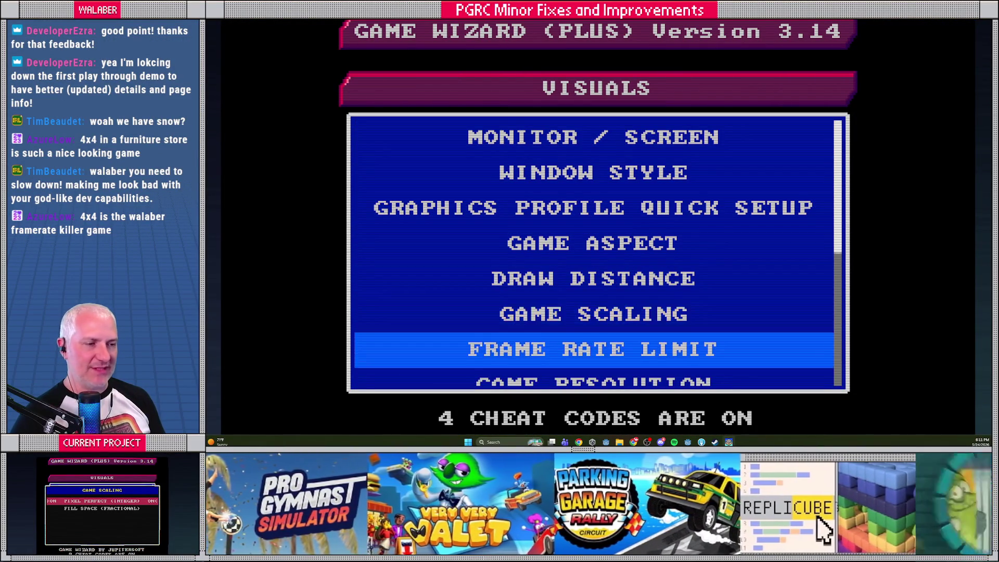
key("Down")
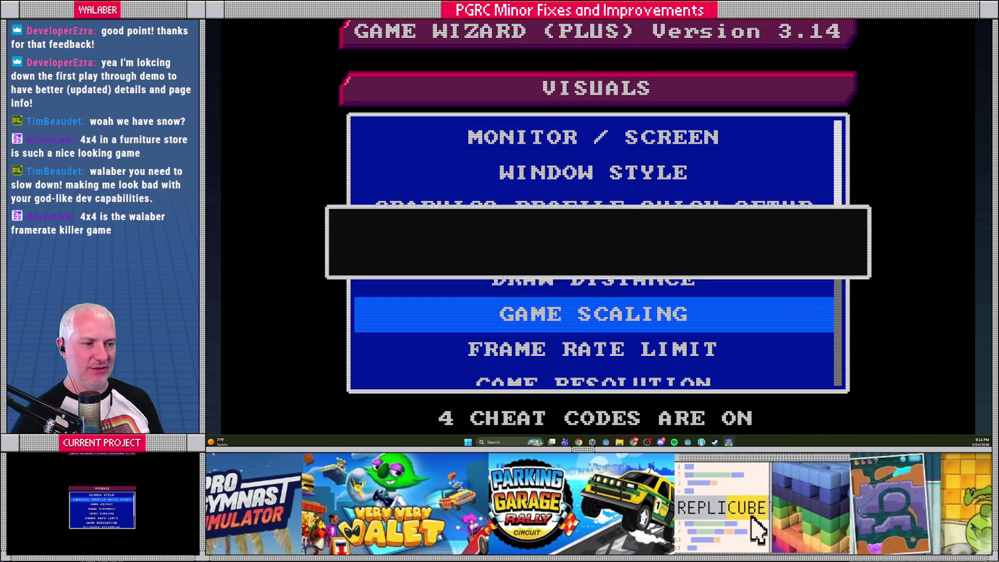
key("Return")
key("Up")
key("Return")
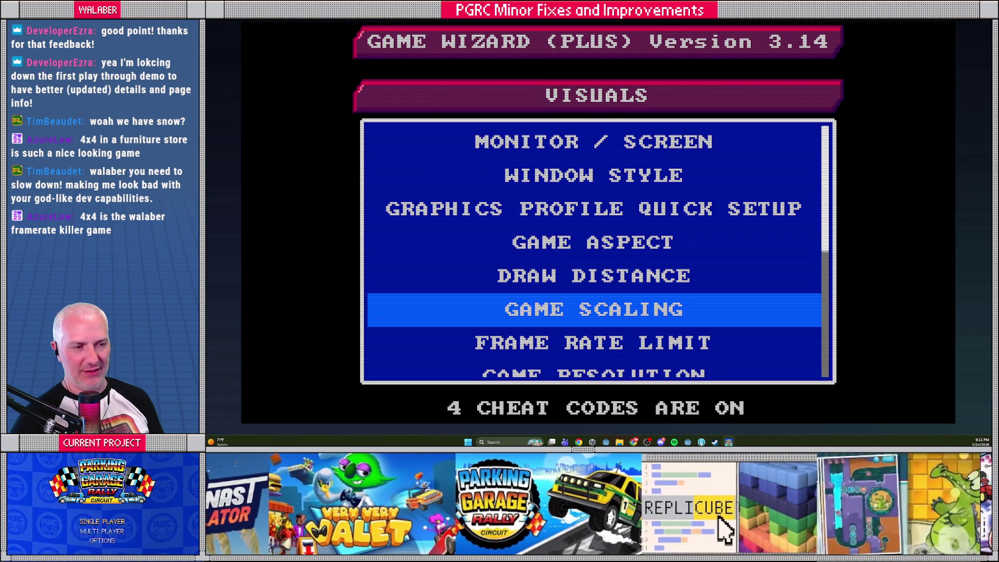
Step: Return to the Visuals settings and check the Vertex Wobble setting
key("Escape")
key("Escape")
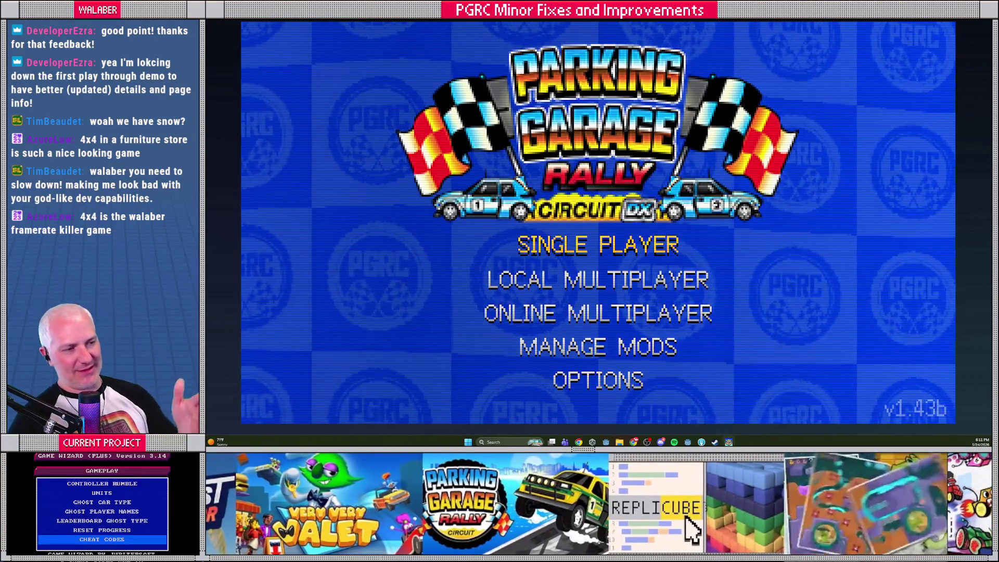
key("Down")
key("Down")
key("Down")
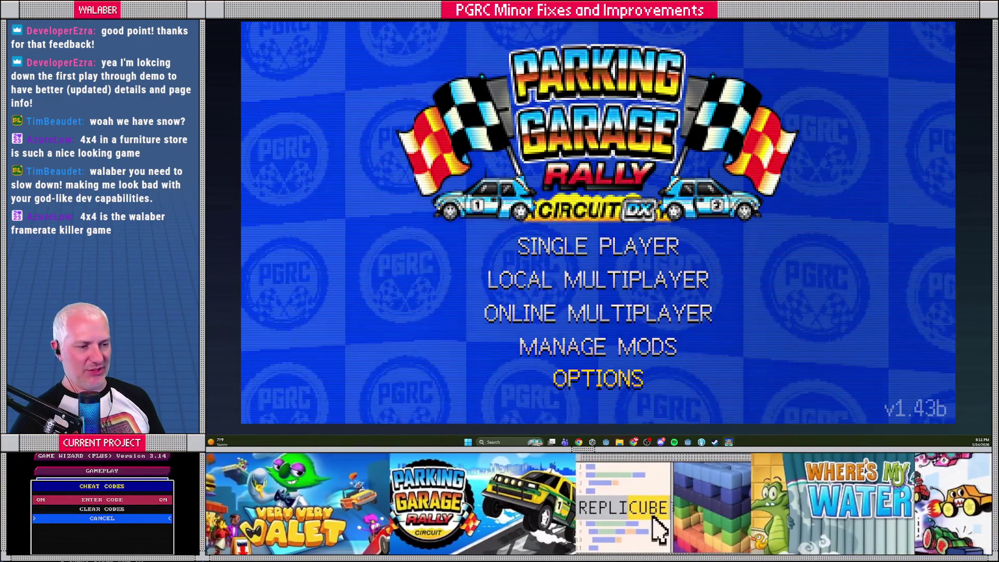
key("Return")
key("Down")
key("Down")
key("Return")
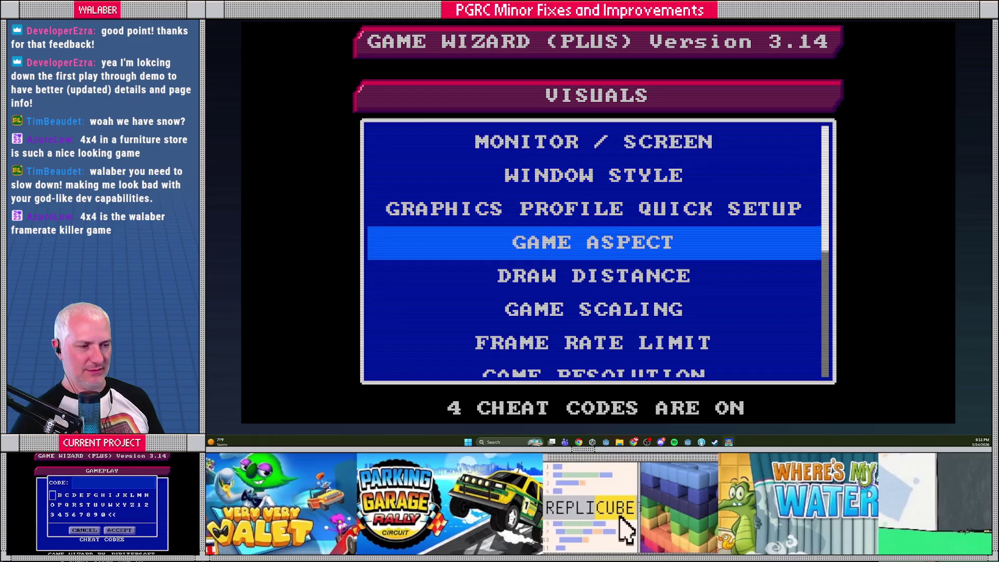
key("Down")
key("Down")
key("Down")
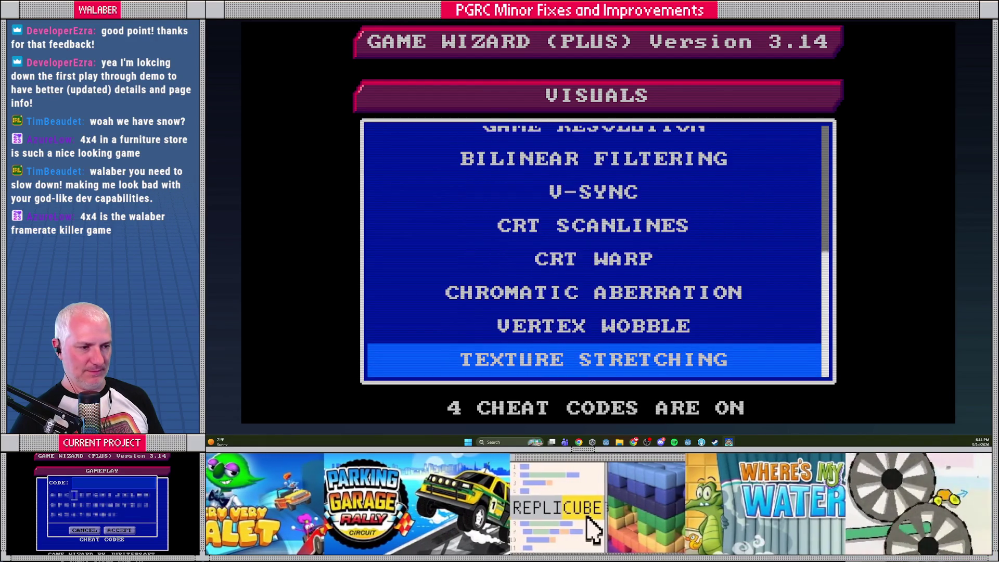
key("Up")
key("Return")
key("Escape")
key("Return")
key("Escape")
Step: Check Texture Stretching, then start Single Player and confirm the USA Circuit
key("Down")
key("Return")
key("Escape")
key("Escape")
key("Escape")
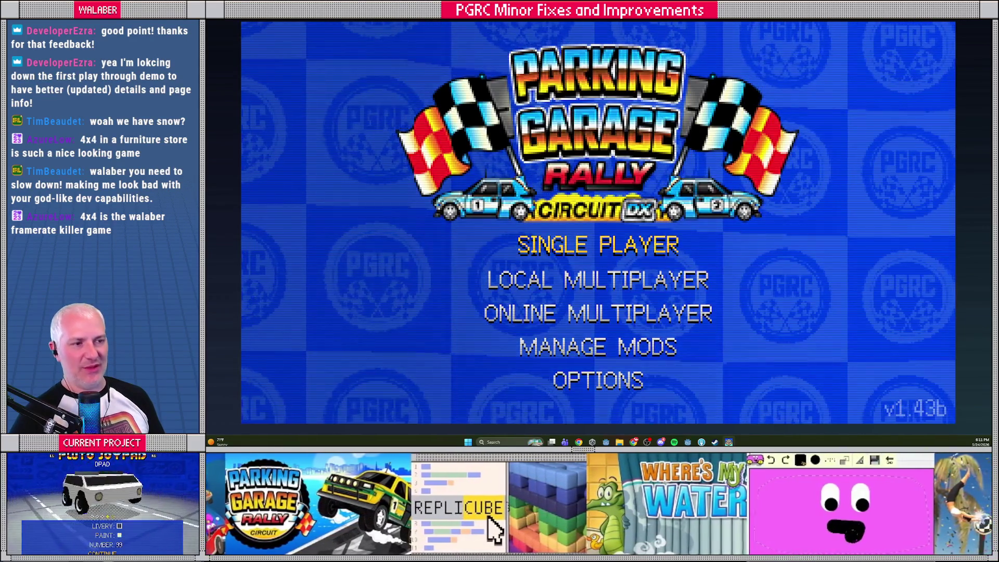
key("Return")
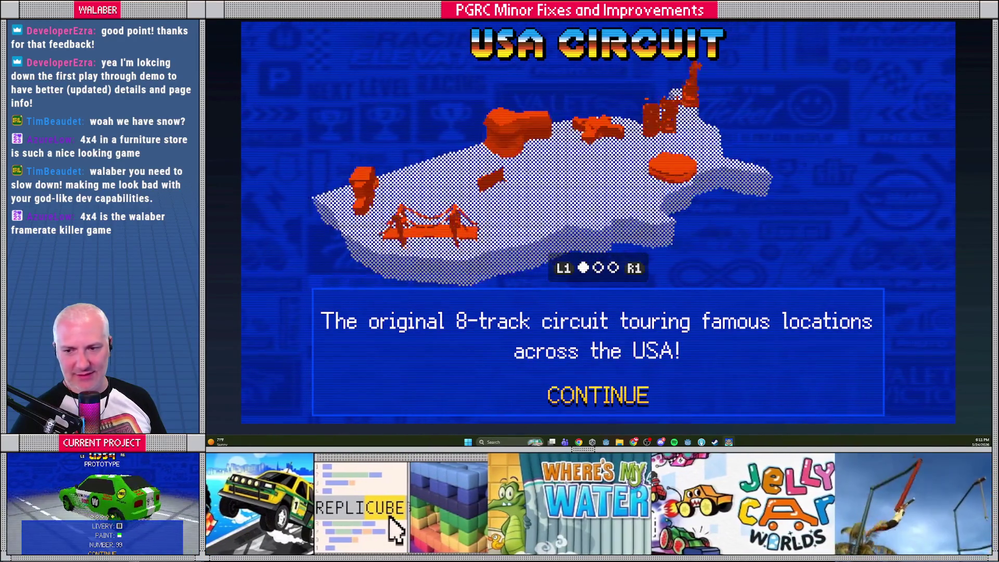
key("Return")
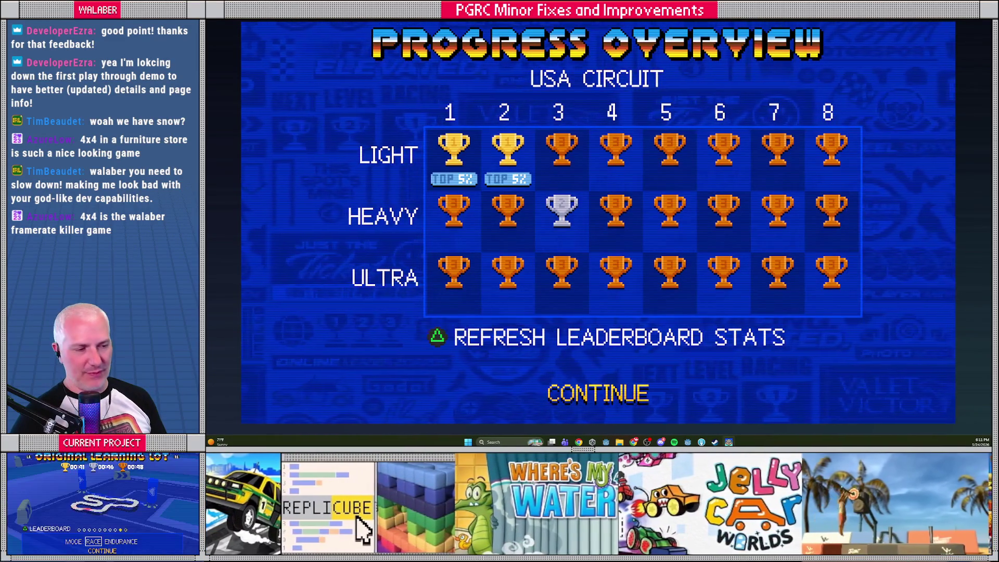
Step: Choose the Alta Forte-Z, start a Learning Garage race, then pause and quit it
key("Return")
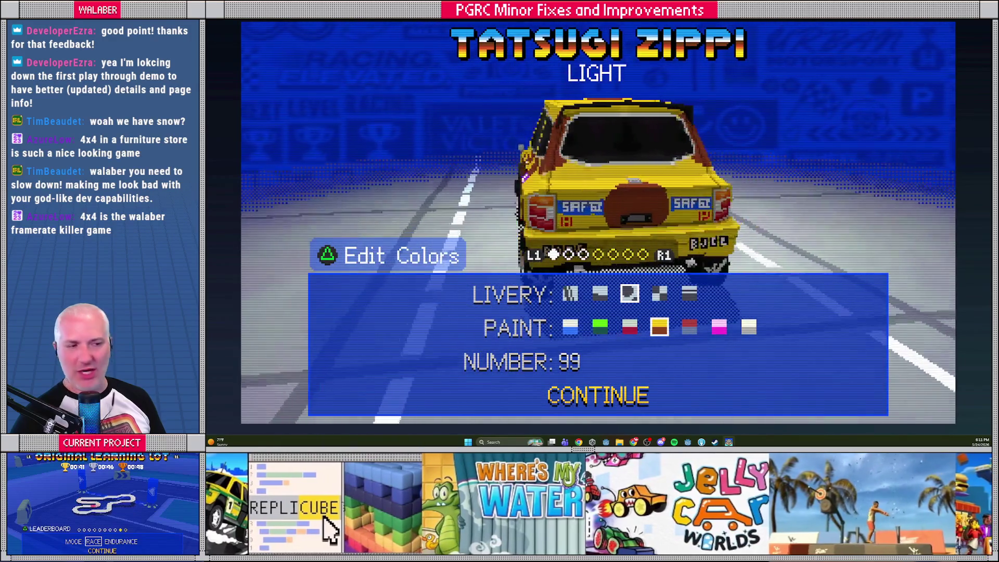
key("Right")
key("Right")
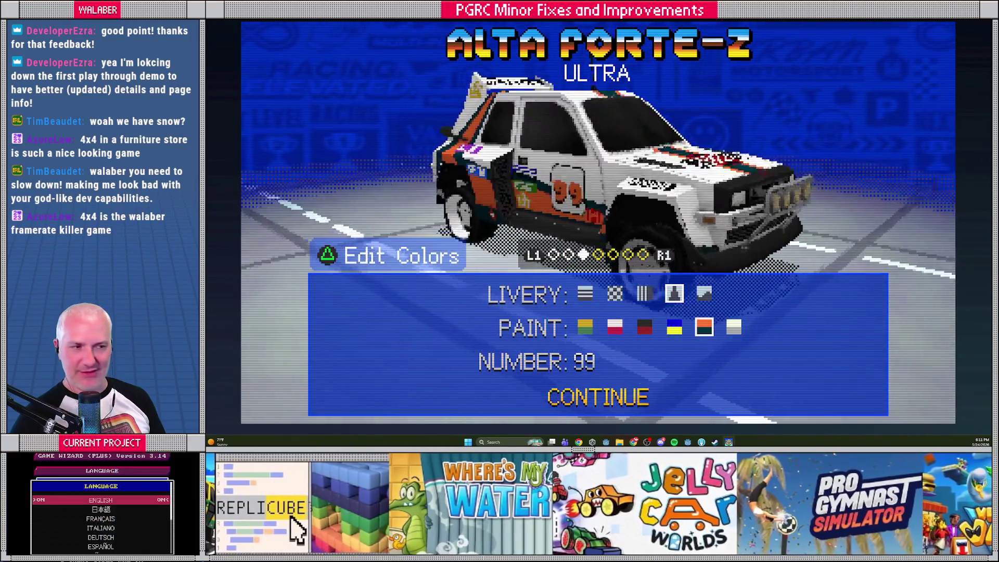
key("Return")
key("Return")
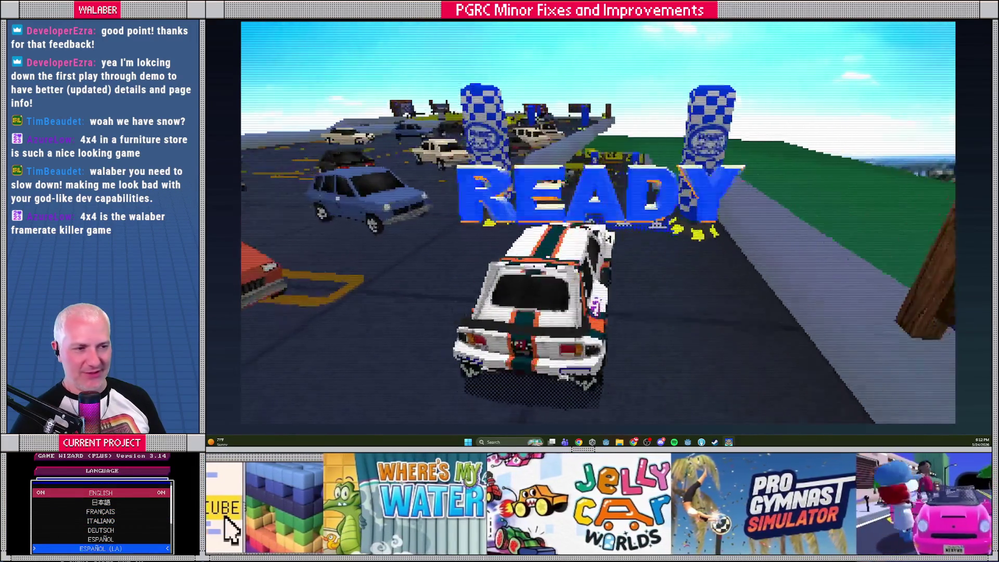
key("Up")
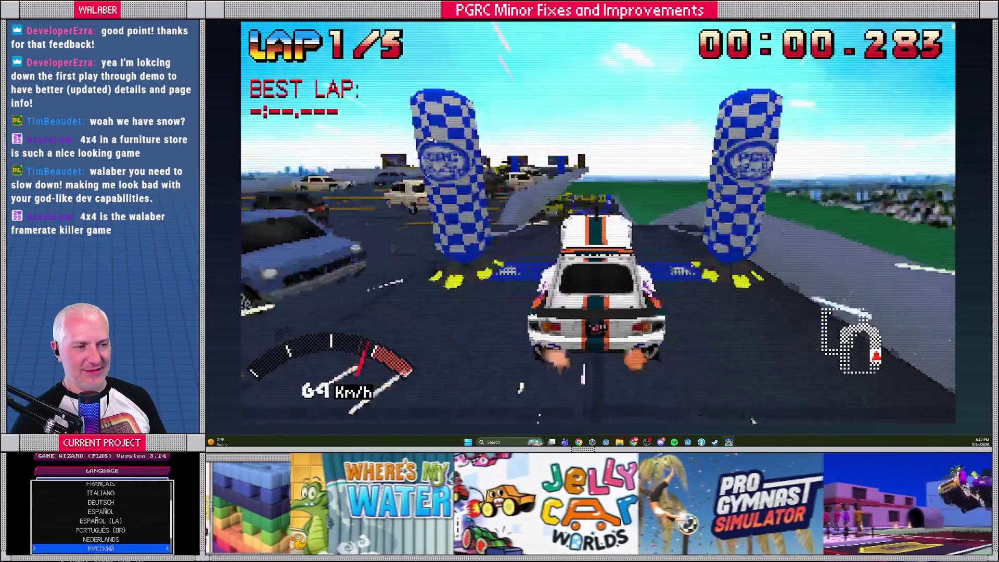
key("Escape")
key("Return")
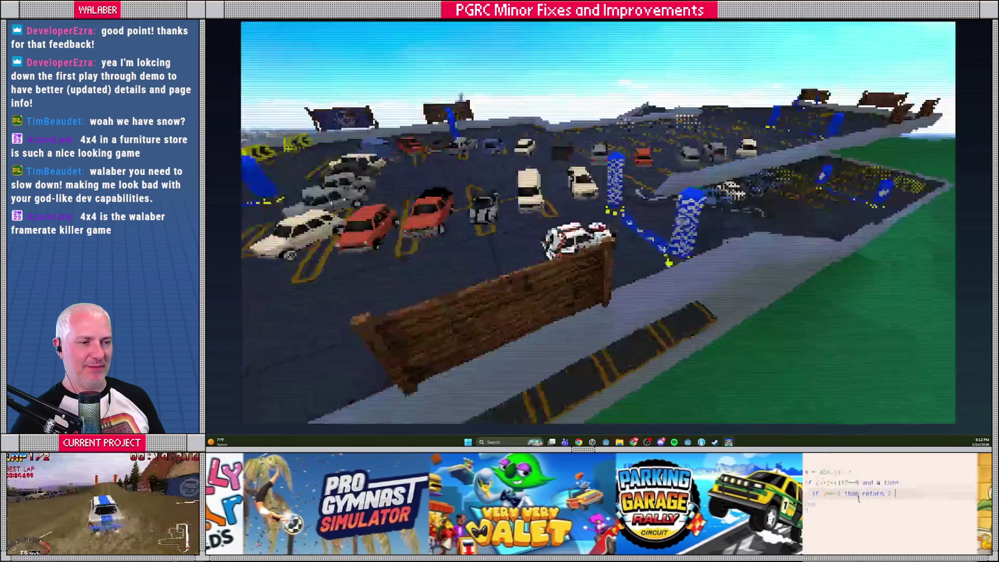
key("Return")
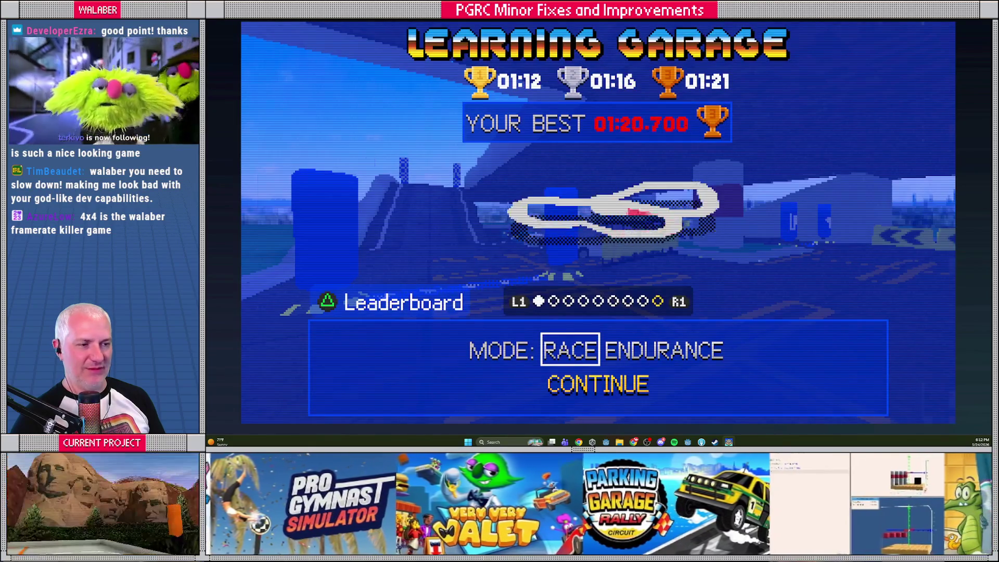
Step: Pick Seattle Airport and start racing off the line
key("Right")
key("Right")
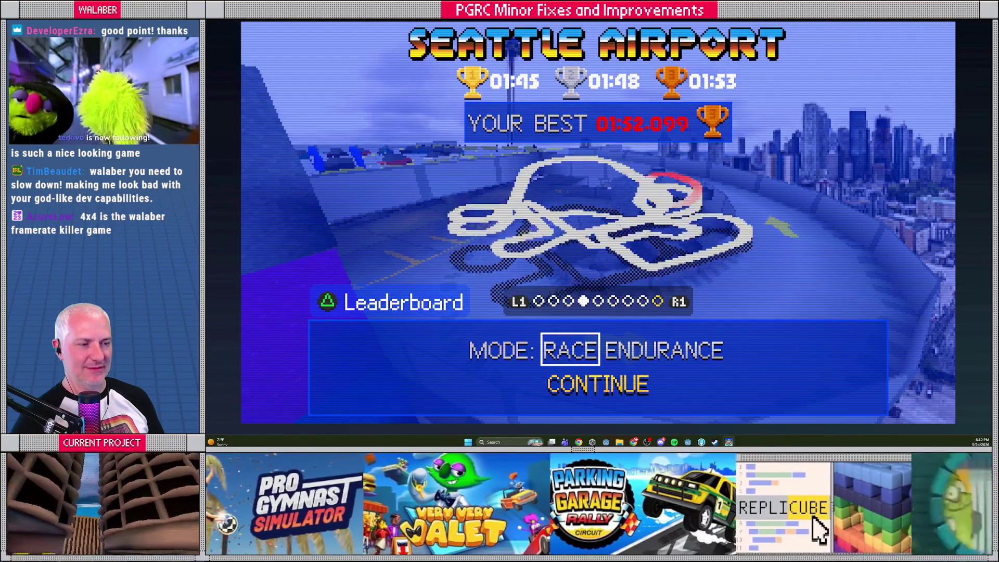
key("Return")
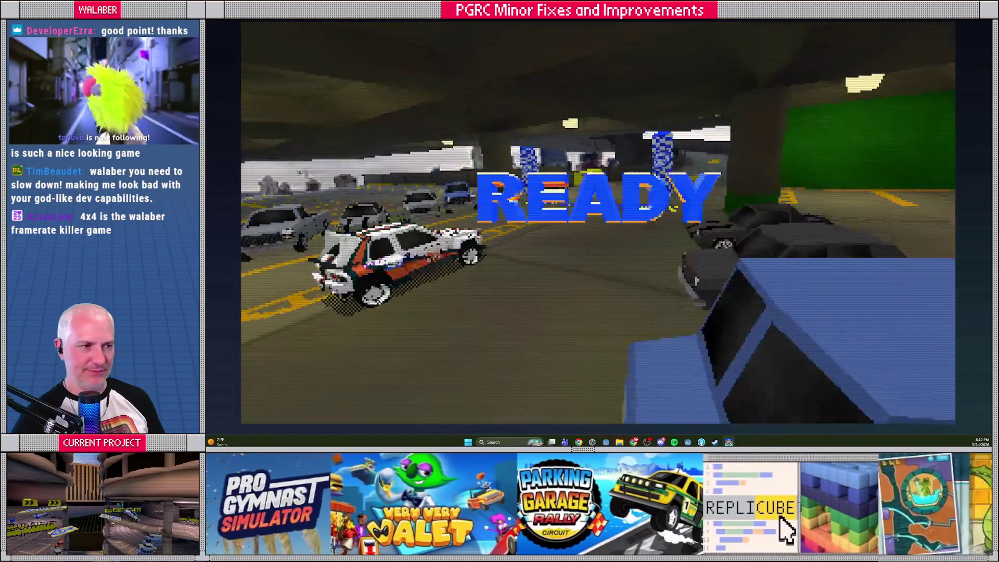
key("Up")
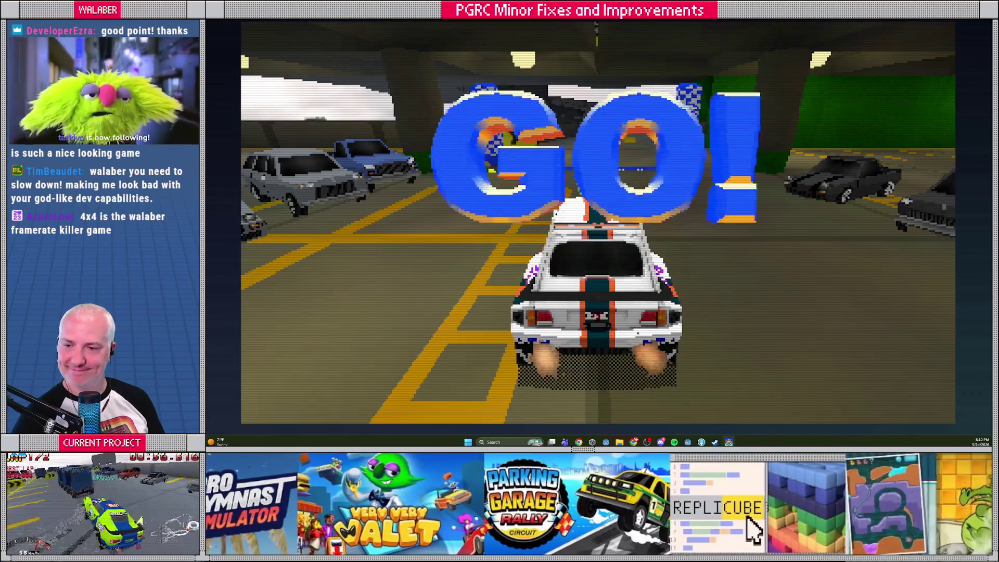
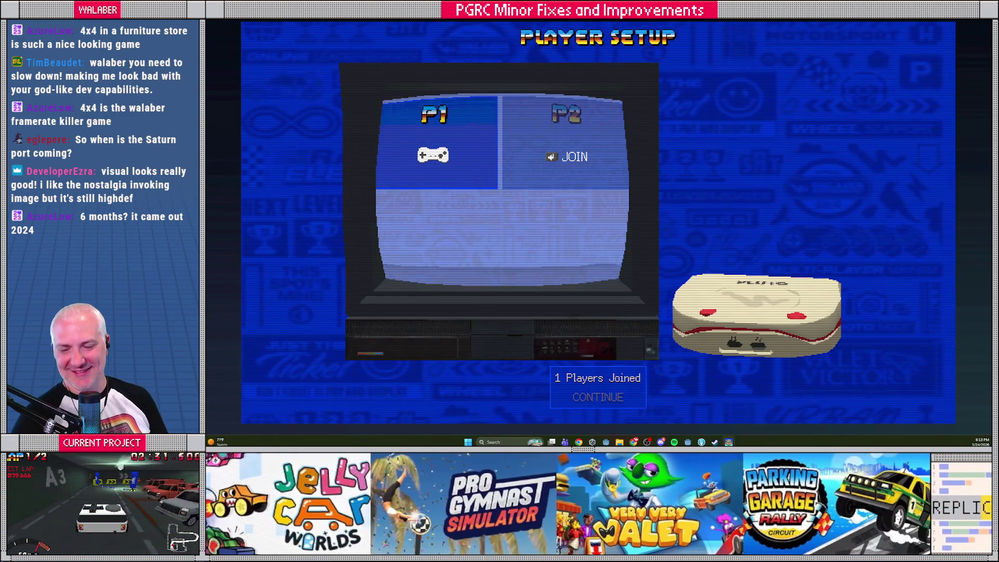
Step: Switch player one to keyboard controls, return to the main menu and open OPTIONS
key("Return")
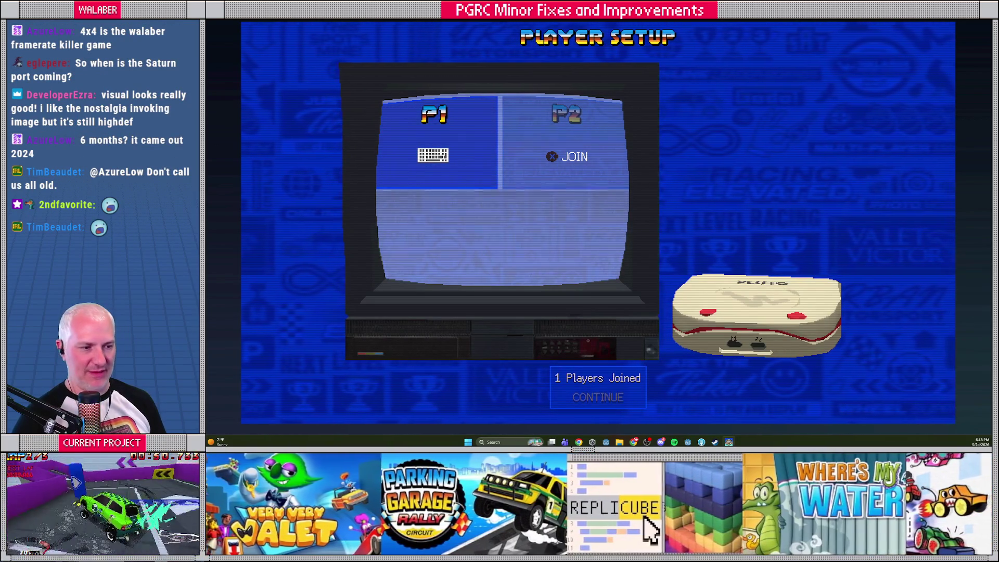
key("Escape")
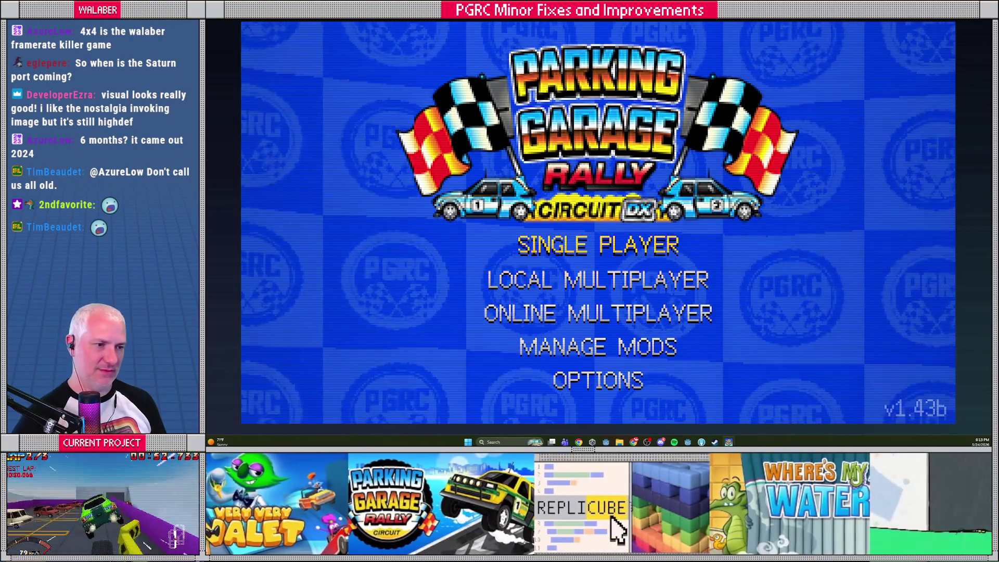
key("Down")
key("Up")
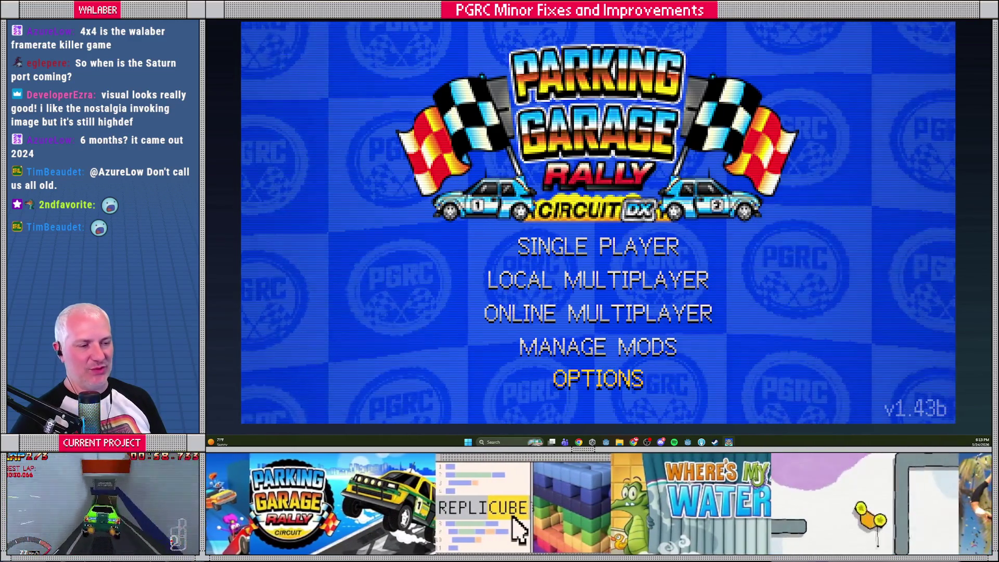
key("Return")
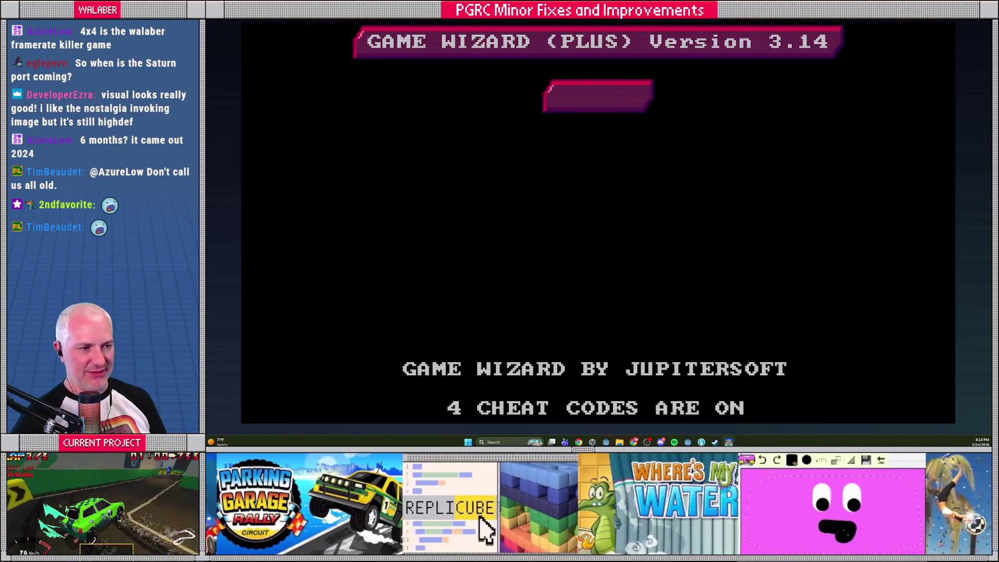
Step: Open Game Resolution under Options > Visuals, then pause the started race
key("Down")
key("Down")
key("Return")
key("Down")
key("Down")
key("Down")
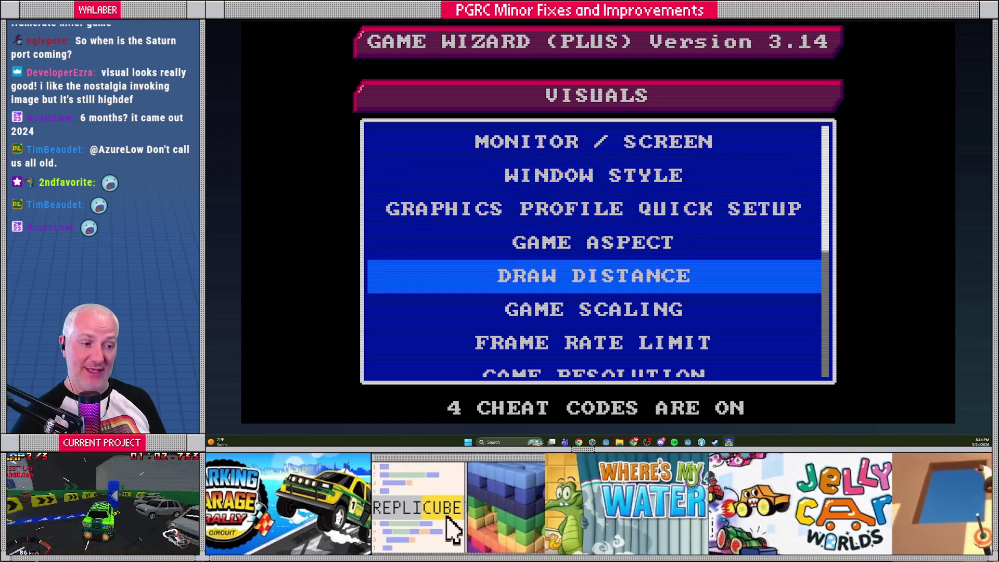
key("Down")
key("Return")
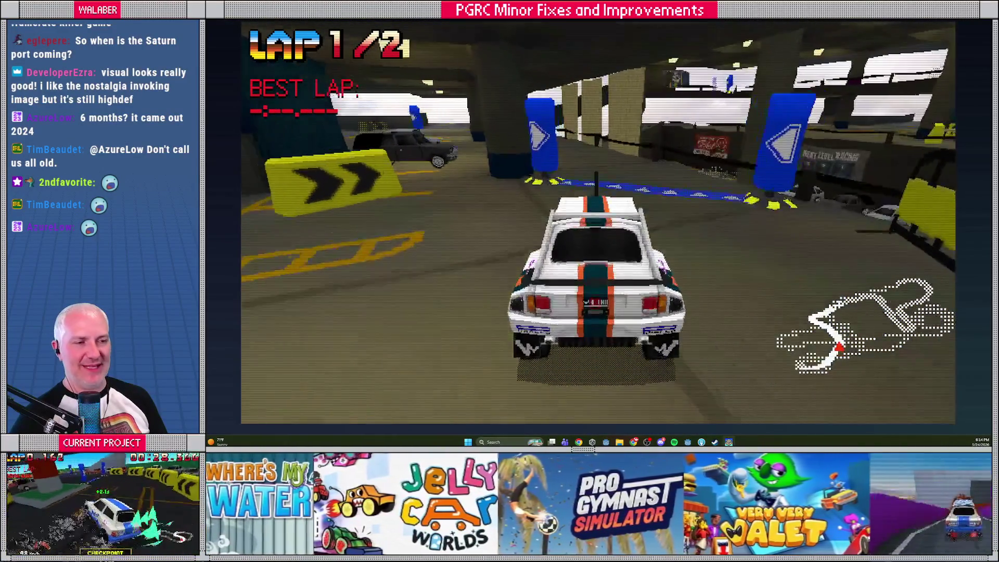
key("Escape")
Step: Quit the race back to the main menu and open Options > Visuals
key("Return")
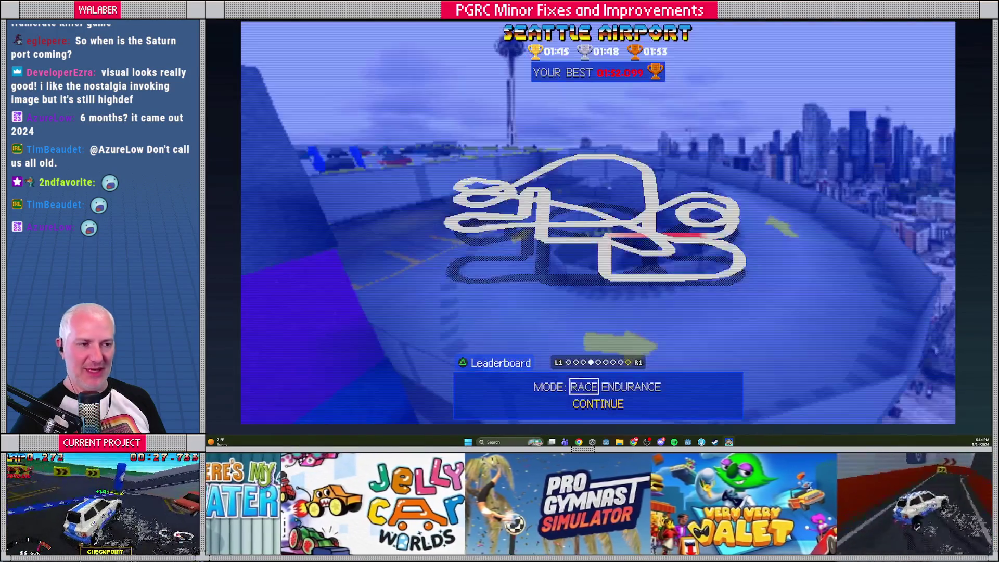
key("Escape")
key("Escape")
key("Escape")
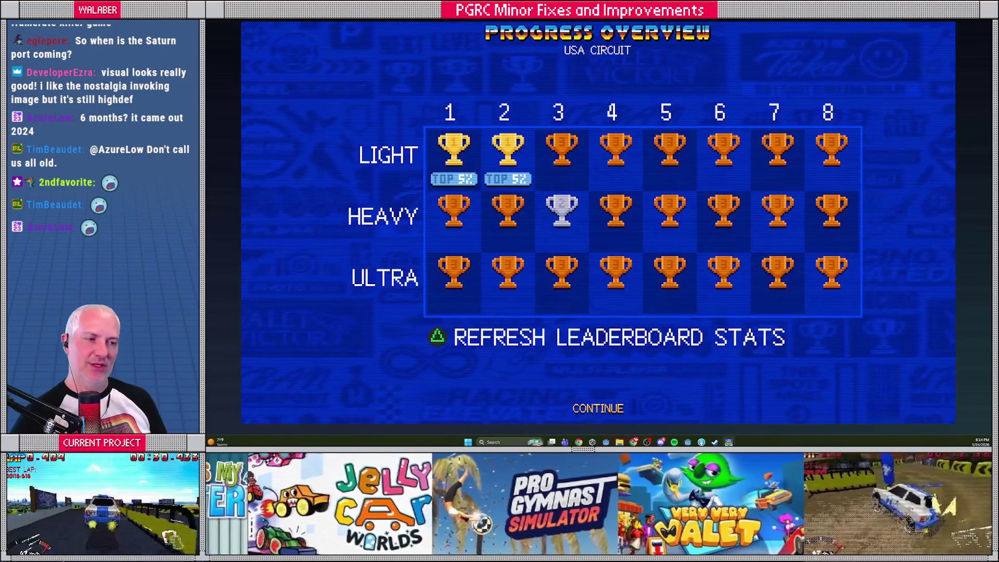
key("Escape")
key("Down")
key("Down")
key("Down")
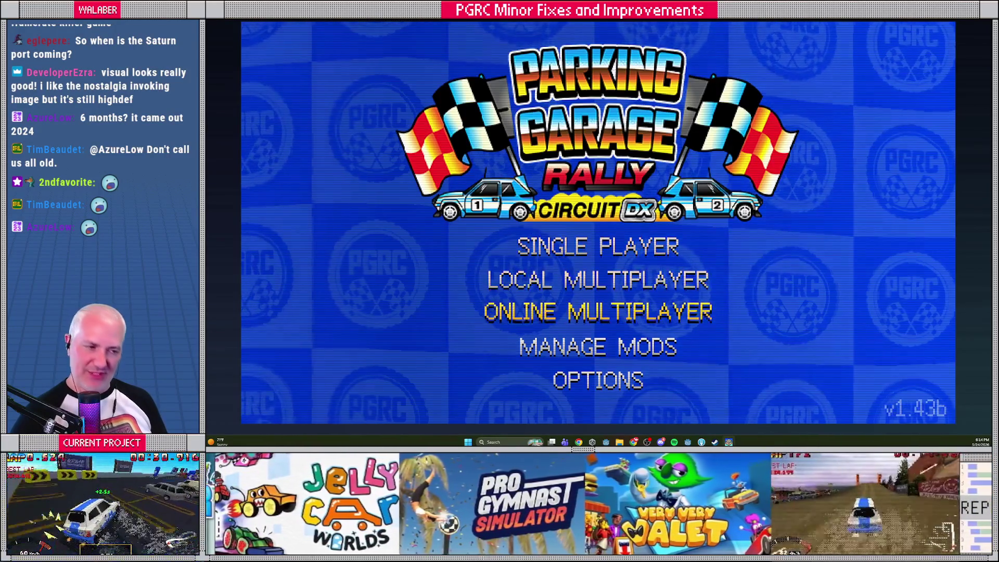
key("Return")
key("Down")
key("Down")
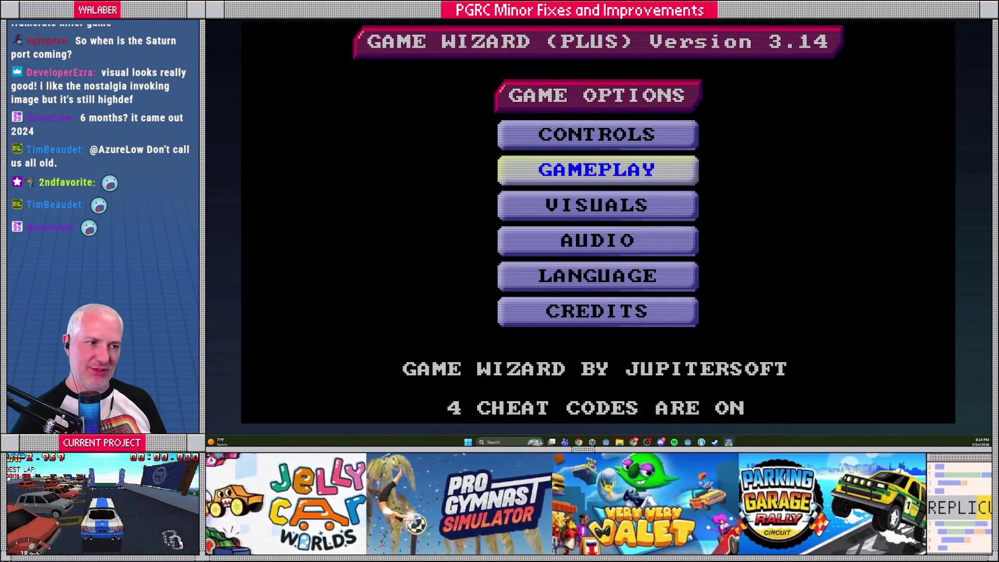
key("Return")
Step: Turn Vertex Wobble and Texture Stretching both OFF
key("Down")
key("Down")
key("Down")
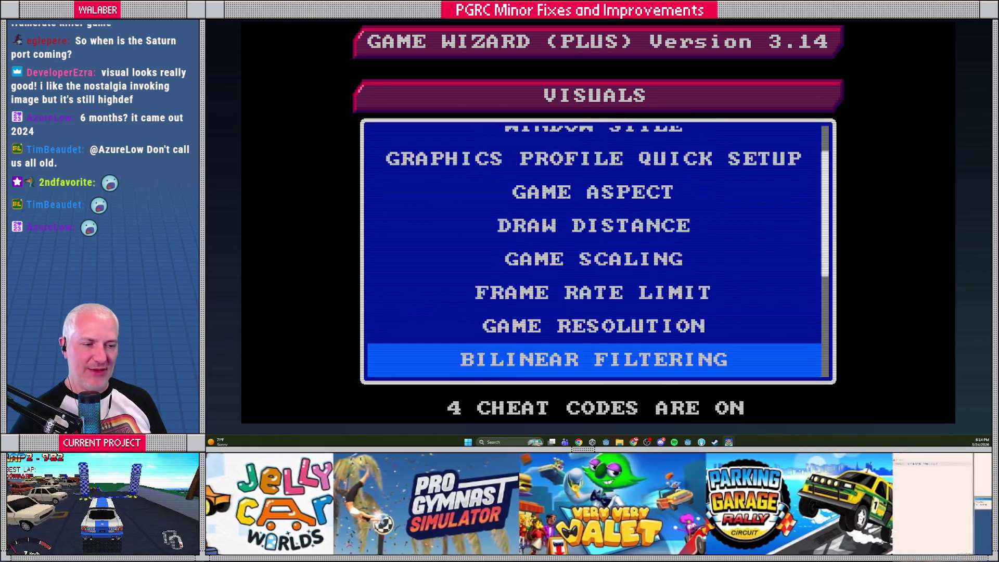
key("Down")
key("Up")
key("Return")
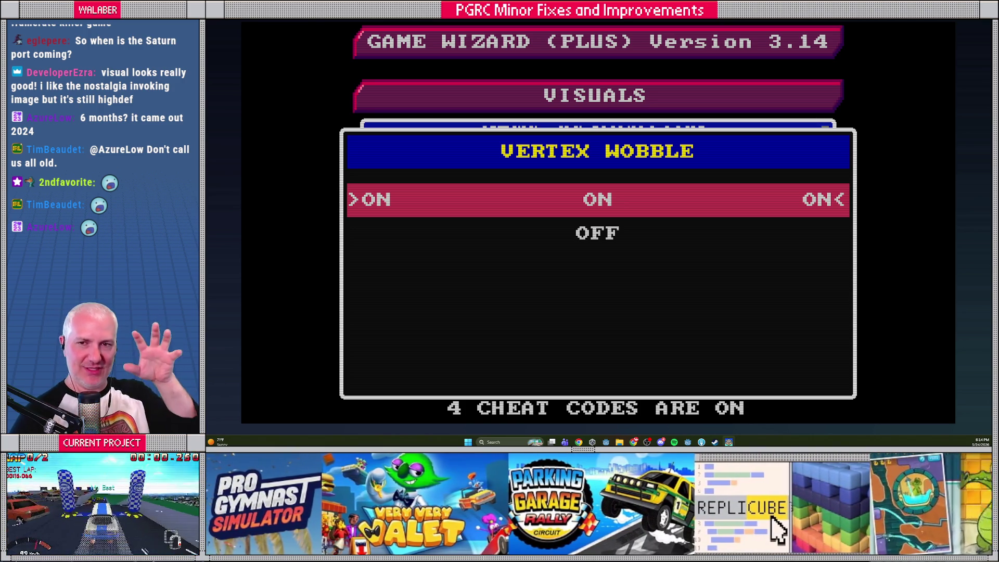
key("Down")
key("Return")
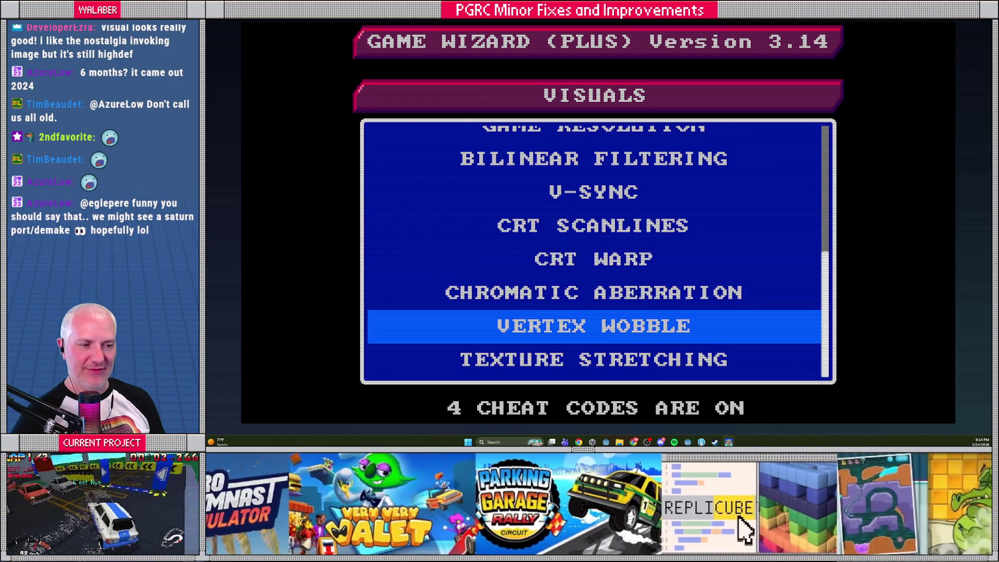
key("Down")
key("Return")
key("Down")
key("Return")
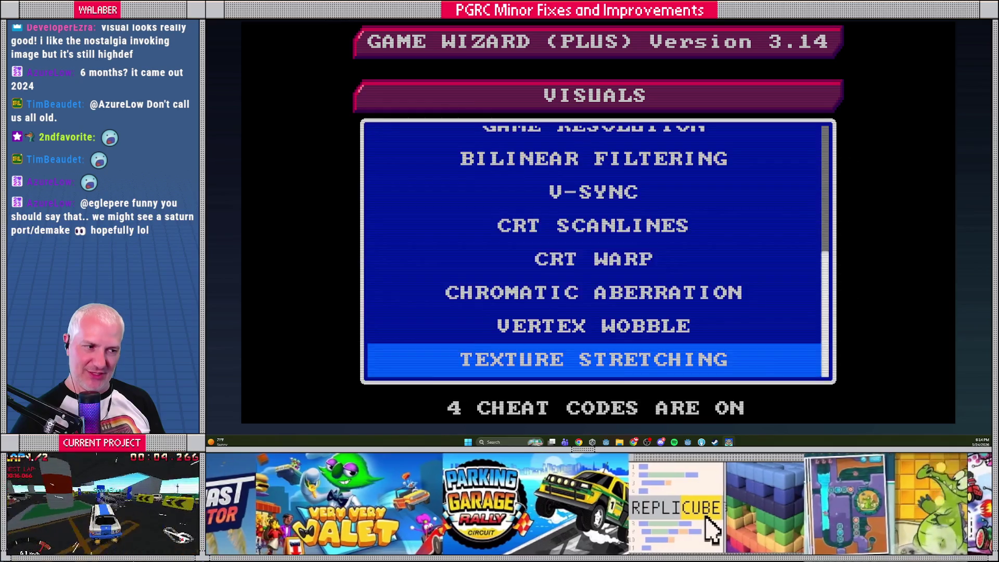
Step: Leave the options, start Single Player and accept the Alta Forte car
key("Escape")
key("Escape")
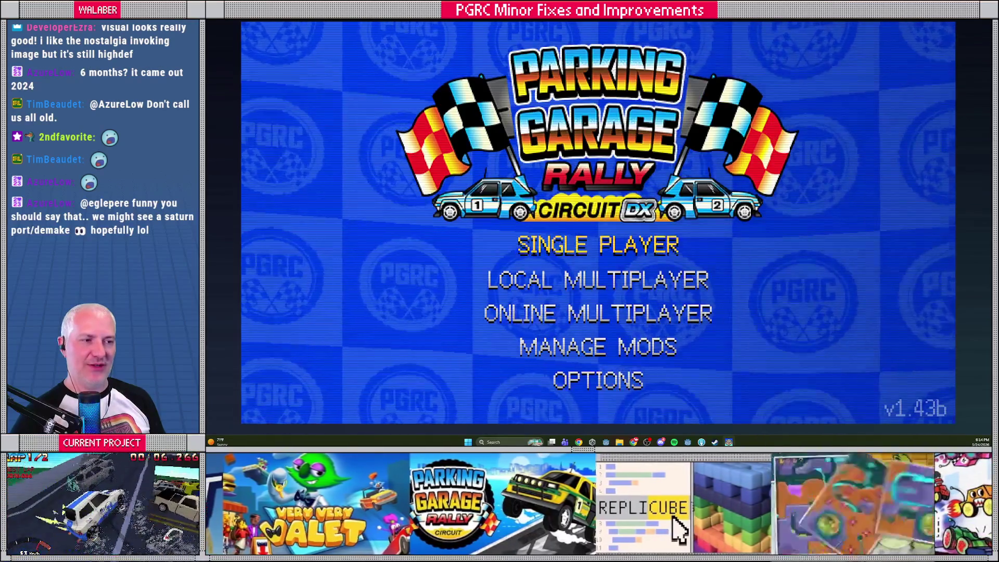
key("Return")
key("Return")
key("Return")
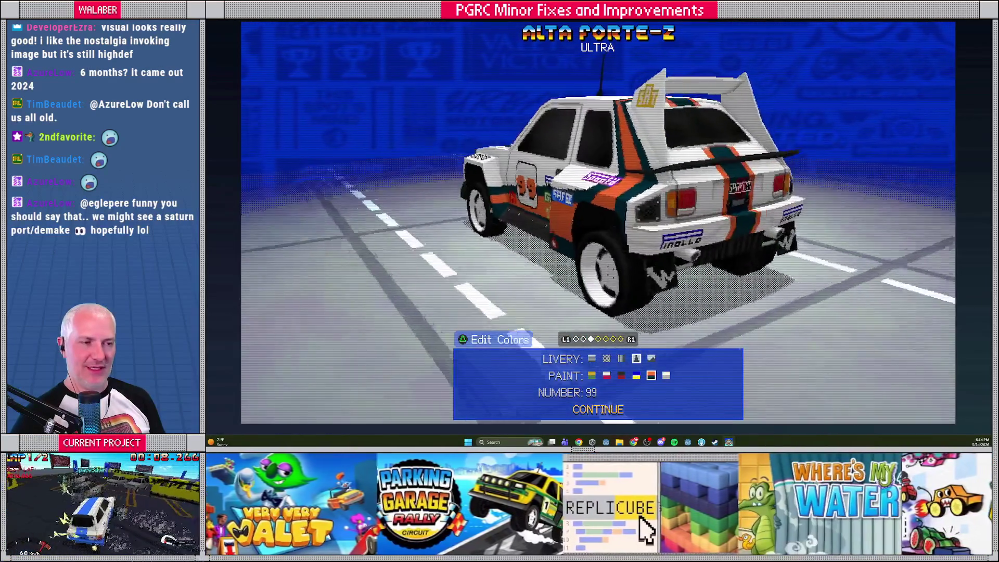
key("Return")
key("Return")
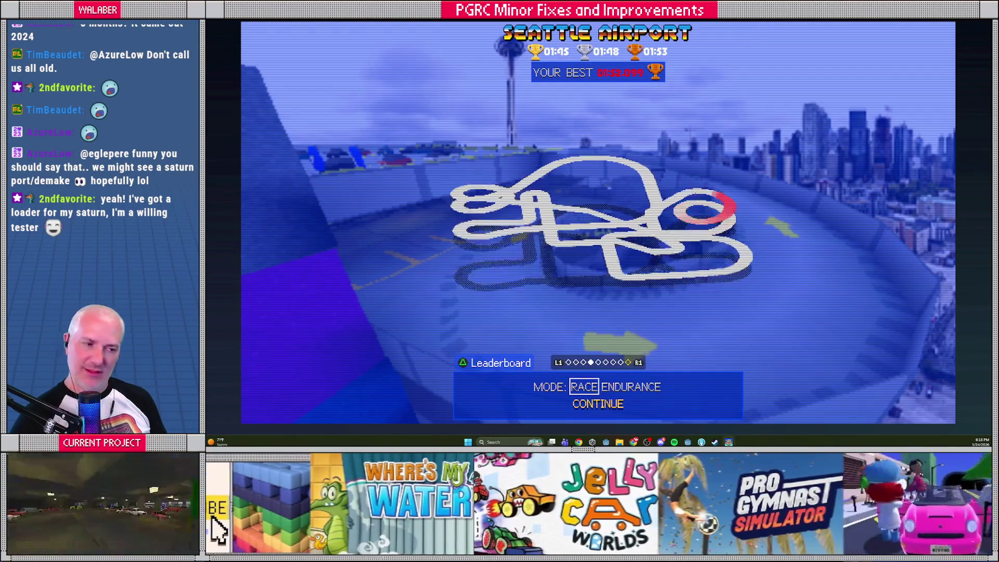
Step: Return to the main menu and reach Options > Visuals > Game Resolution
key("Escape")
key("Escape")
key("Escape")
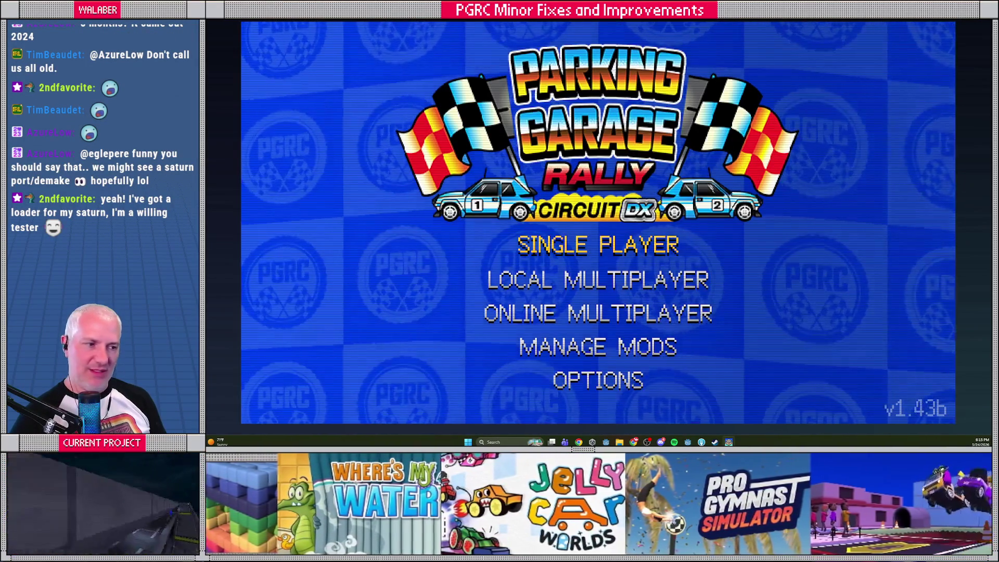
key("Down")
key("Down")
key("Down")
key("Down")
key("Return")
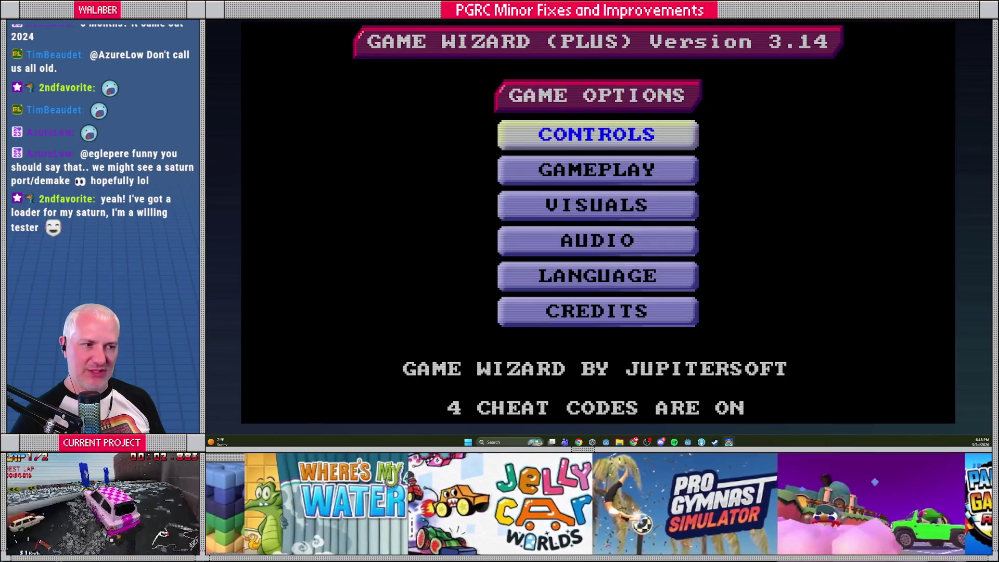
key("Down")
key("Down")
key("Return")
key("Down")
key("Down")
key("Down")
key("Down")
key("Down")
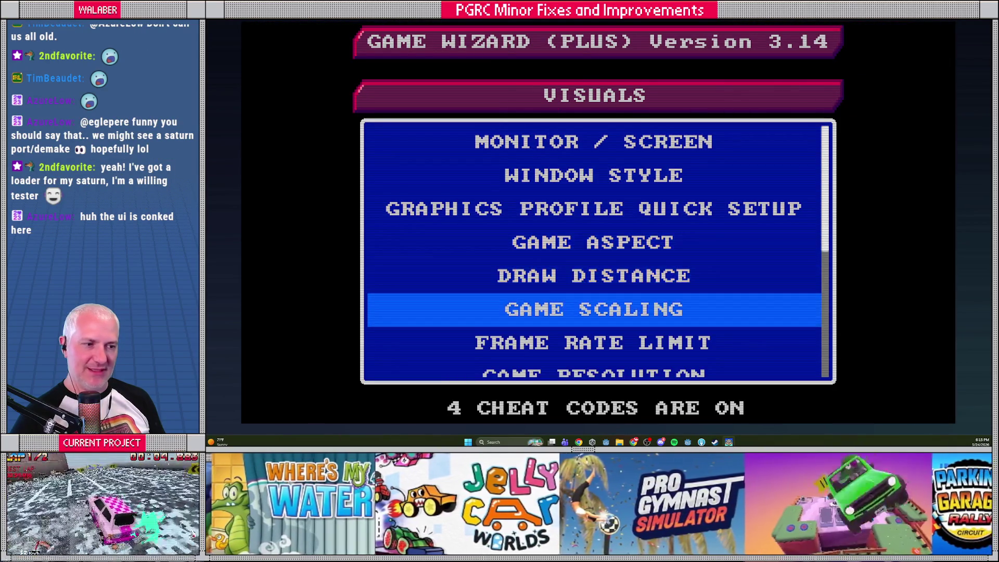
key("Down")
key("Down")
key("Return")
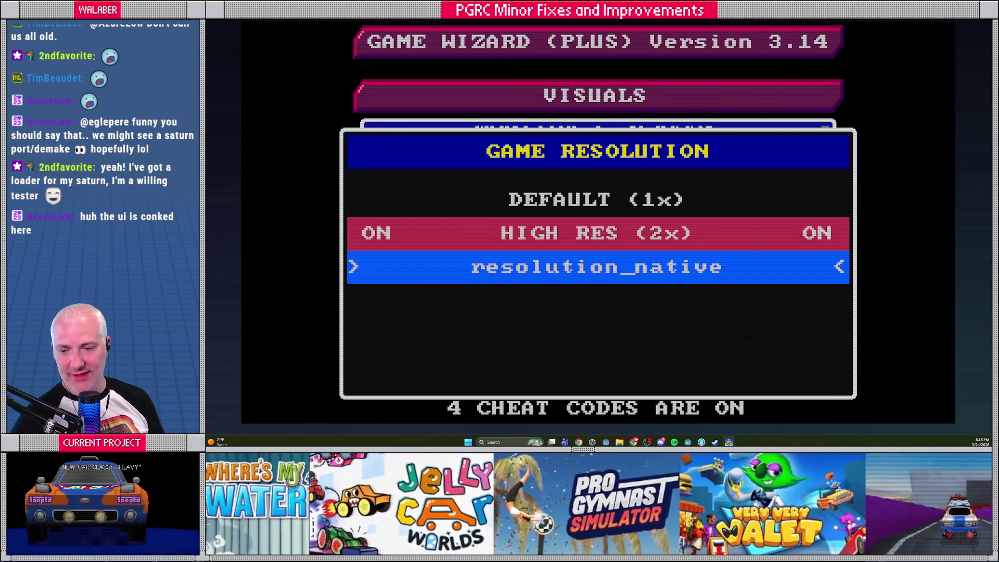
Step: Switch the game to native resolution, back out to the title menu and start Single Player
key("Return")
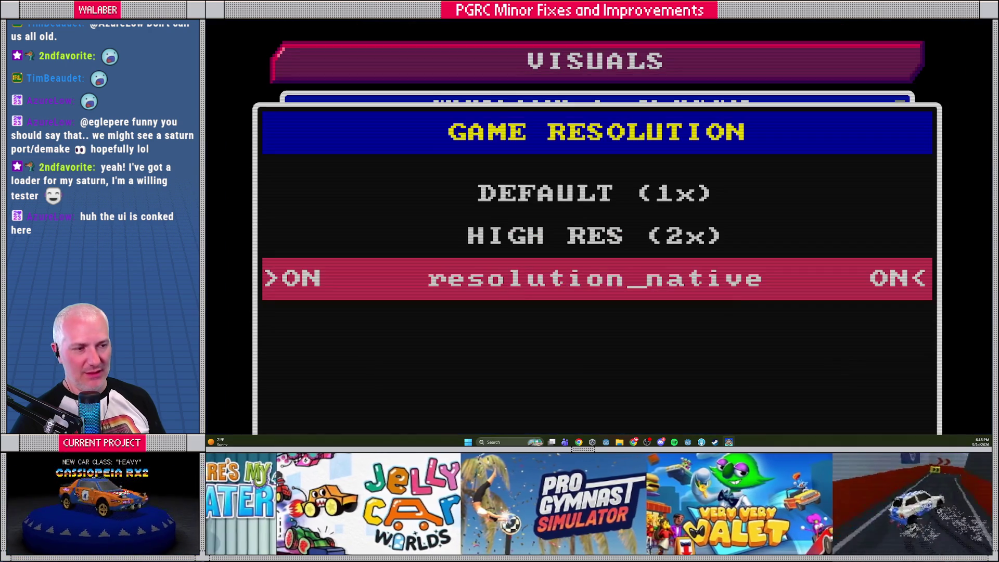
key("Escape")
key("Escape")
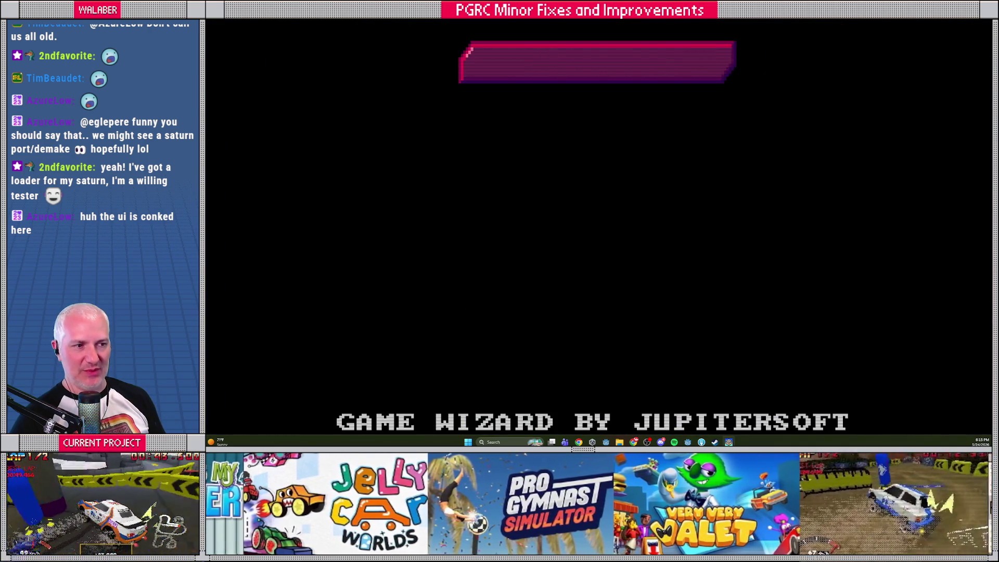
key("Escape")
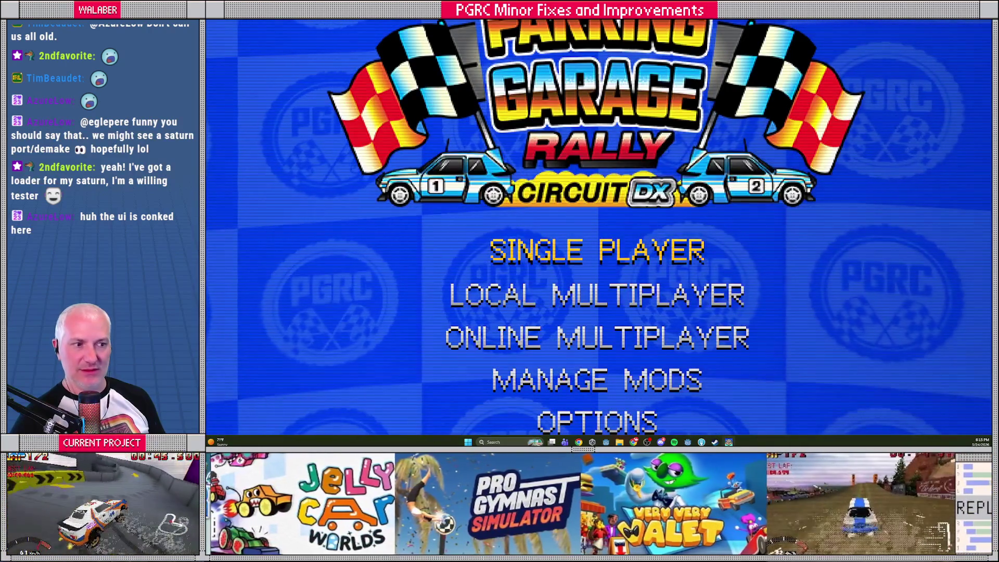
key("Return")
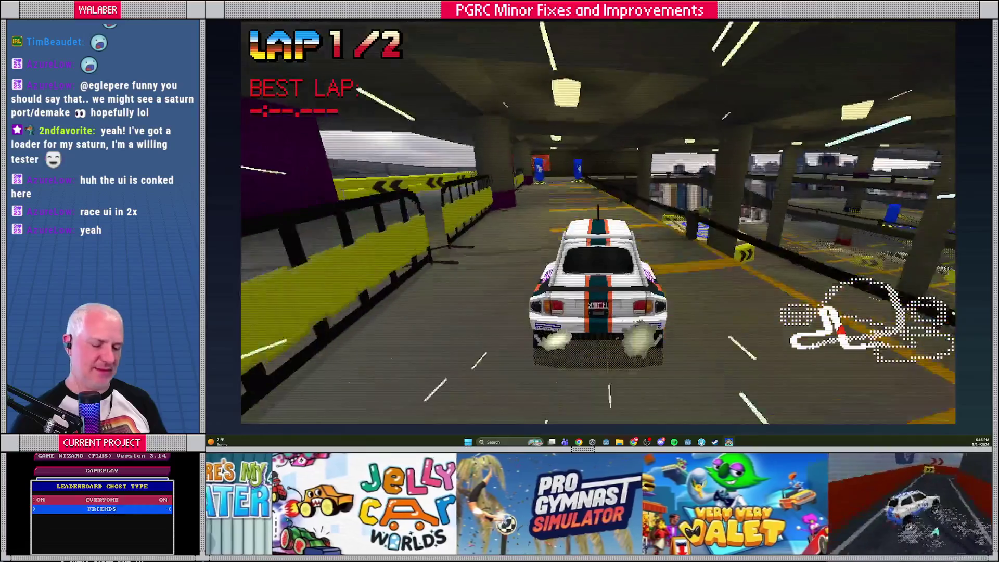
Step: Switch from the test race back to the Godot script editor
key("alt+Tab")
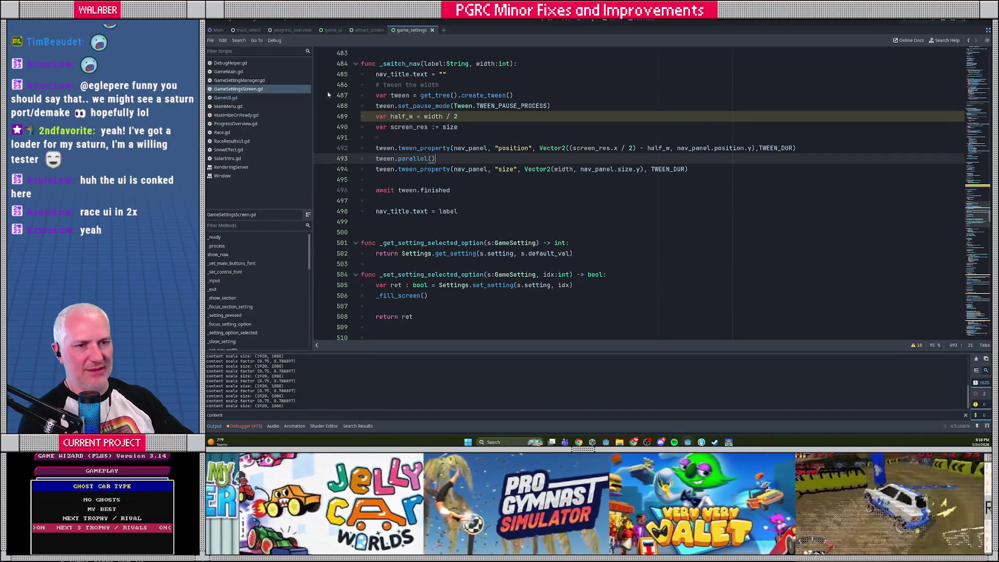
Step: In GameUI.gd, add a 'var hud_scale :' line above the hud.scale assignment
left_click(225, 97)
left_click(420, 172)
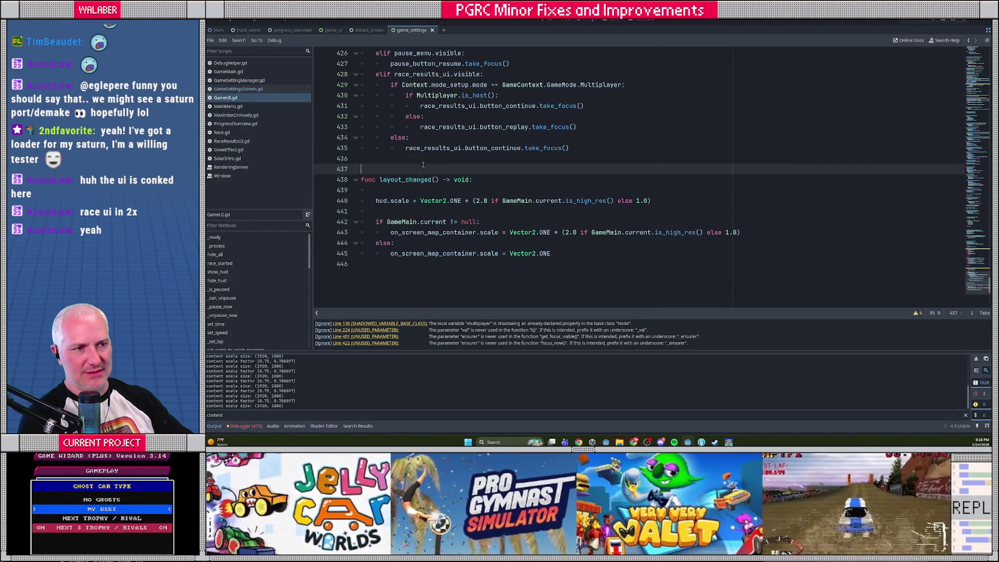
left_click(419, 211)
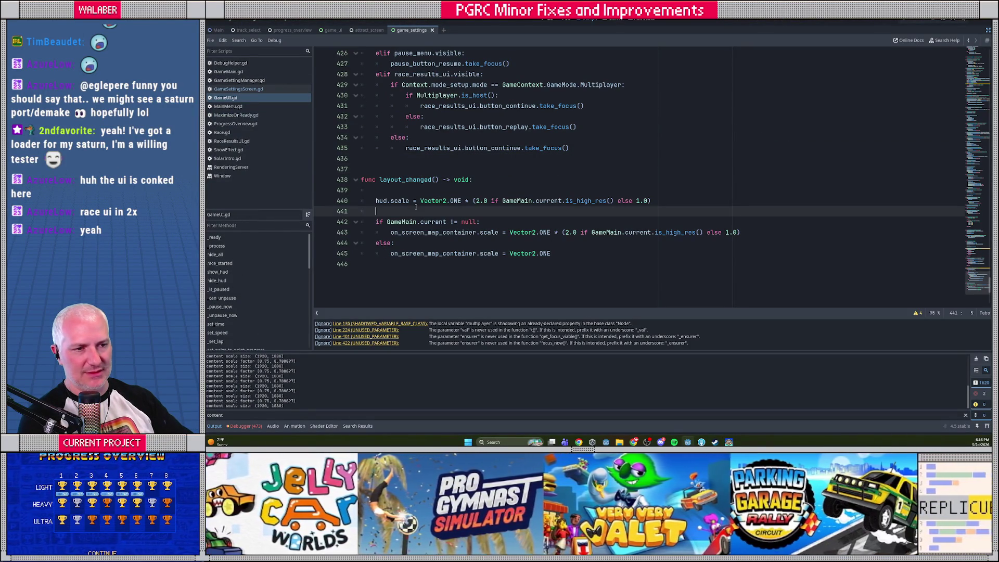
left_click(399, 202)
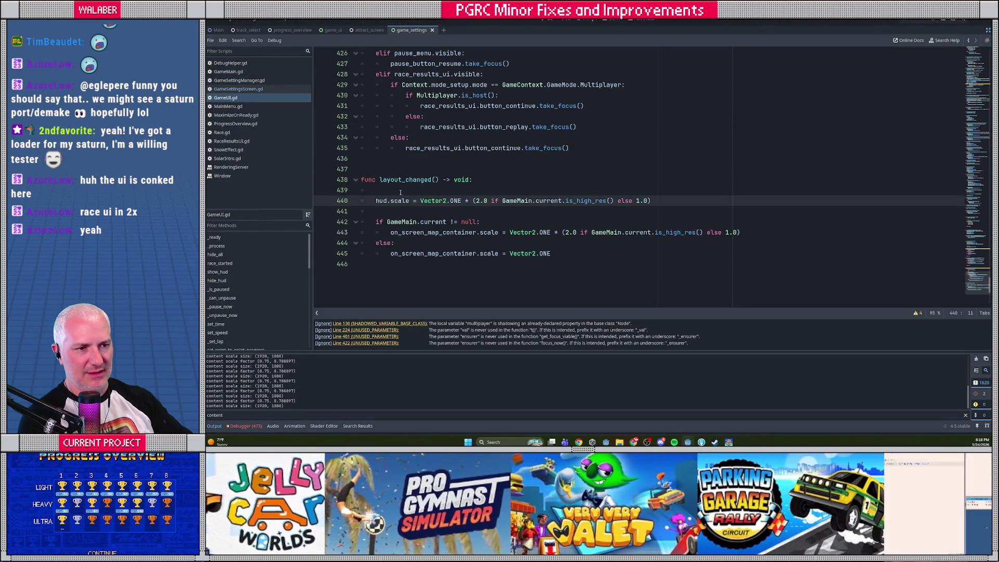
key("ctrl+shift+Return")
type("var hud_scale")
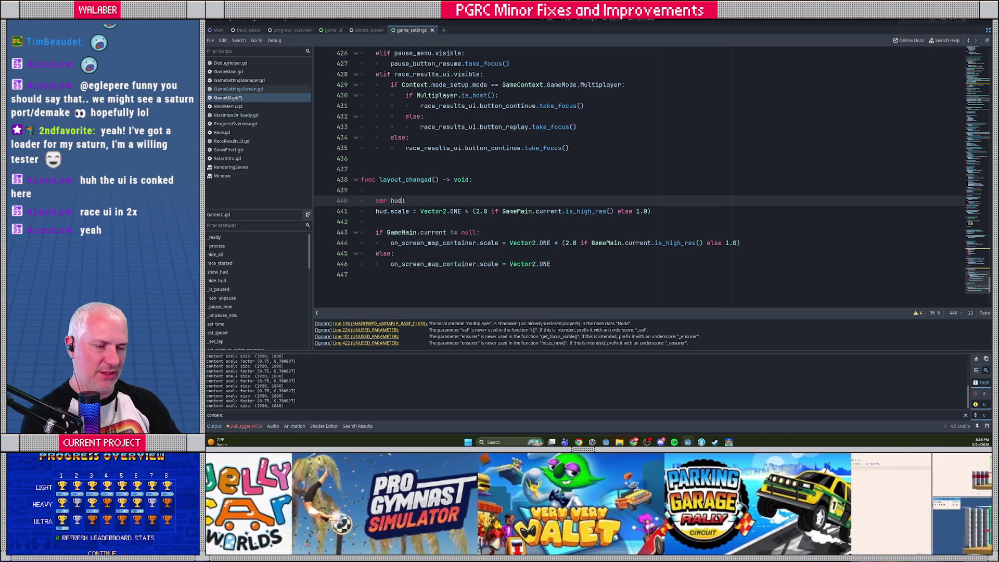
type(" :")
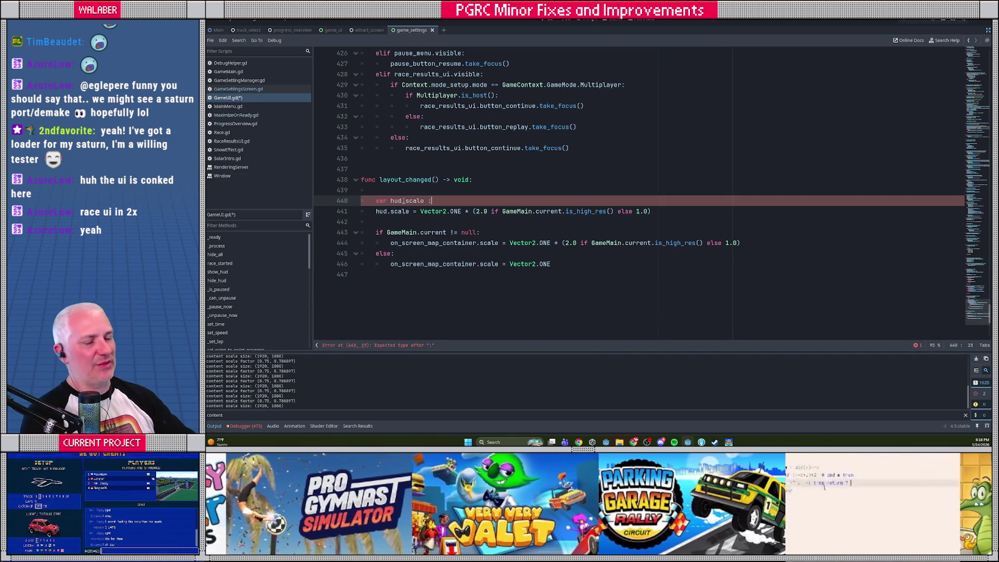
Step: Restore the editor docks, stop the running game and place the caret in the race-results code
left_click(988, 32)
left_click(925, 23)
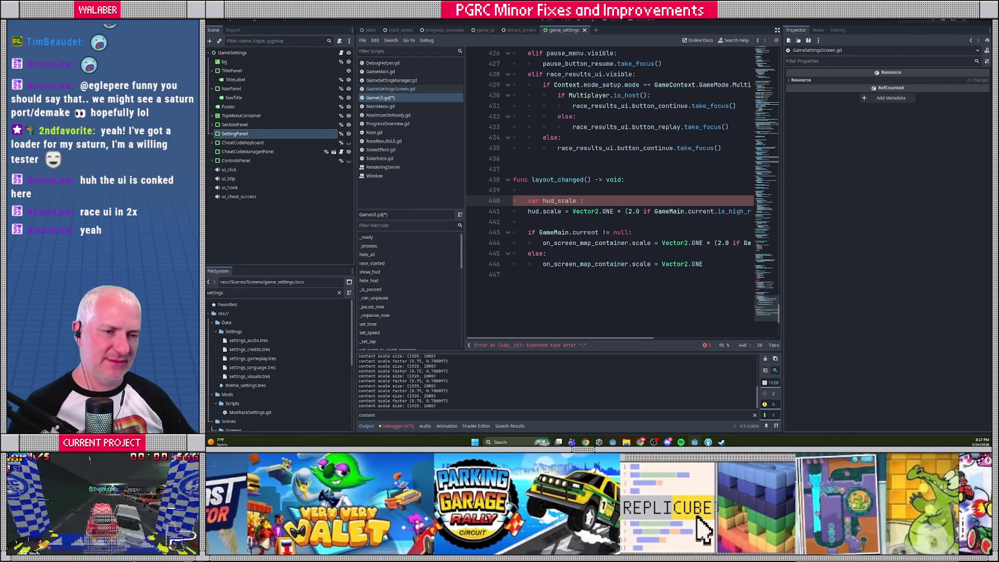
left_click(557, 127)
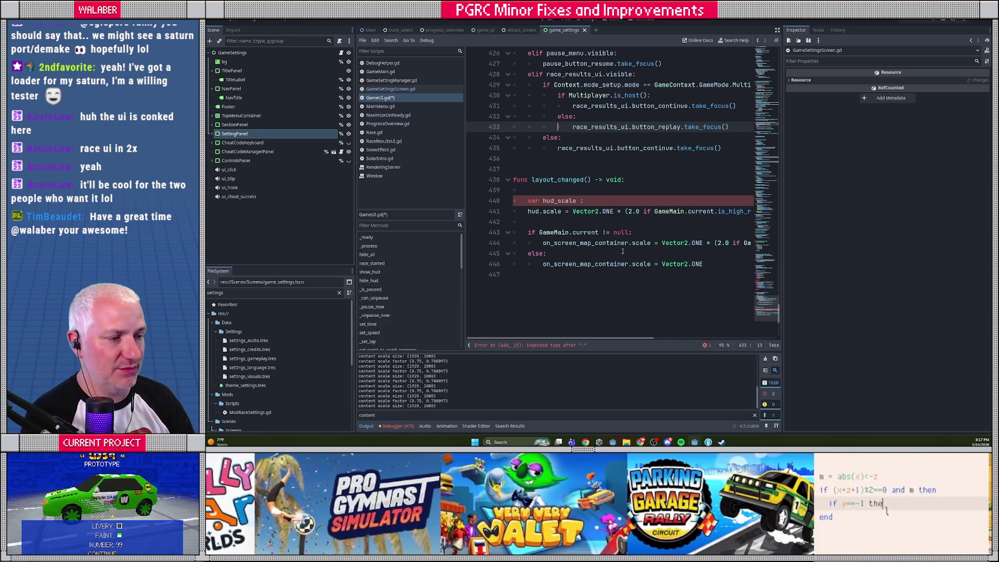
left_click(603, 190)
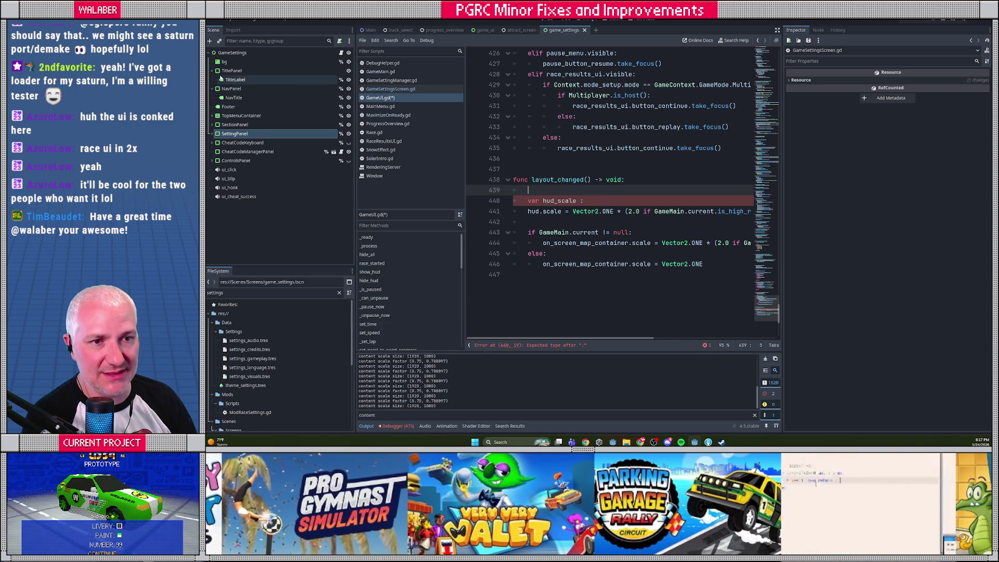
Step: In the game_ui scene, set the HUD node's Layout Mode to Position
left_click(481, 31)
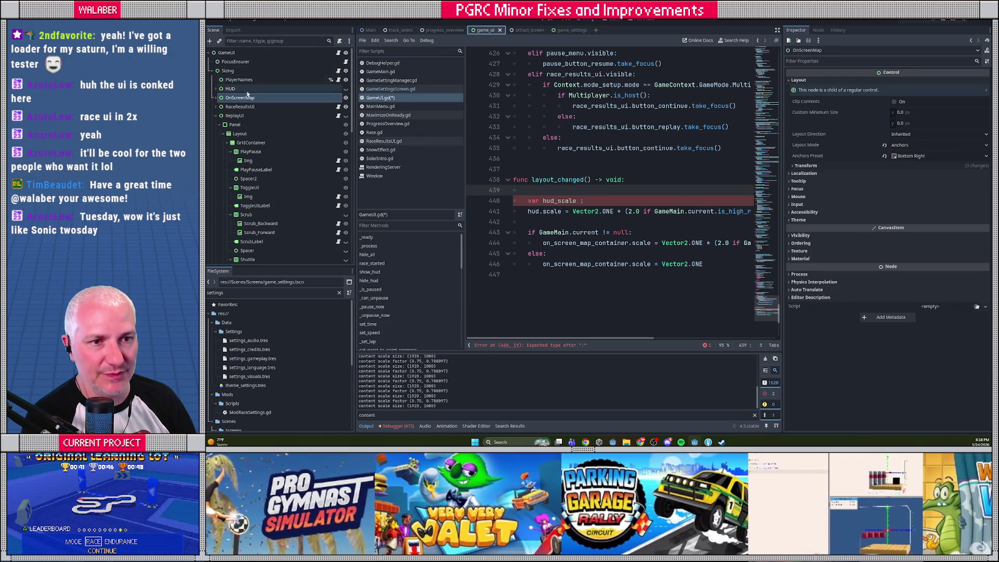
left_click(231, 89)
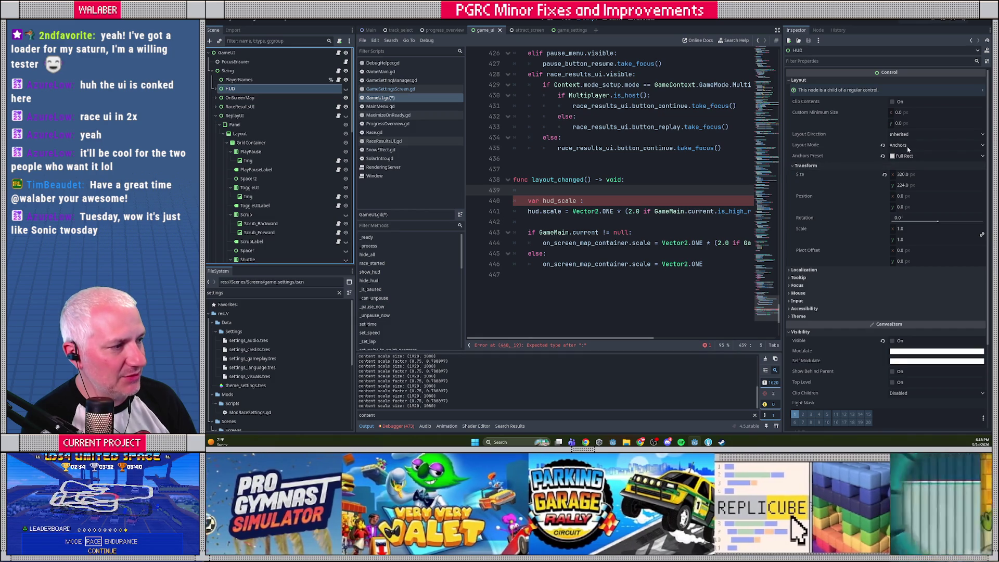
left_click(910, 145)
left_click(908, 156)
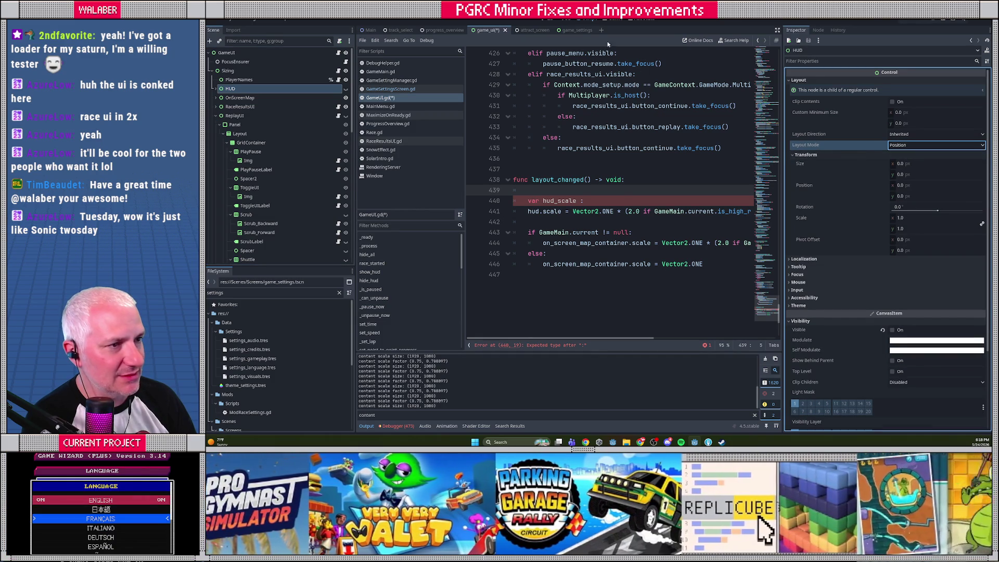
left_click(549, 21)
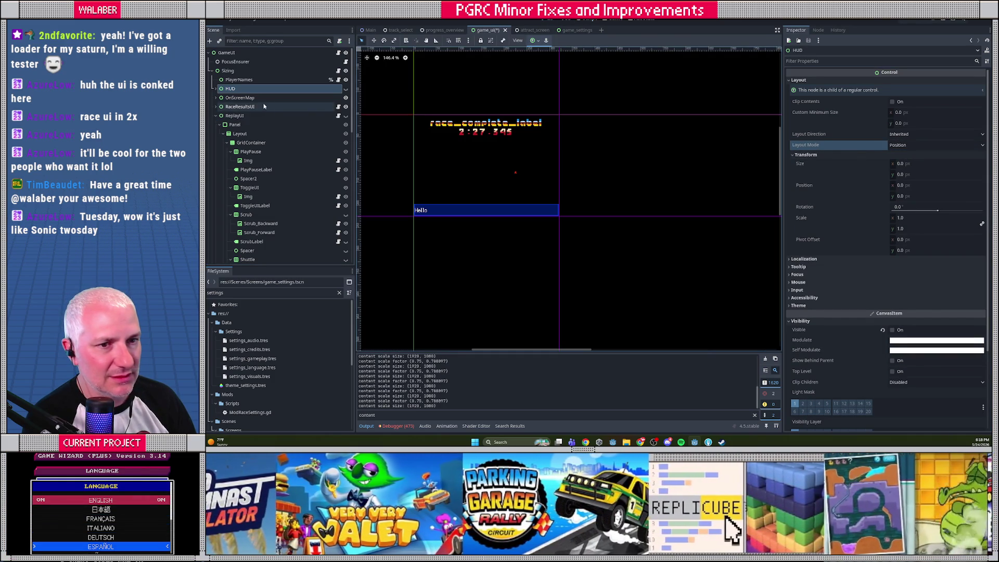
Step: Set the HUD node's size to 320 × 240 px
scroll(468, 174, "down", 10)
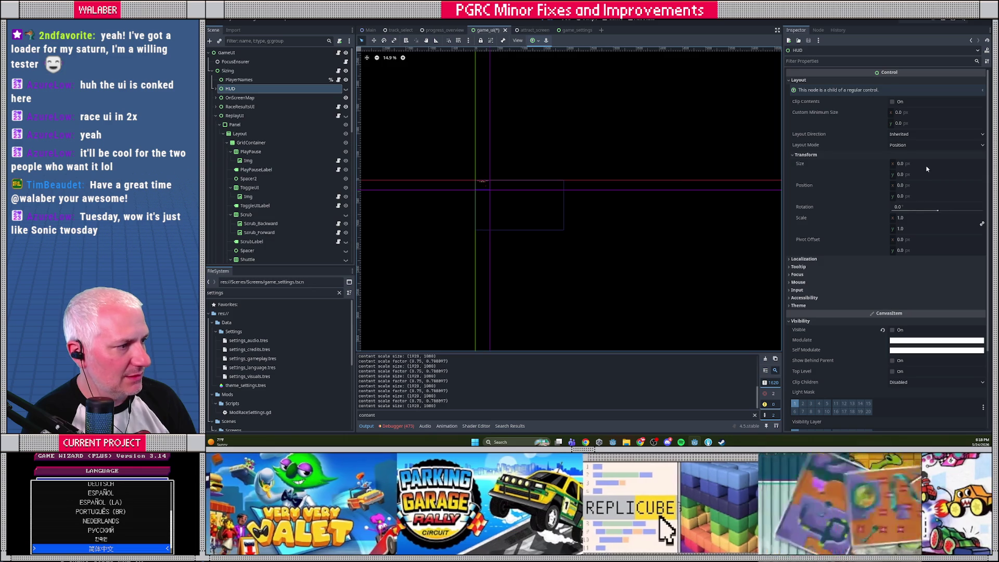
left_click(926, 164)
type("320")
key("Tab")
type("240")
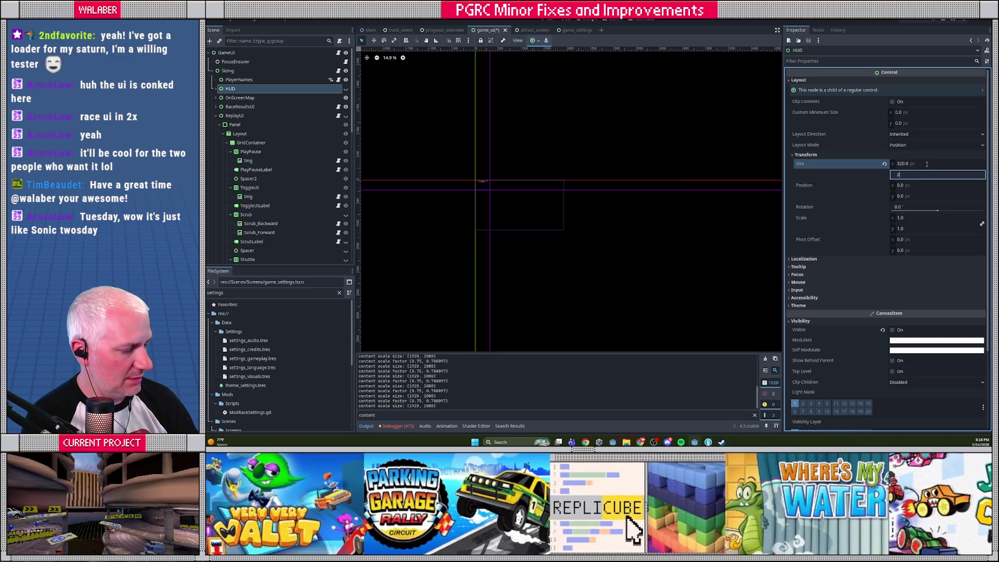
key("Return")
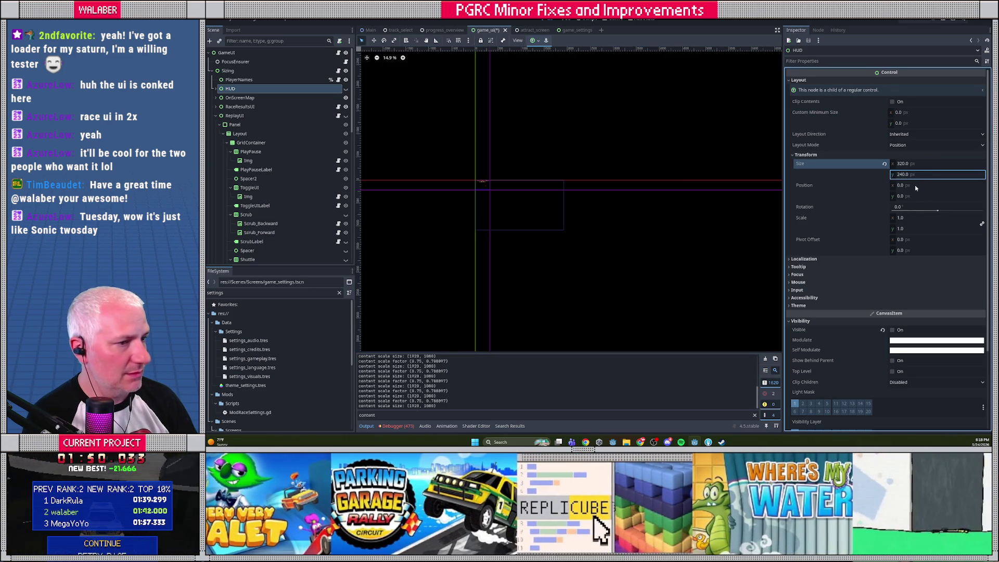
Step: Make the HUD node visible and return to the GameUI.gd script
scroll(362, 187, "up", 3)
left_click(345, 88)
scroll(514, 179, "up", 15)
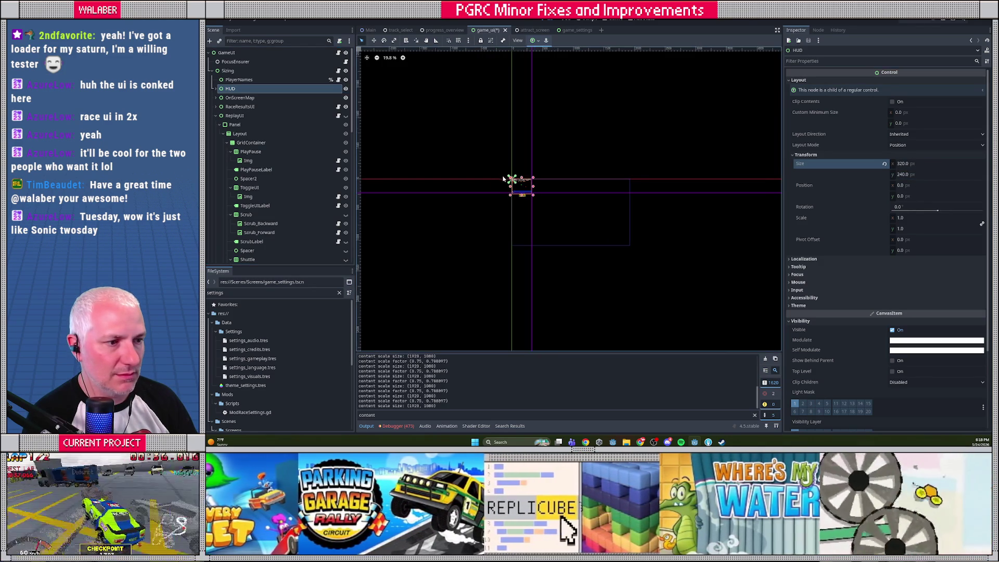
scroll(541, 209, "up", 5)
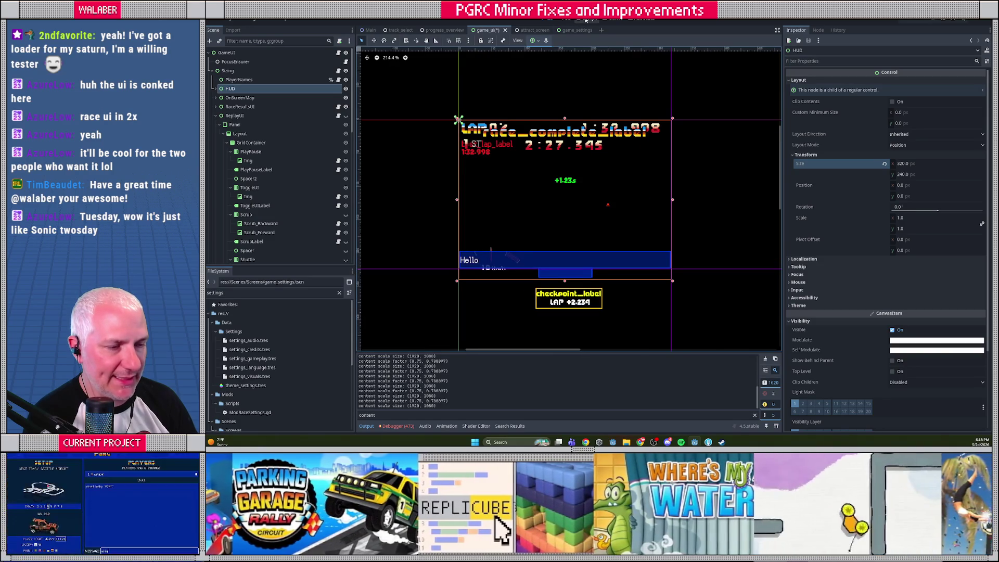
left_click(585, 20)
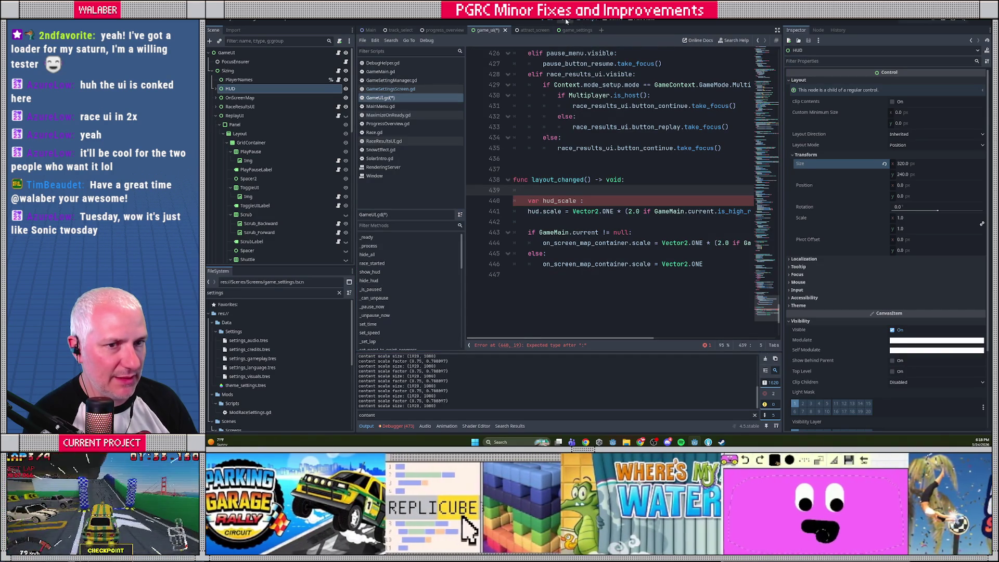